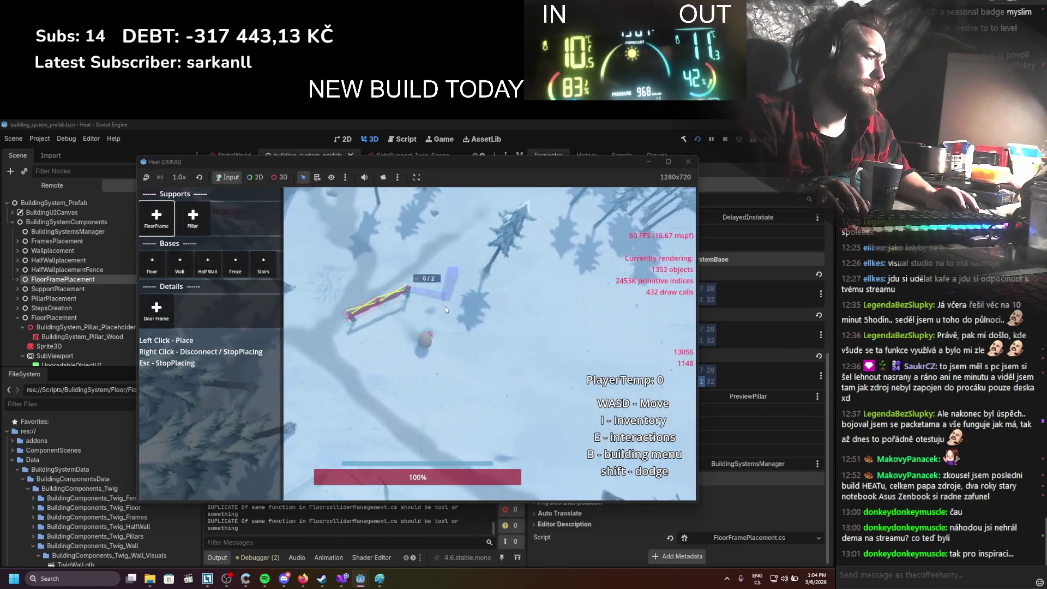
Chain twig floor-frame supports in the snow into the first closed loops
left_click(401, 288)
left_click(466, 311)
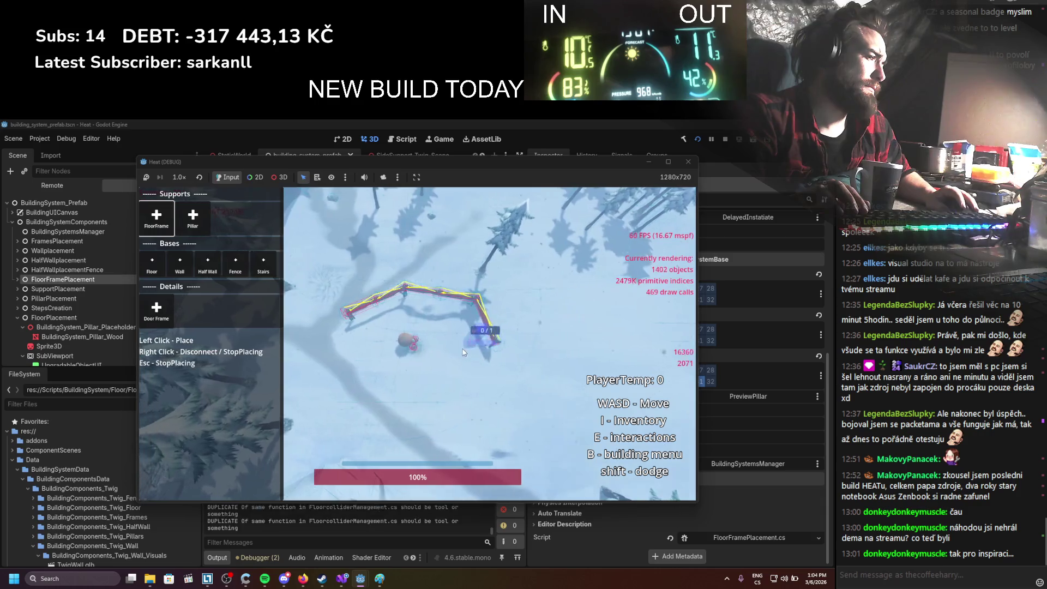
left_click(475, 335)
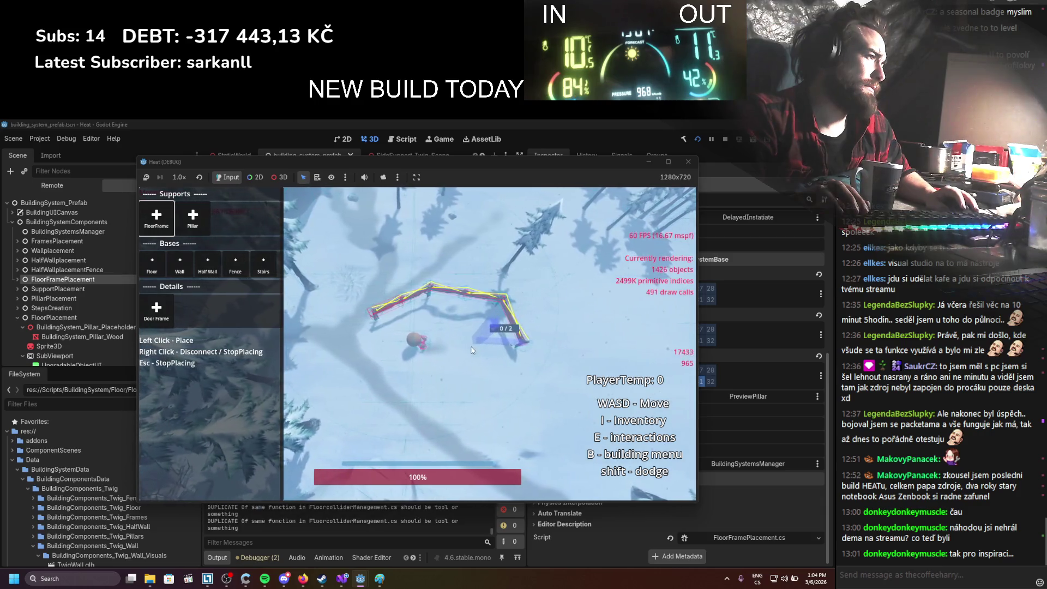
left_click(436, 293)
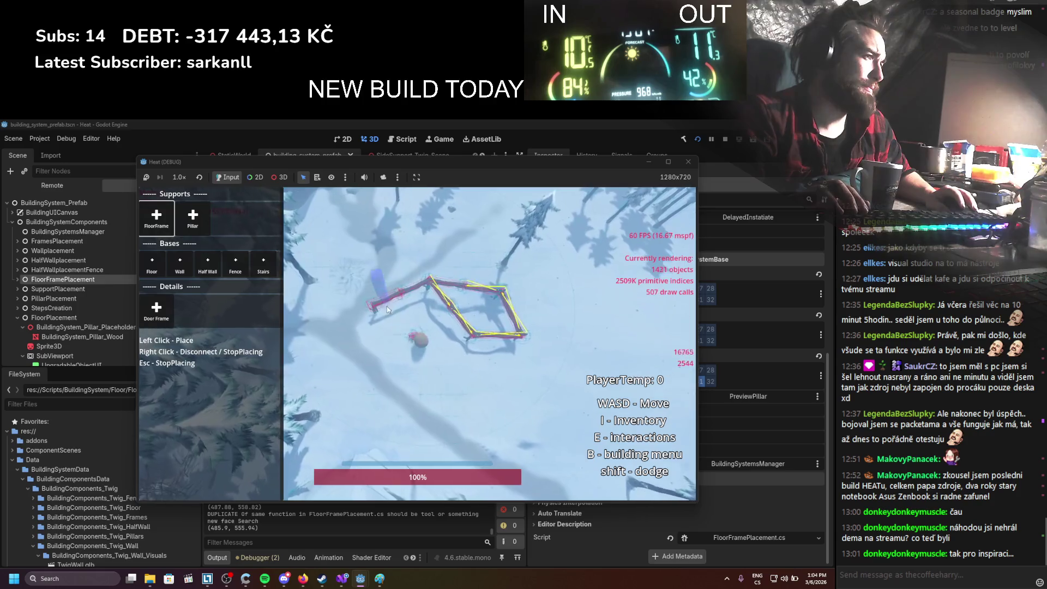
left_click(357, 333)
left_click(455, 322)
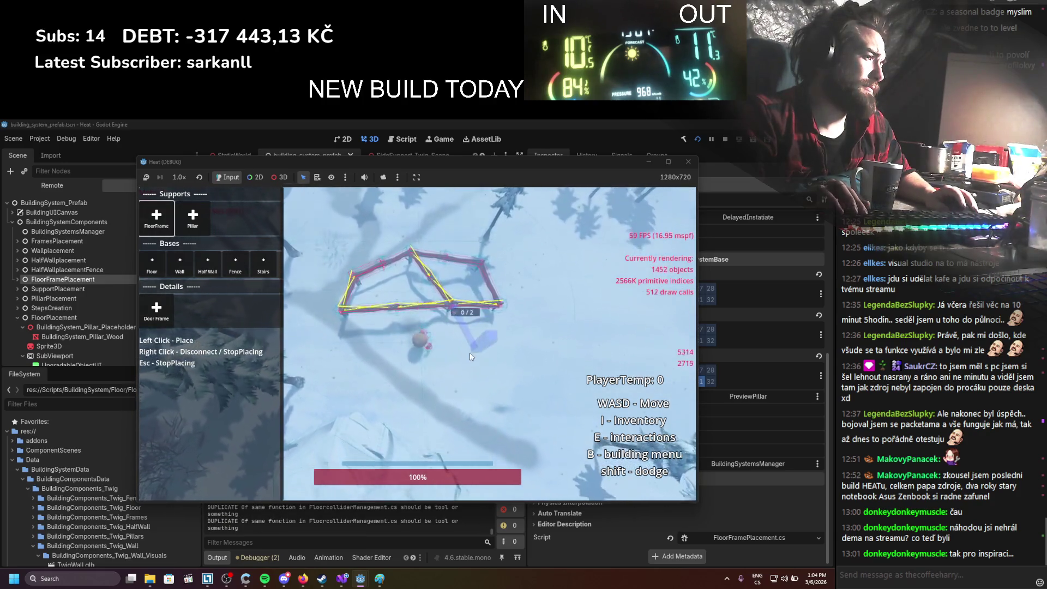
left_click(464, 348)
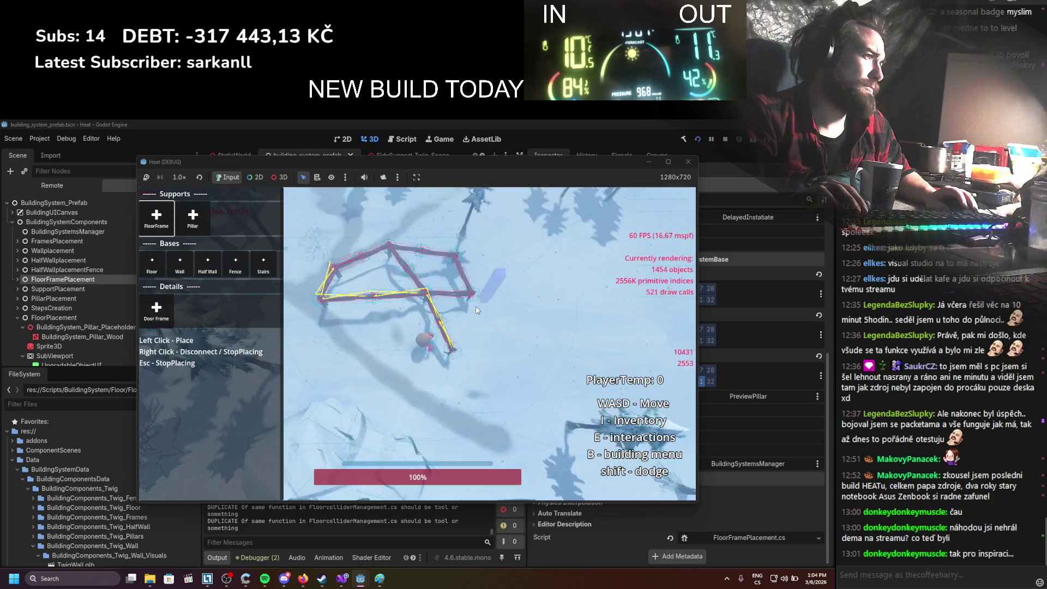
left_click(498, 343)
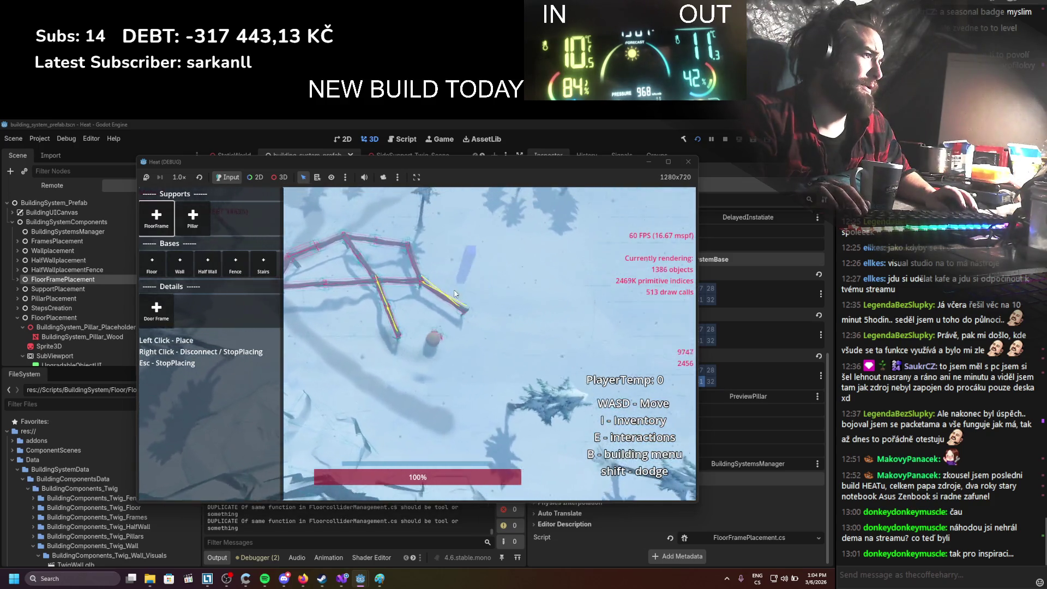
Extend the outlines with more frame segments from the upper junction and right side, then stop the game
left_click(400, 260)
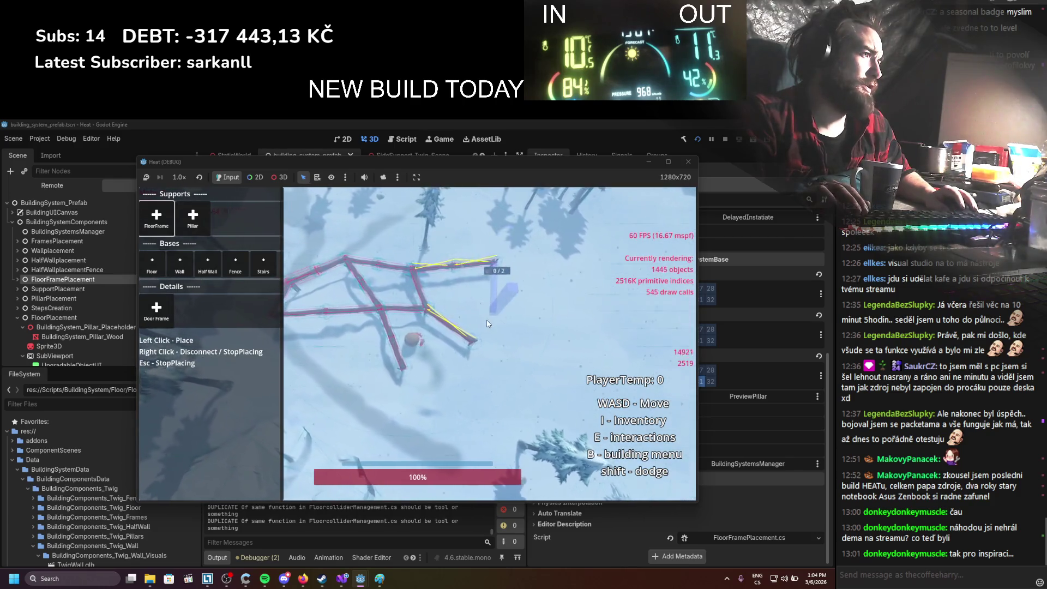
left_click(488, 346)
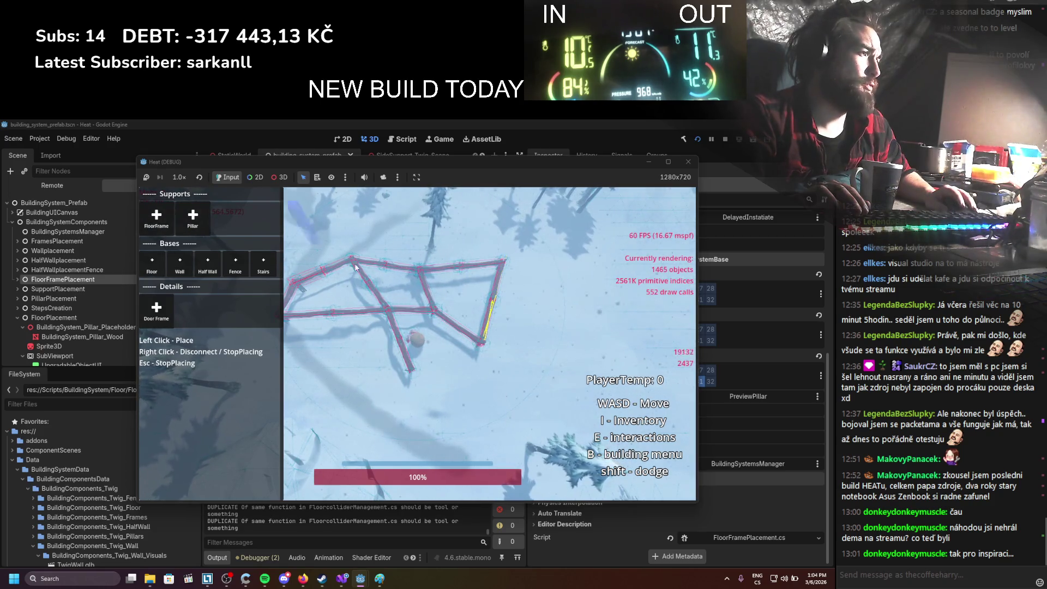
left_click(548, 333)
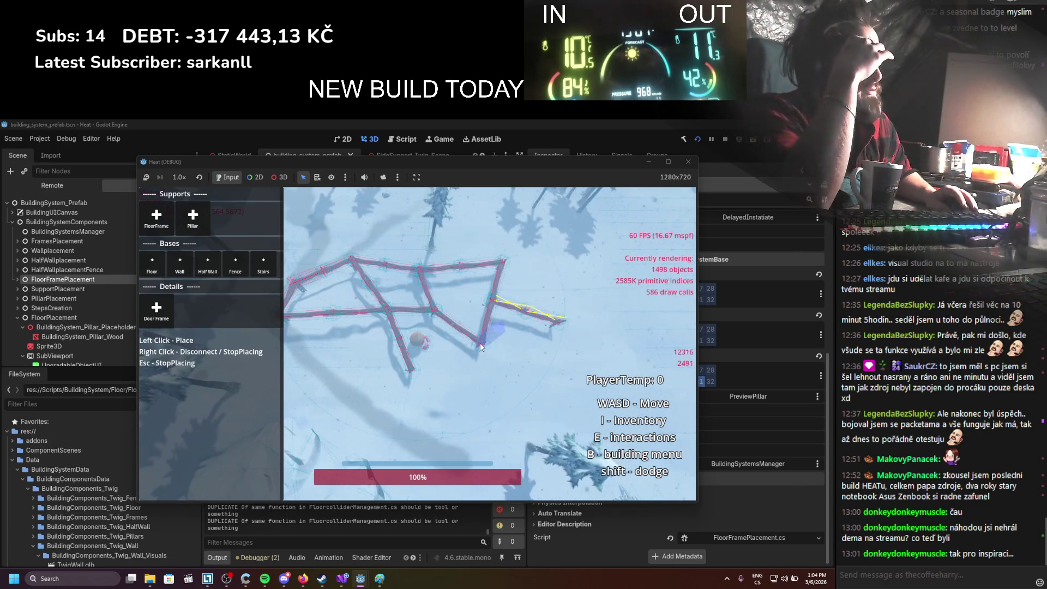
left_click(457, 368)
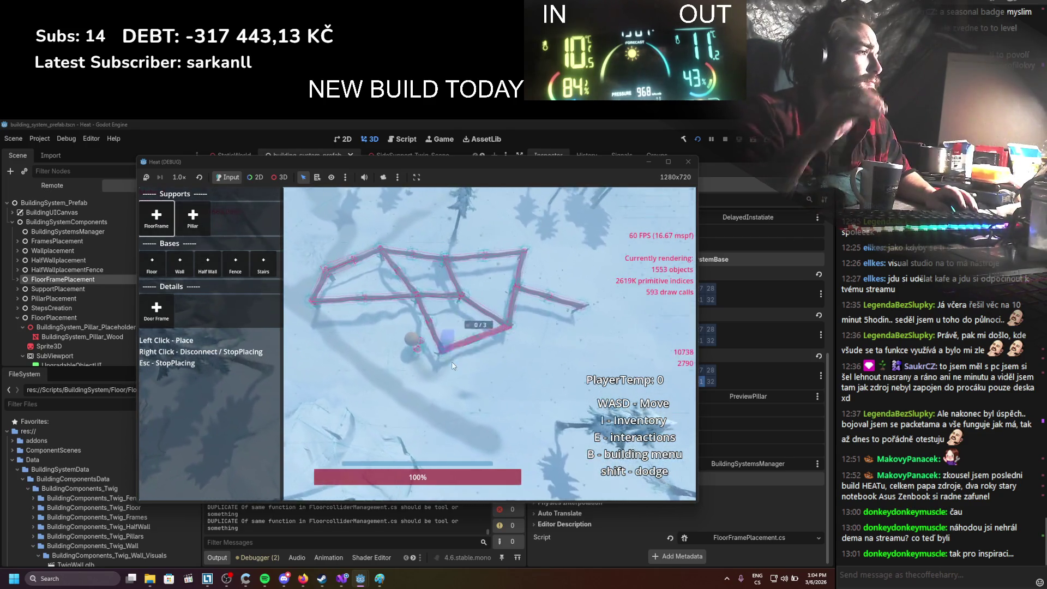
left_click(450, 363)
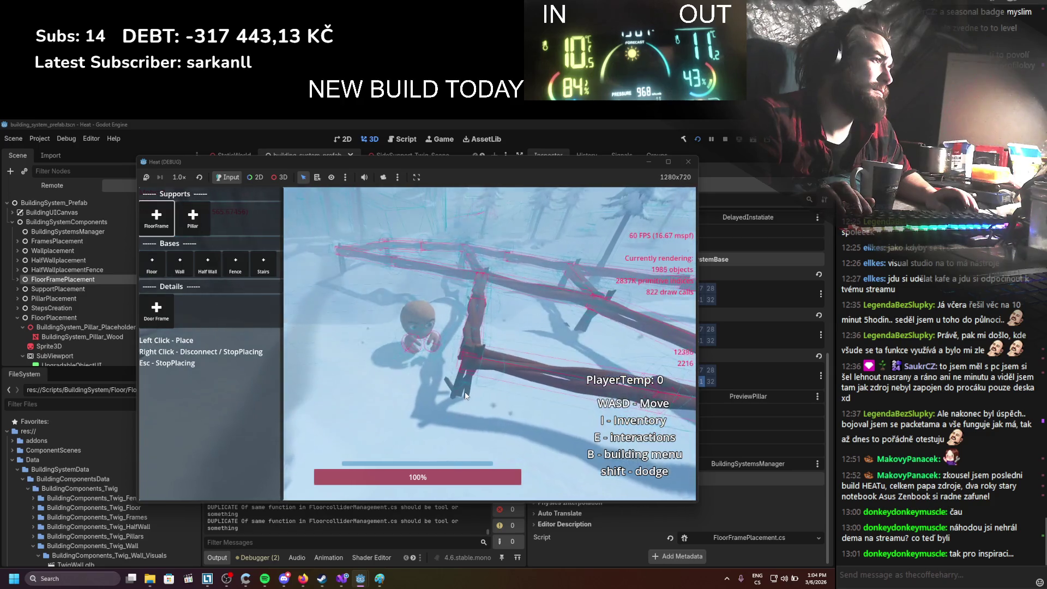
scroll(465, 395, "down", 5)
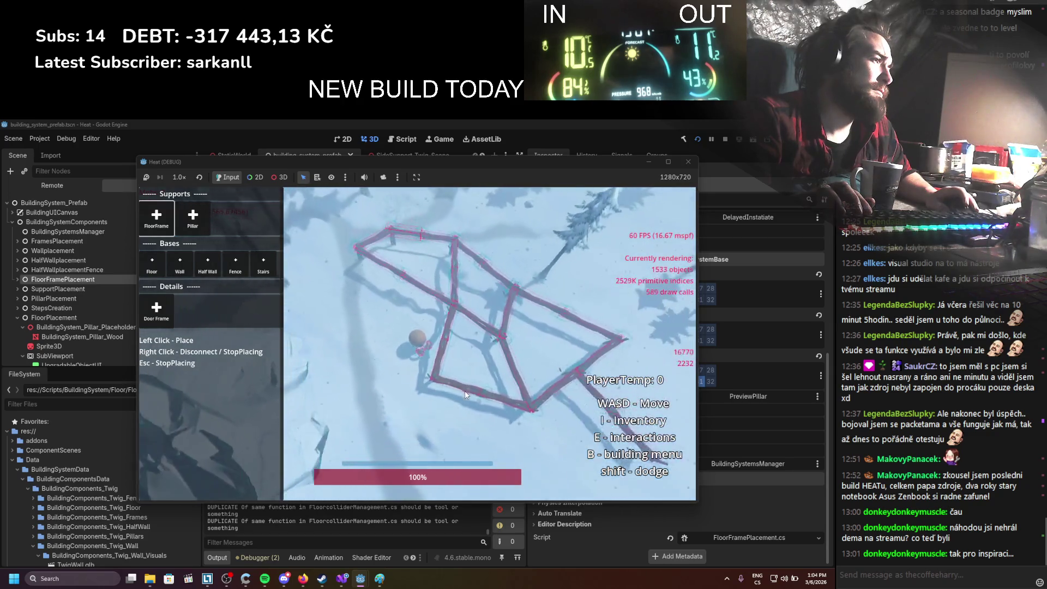
scroll(465, 394, "up", 5)
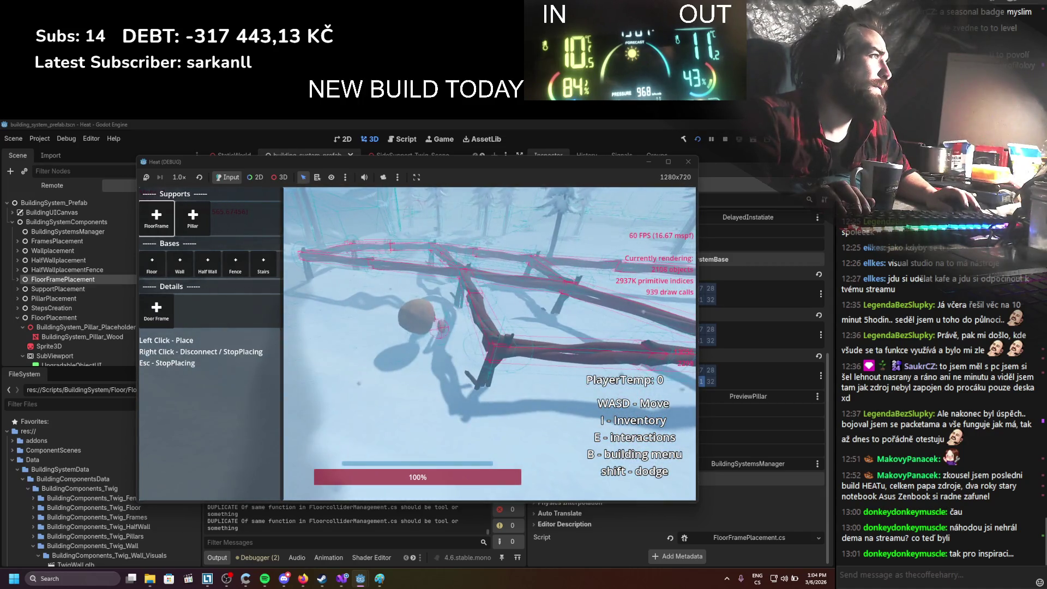
key("F8")
Set the SideSupport_Twig_Scene NearbyComponentDetector Size Margin to 2.0 and rerun the game
left_click(376, 156)
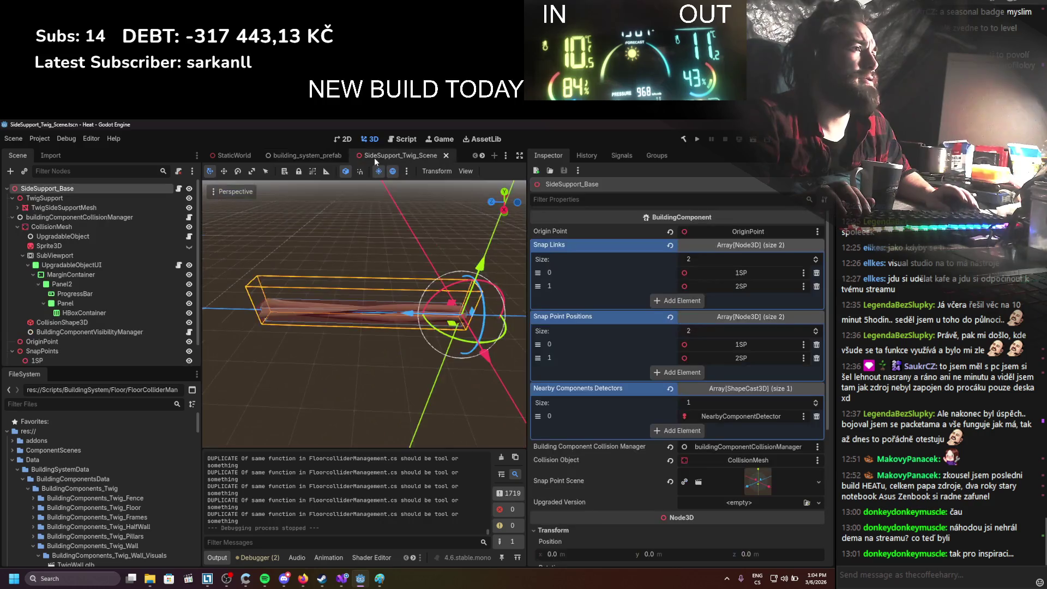
left_click(46, 356)
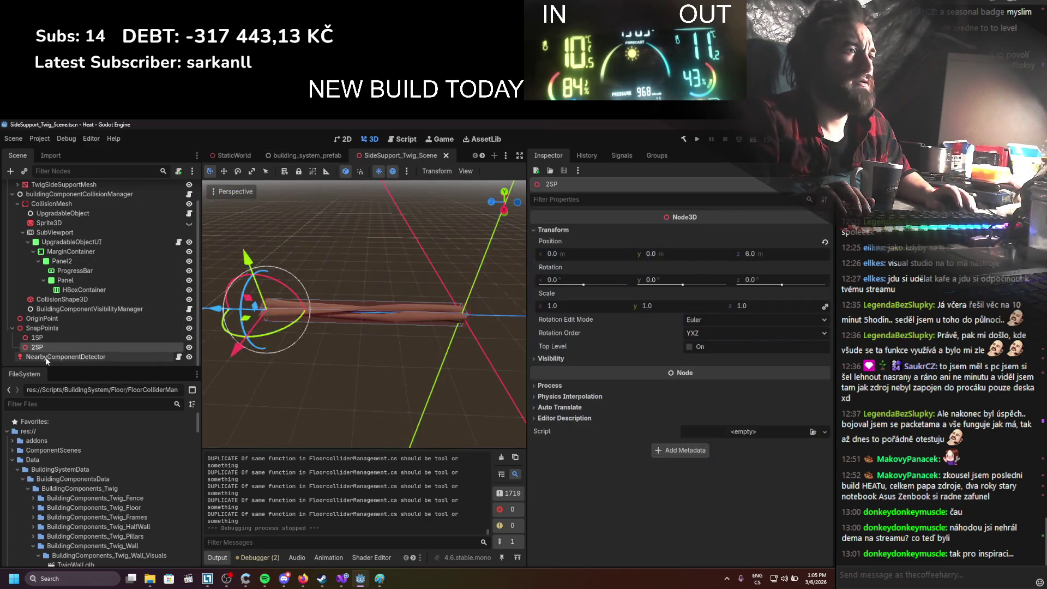
type("2")
key("Return")
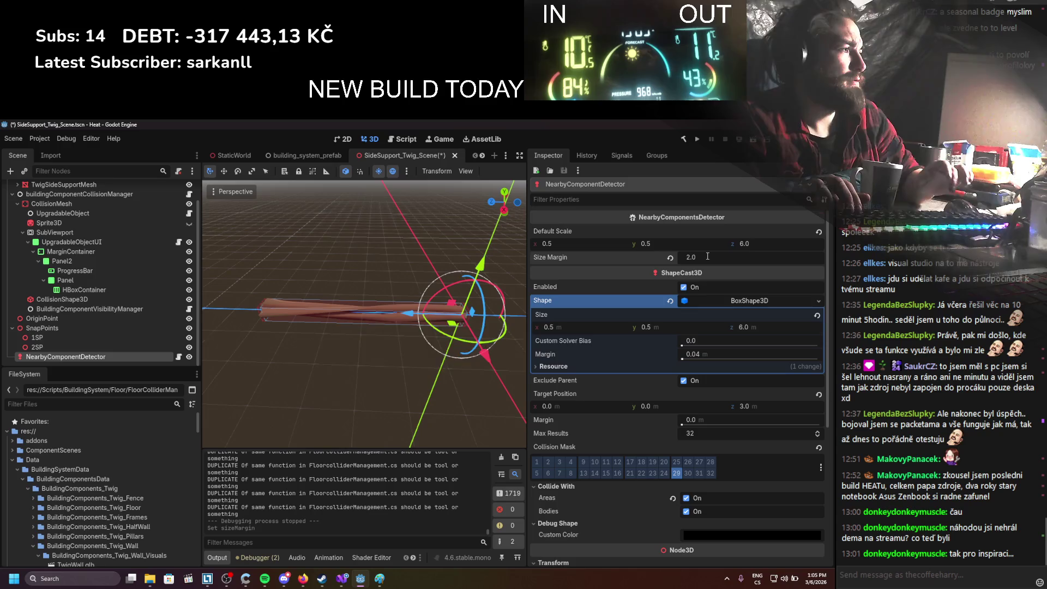
left_click(697, 139)
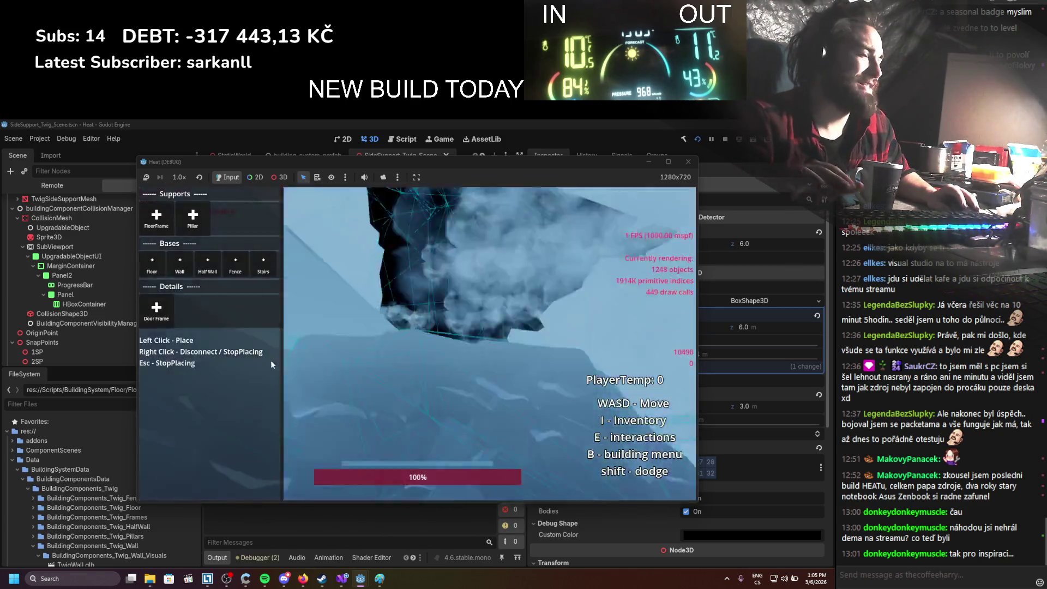
Walk to the build area, close the first square outline and add its left-side beam
key("w")
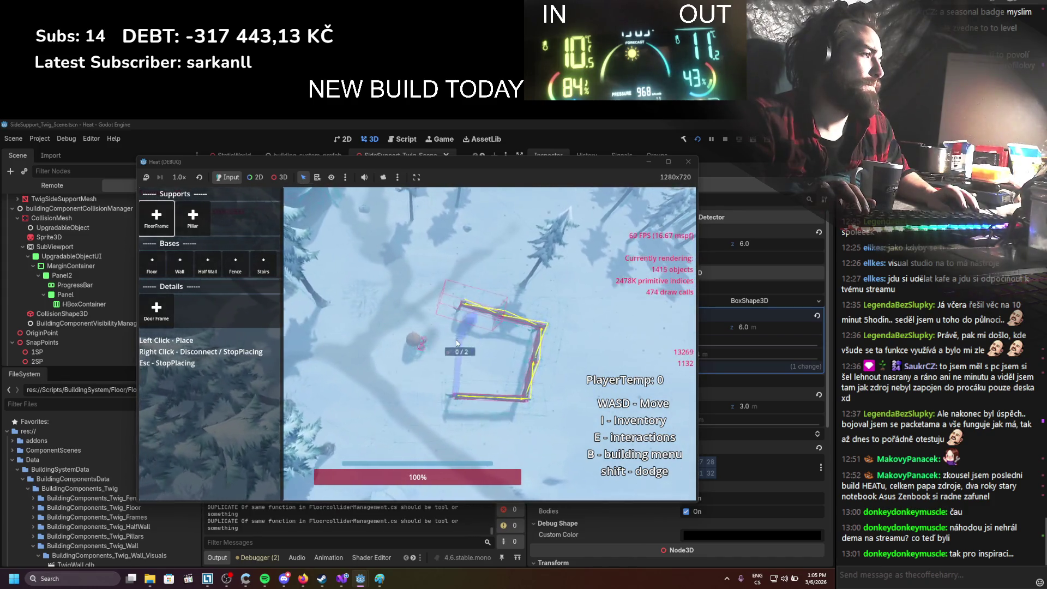
left_click(453, 360)
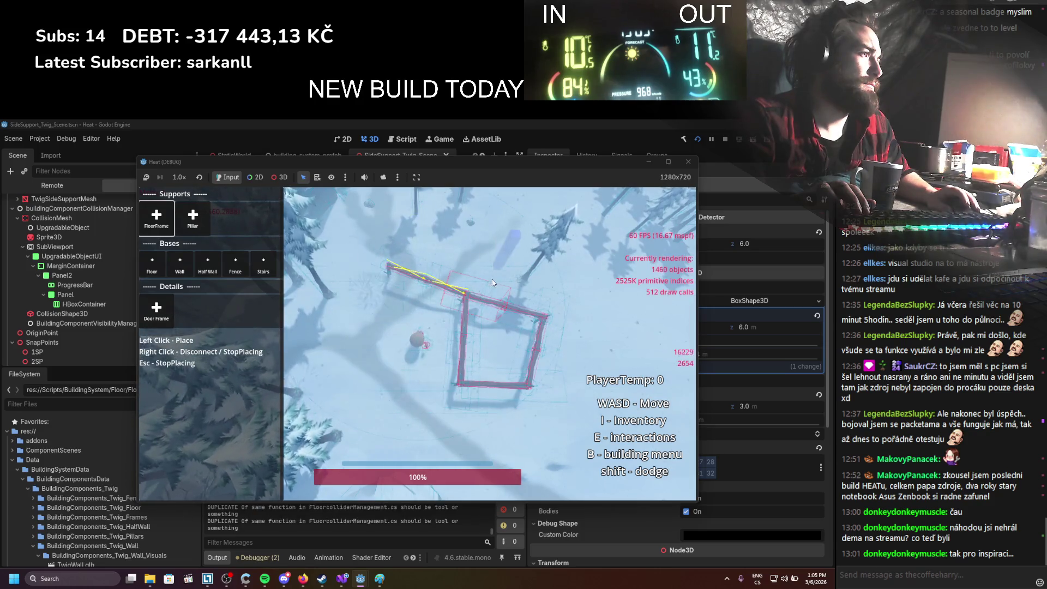
key("a")
key("a")
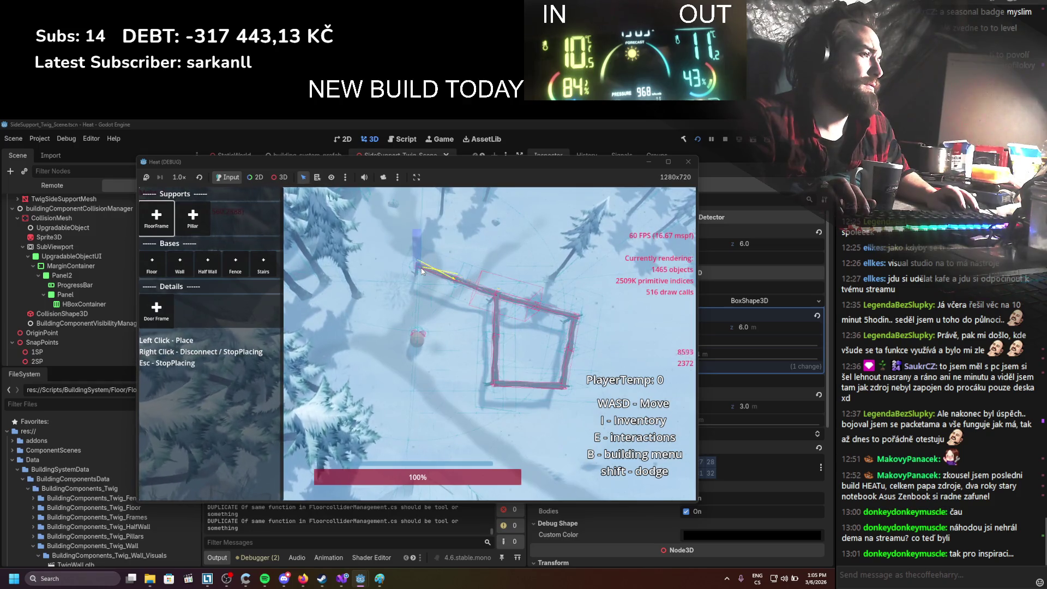
key("s")
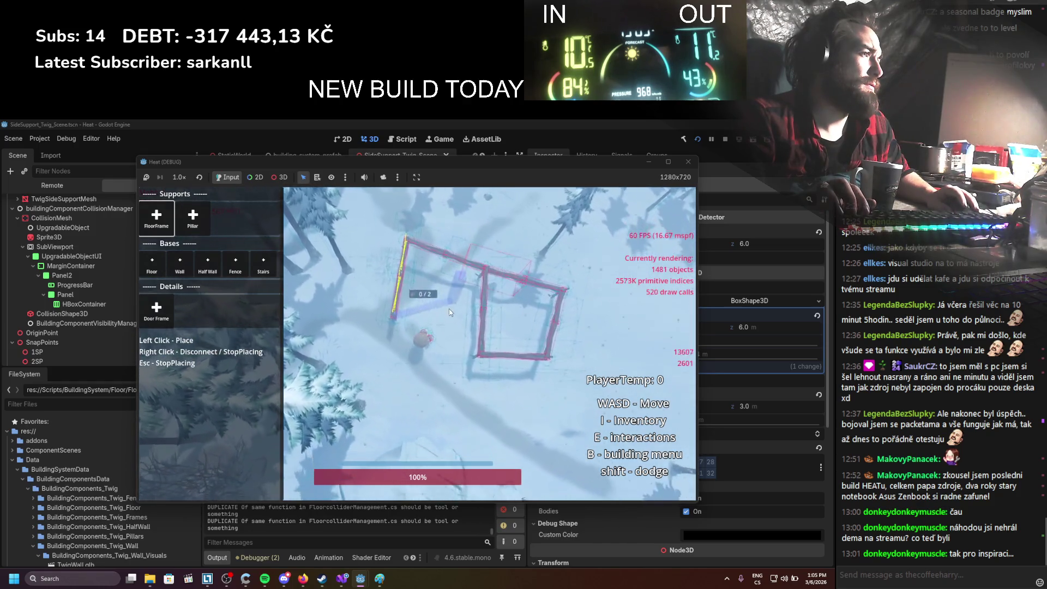
key("a")
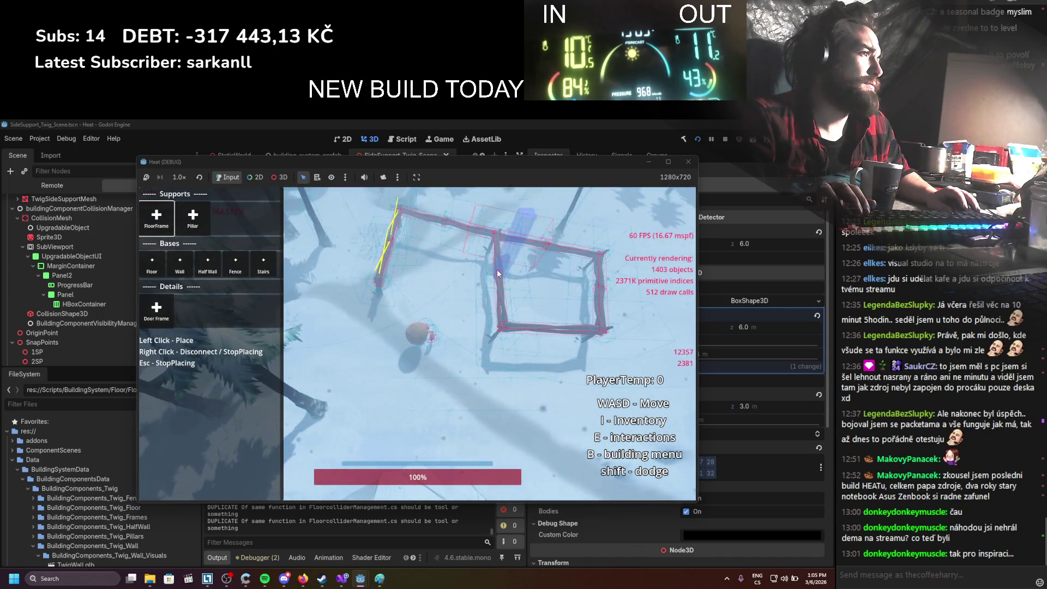
left_click(496, 270)
left_click(496, 269)
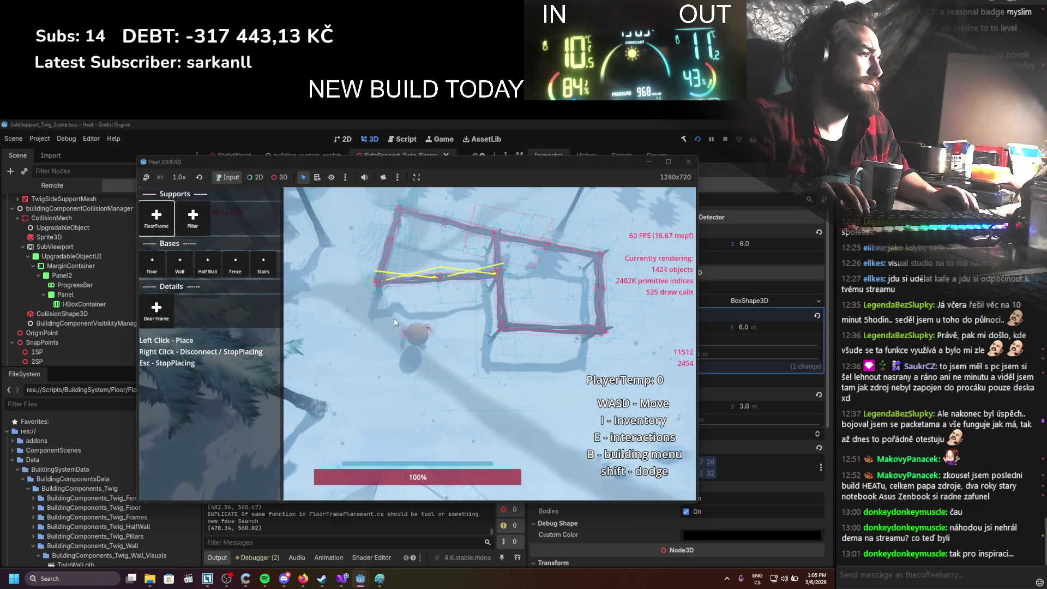
key("w")
Add a diagonal brace from a frame junction, then stop the game
key("d")
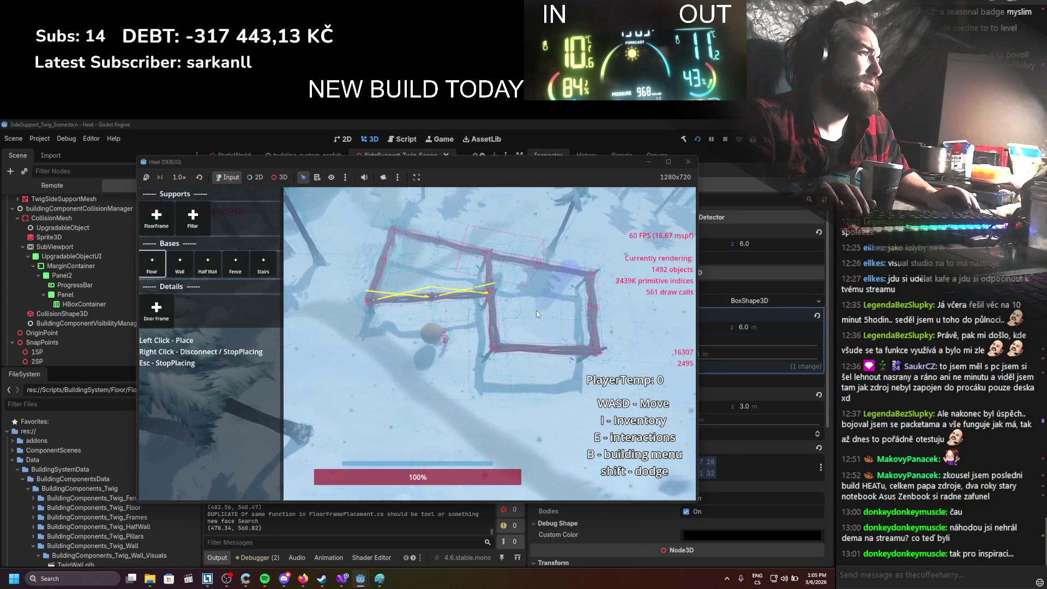
scroll(518, 330, "up", 5)
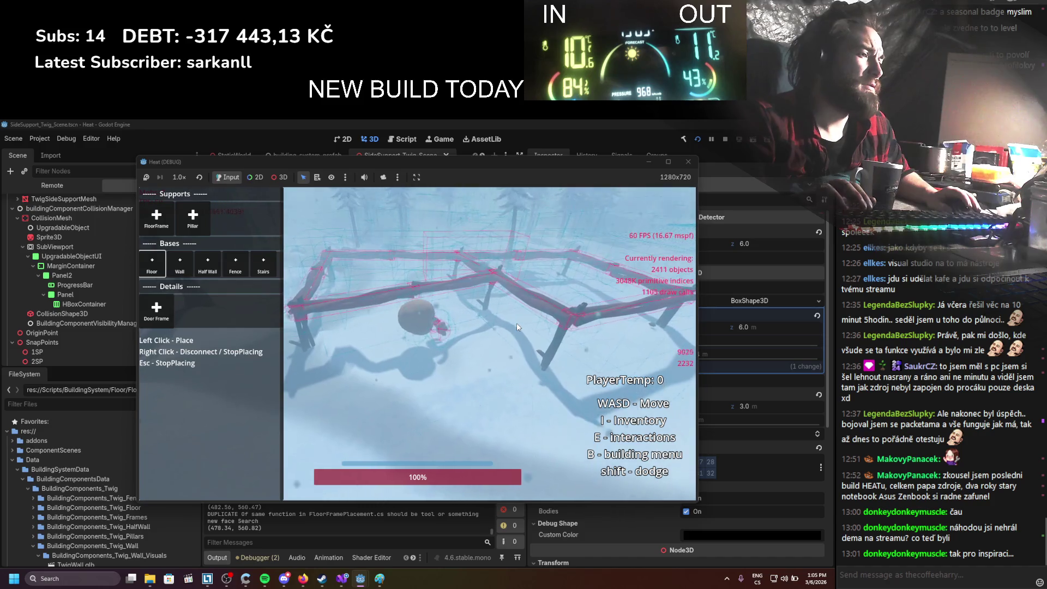
key("s")
scroll(514, 328, "down", 5)
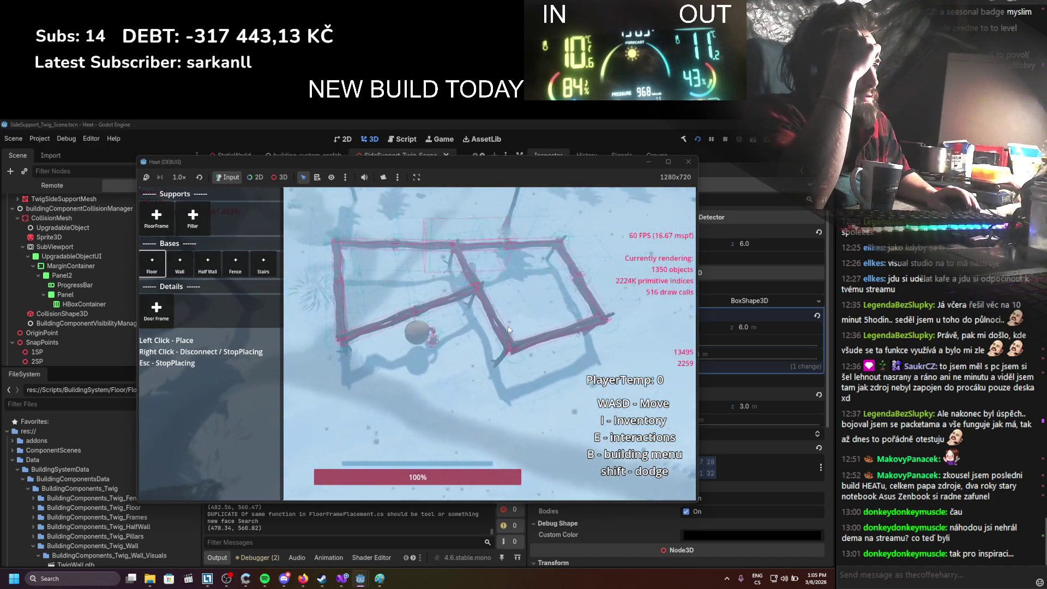
left_click(409, 312)
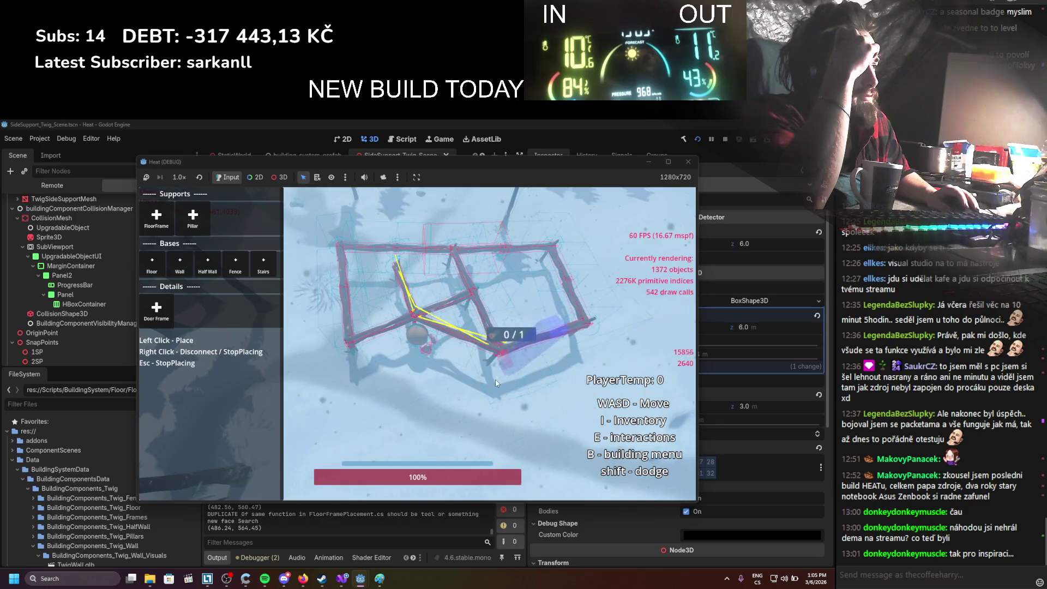
left_click(505, 343)
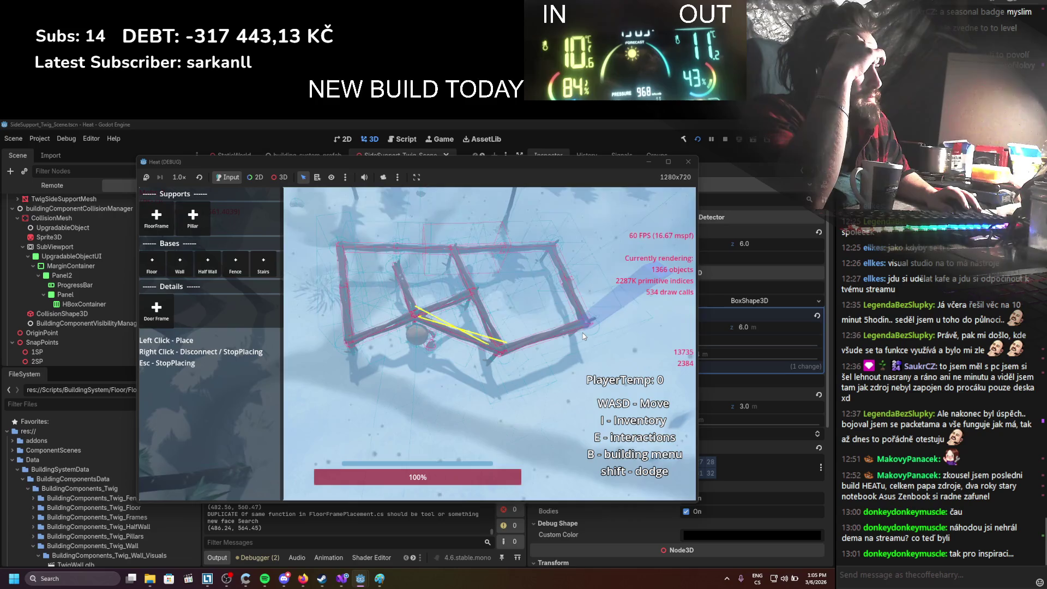
left_click(725, 140)
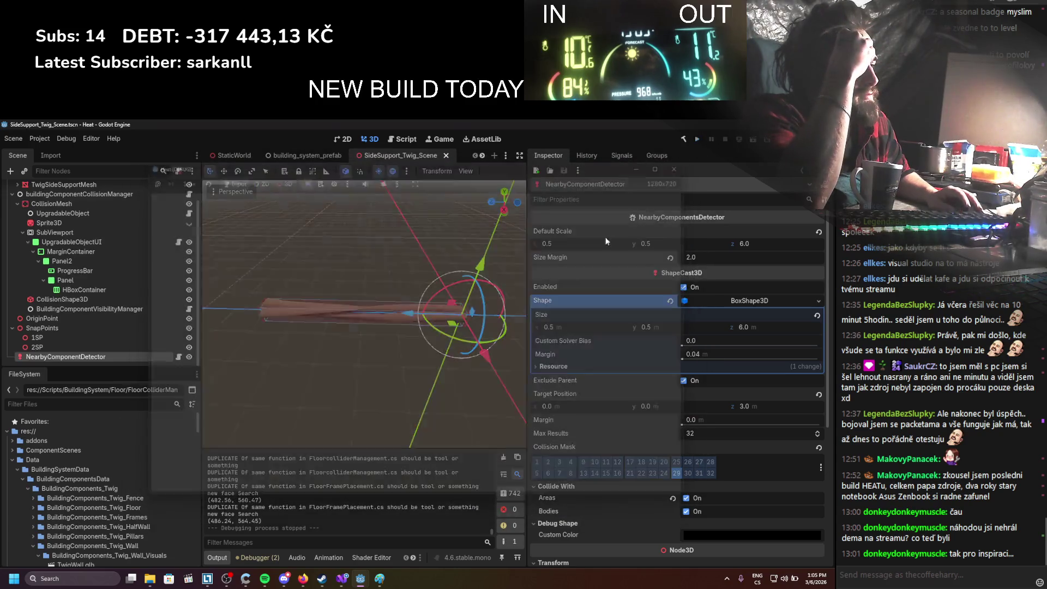
Comment out 'break;' and 'return new Face();' in TryToFindFaceFromEdge, then run the game from Godot
left_click(342, 578)
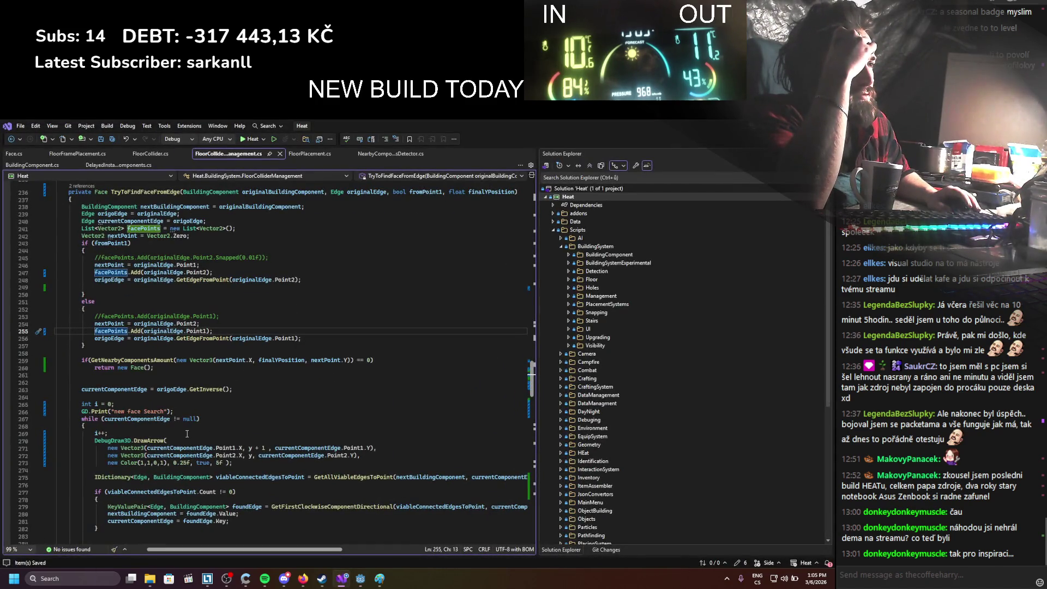
scroll(187, 434, "down", 10)
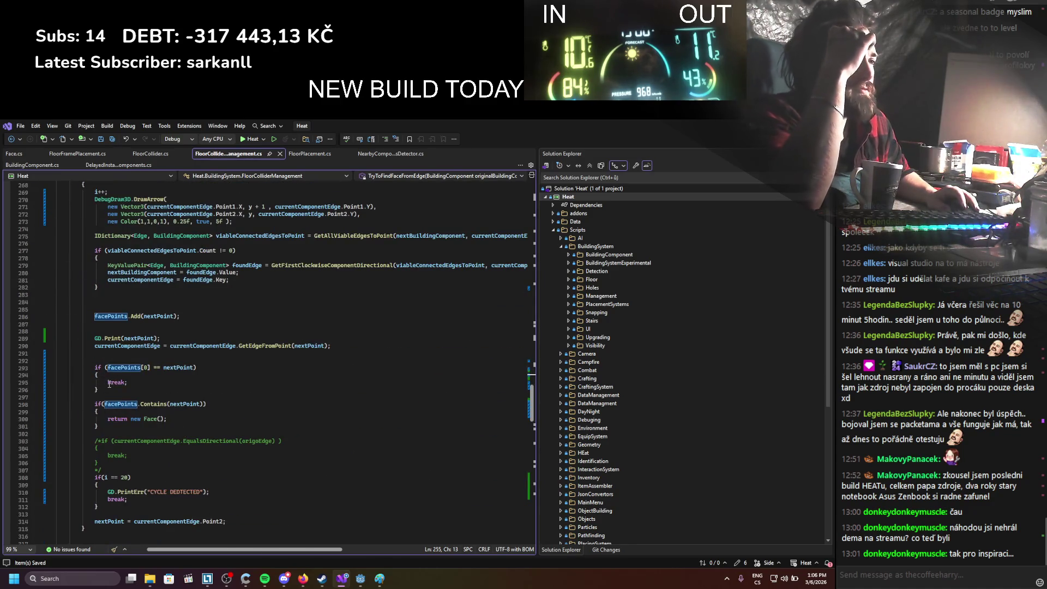
left_click(108, 383)
left_click(108, 419)
type("//")
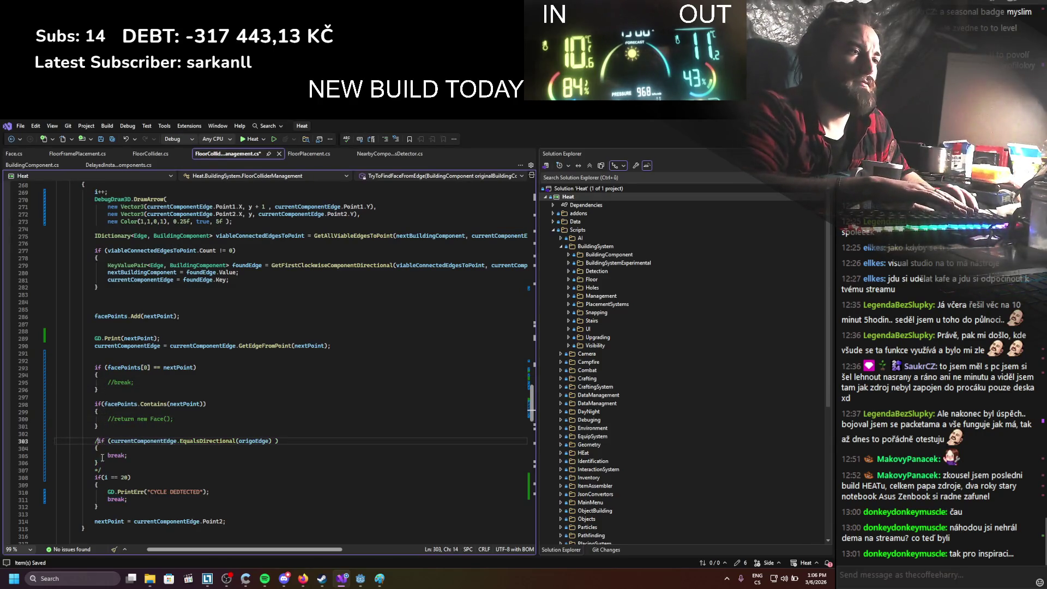
scroll(106, 471, "up", 11)
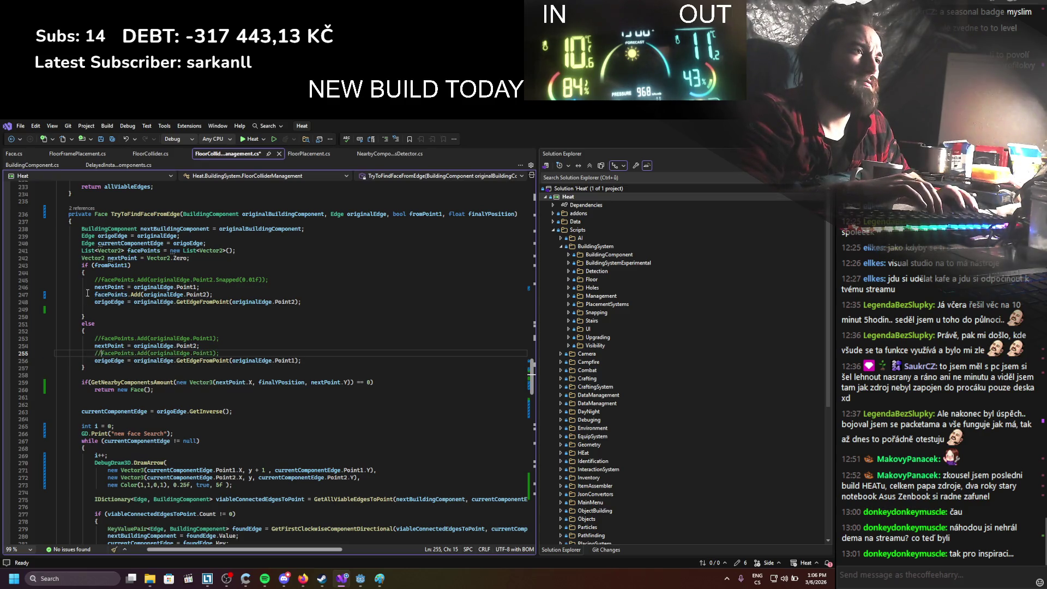
key("alt+Tab")
left_click(695, 140)
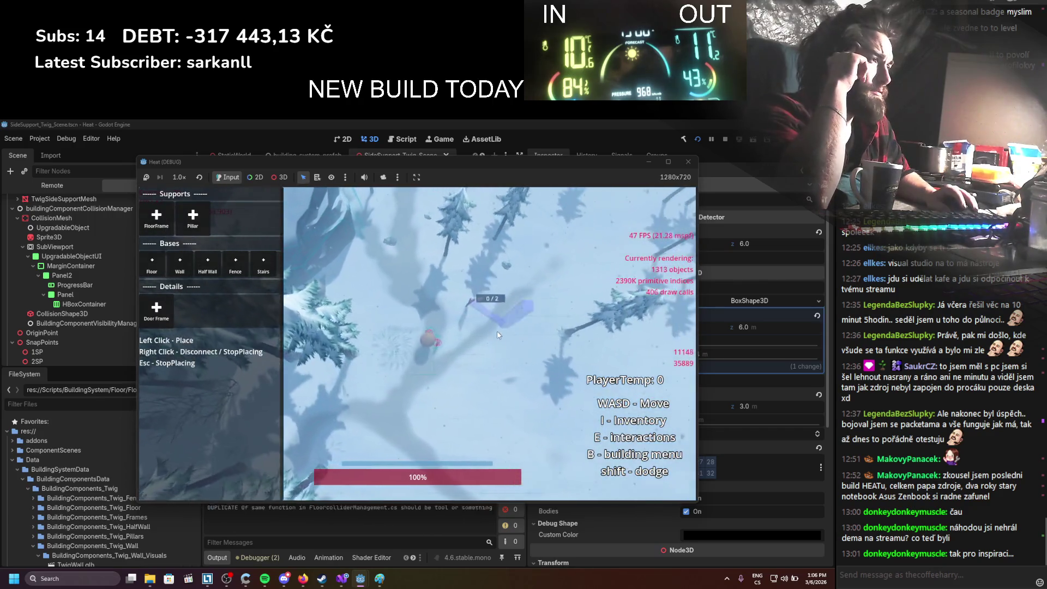
Build a closed triangle of supports plus a branch to its top corner, then stop and return to the code
left_click(495, 331)
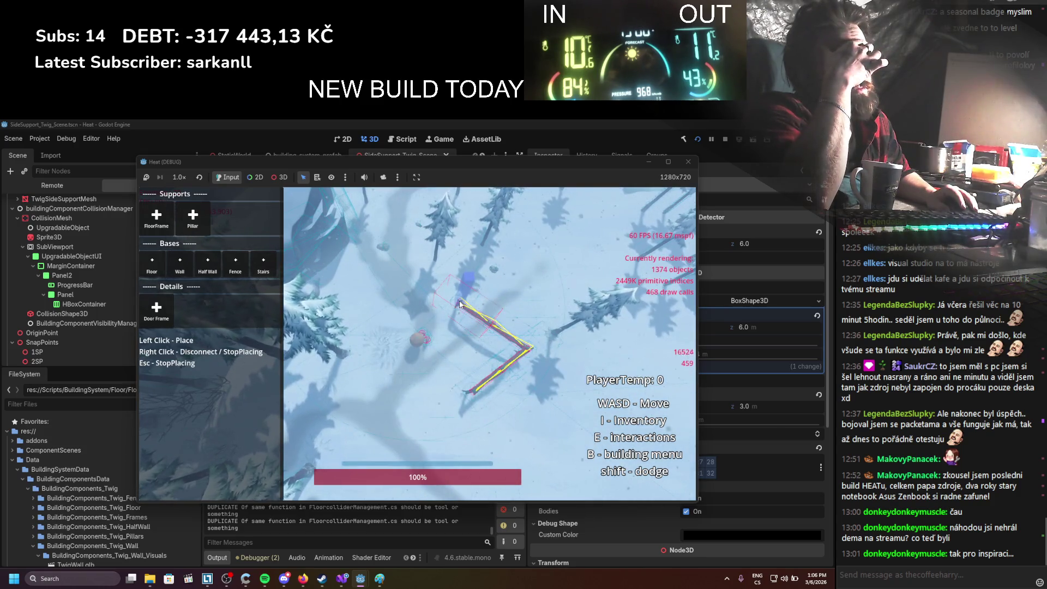
left_click(453, 355)
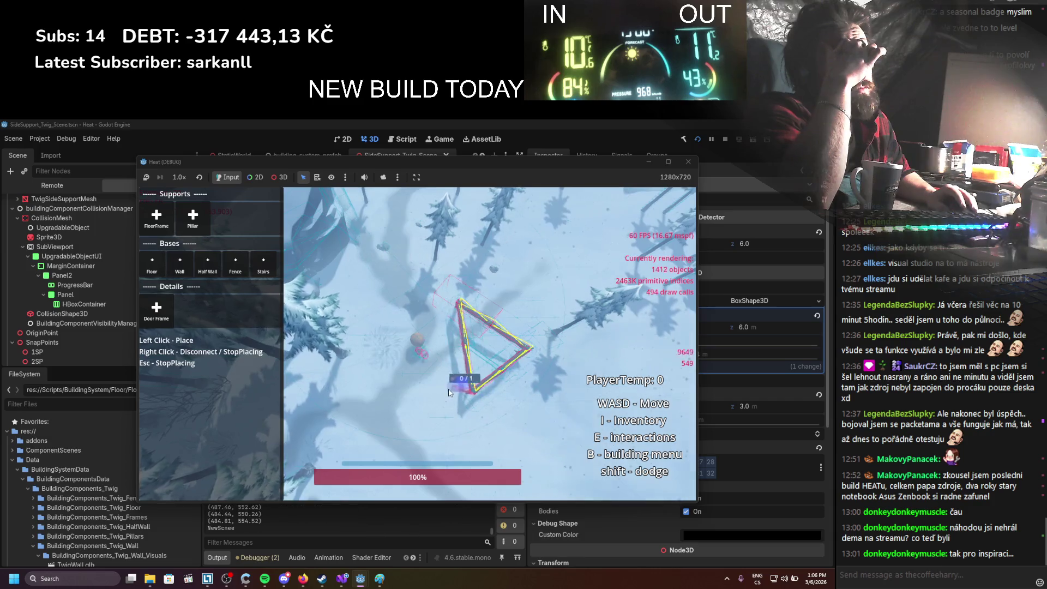
scroll(437, 390, "up", 3)
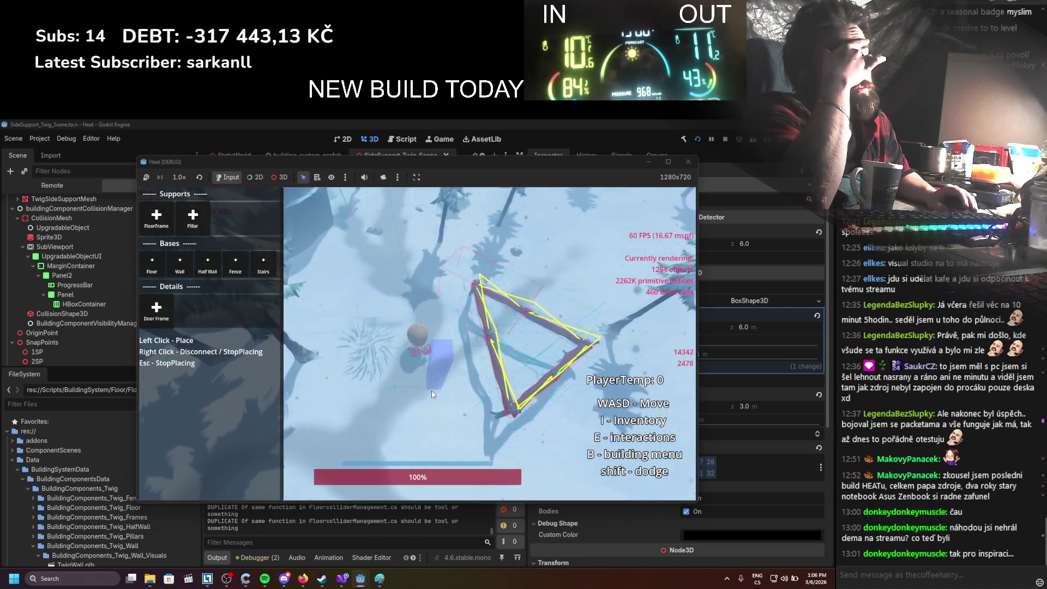
scroll(431, 387, "down", 3)
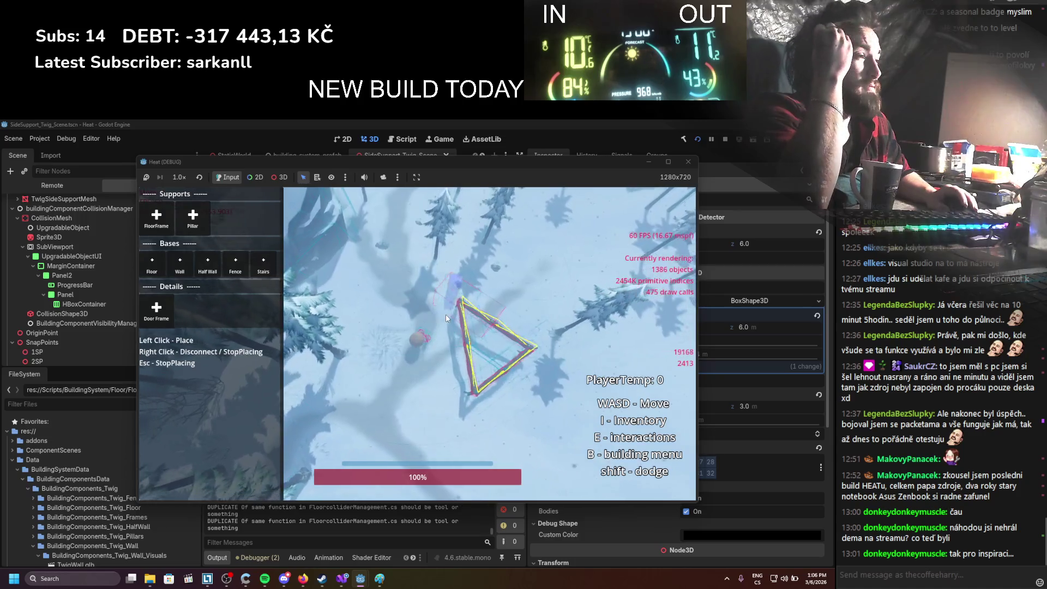
left_click(415, 292)
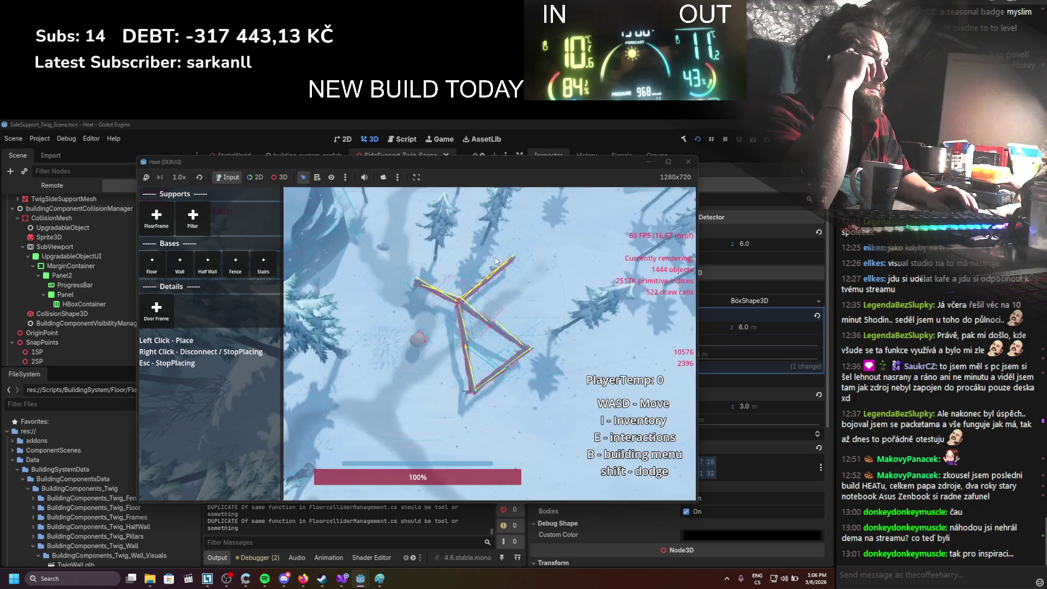
left_click(724, 140)
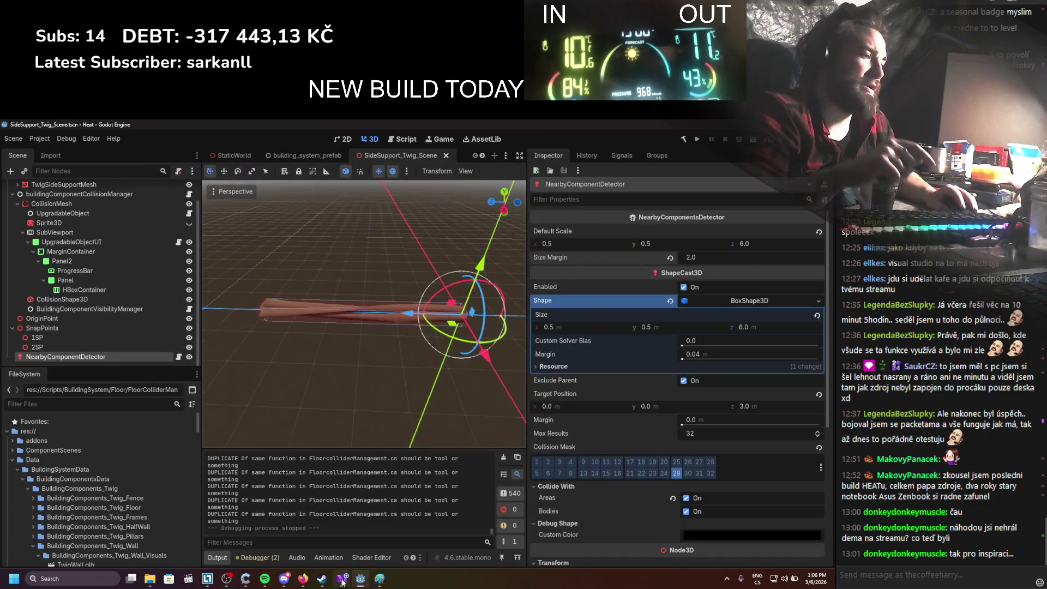
left_click(342, 579)
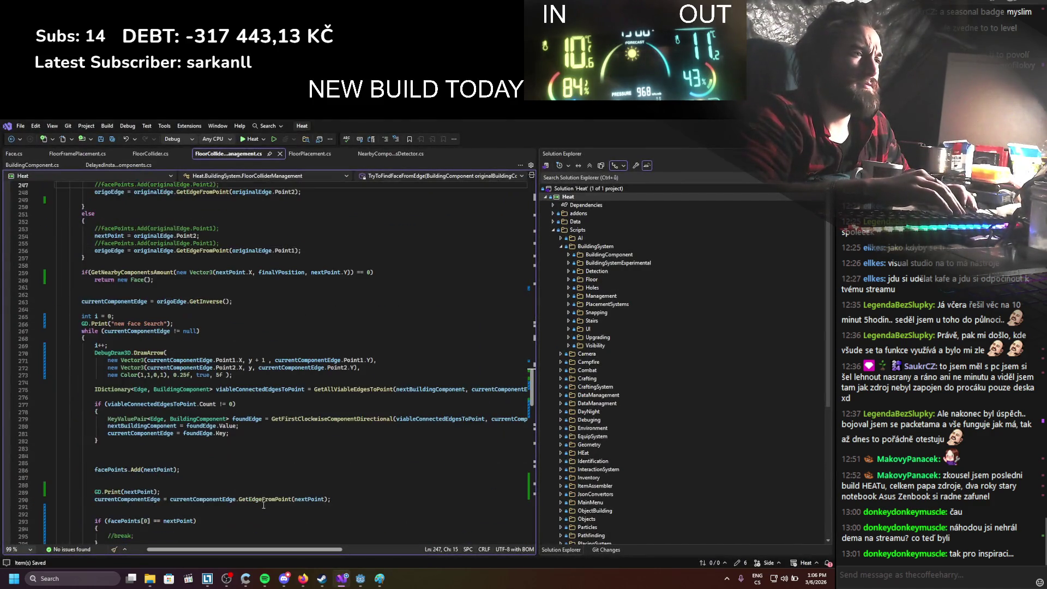
Change the DrawArrow duration on line 273 from 5f to 1f and return to Godot
scroll(306, 474, "up", 8)
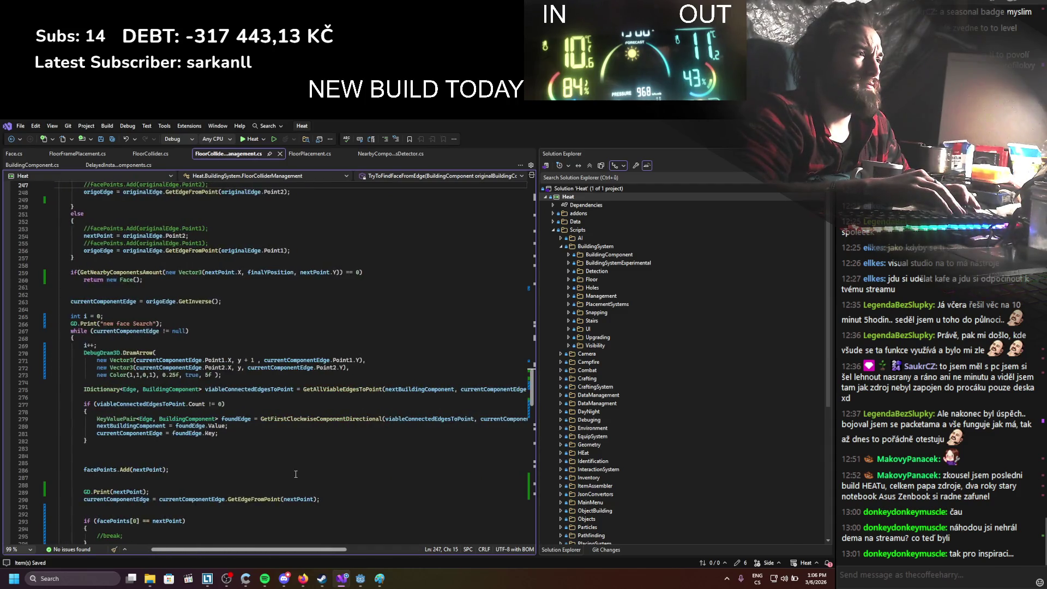
scroll(306, 475, "down", 10)
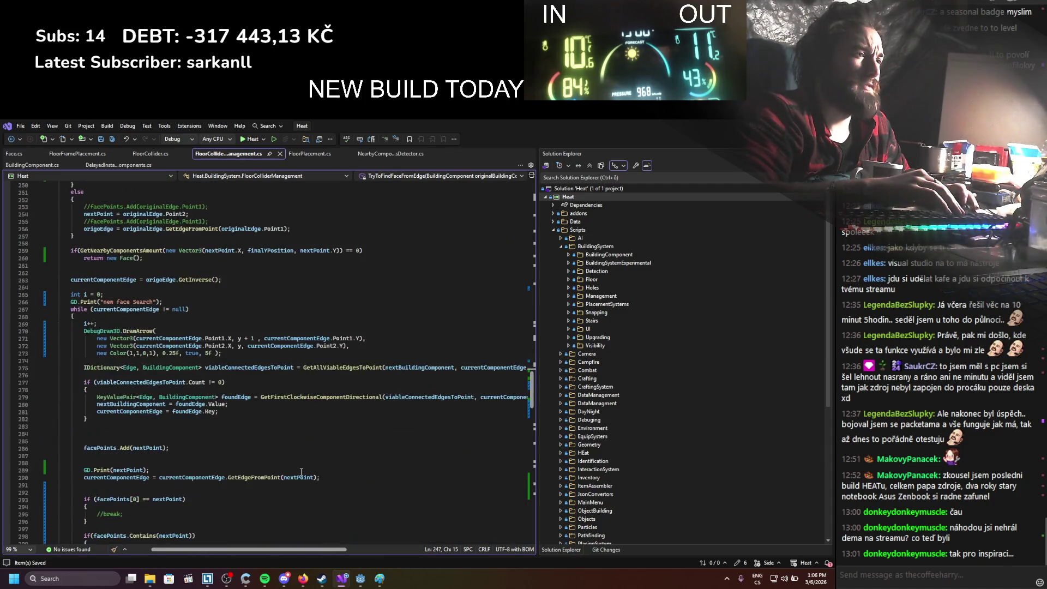
scroll(301, 472, "down", 11)
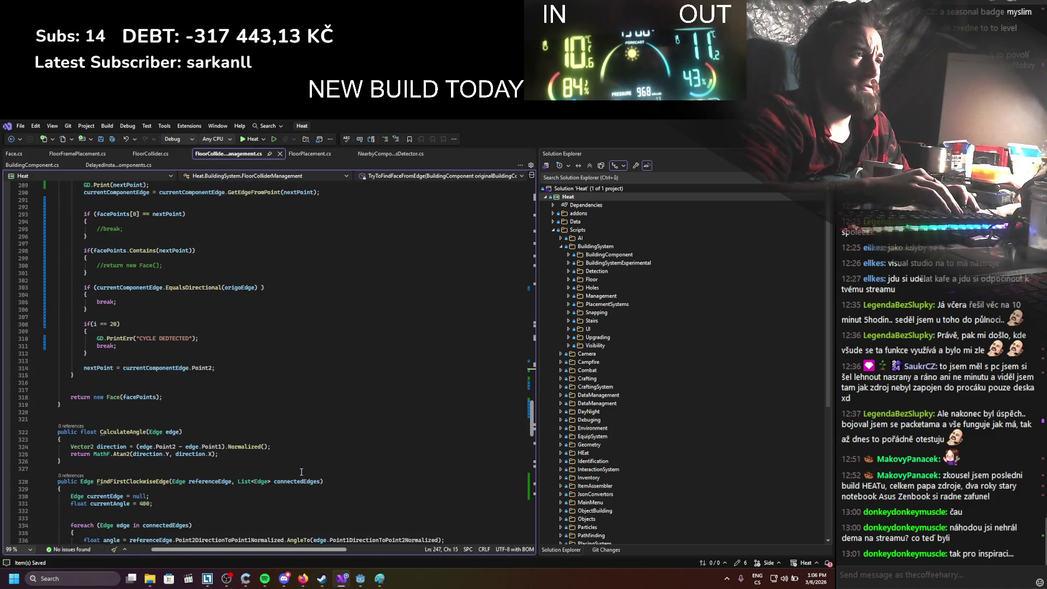
scroll(301, 472, "up", 12)
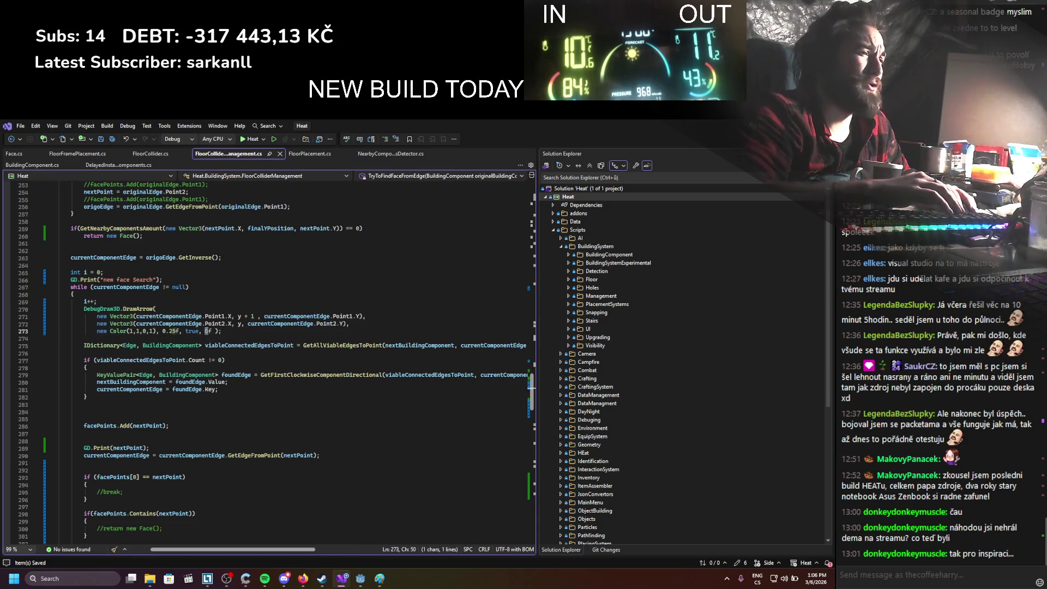
type("1")
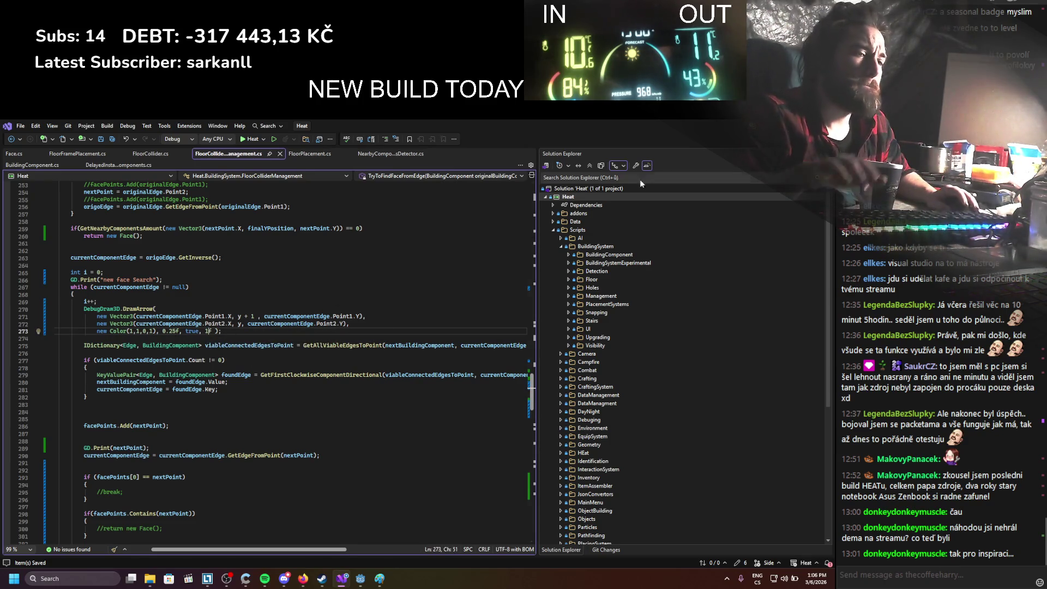
key("alt+Tab")
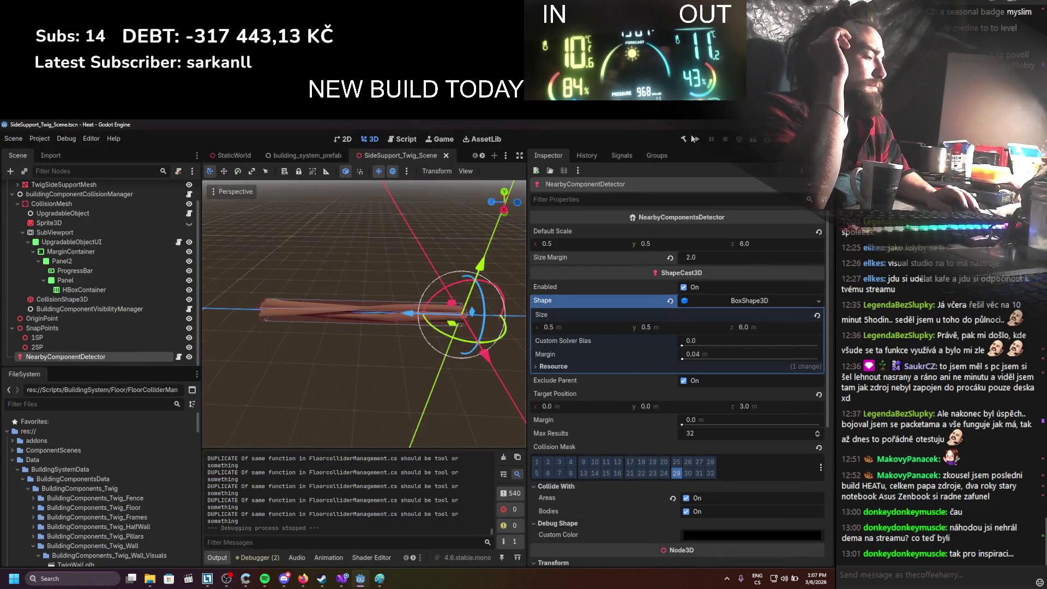
Run the game and place four FloorFrame supports forming a closed four-sided outline
left_click(698, 140)
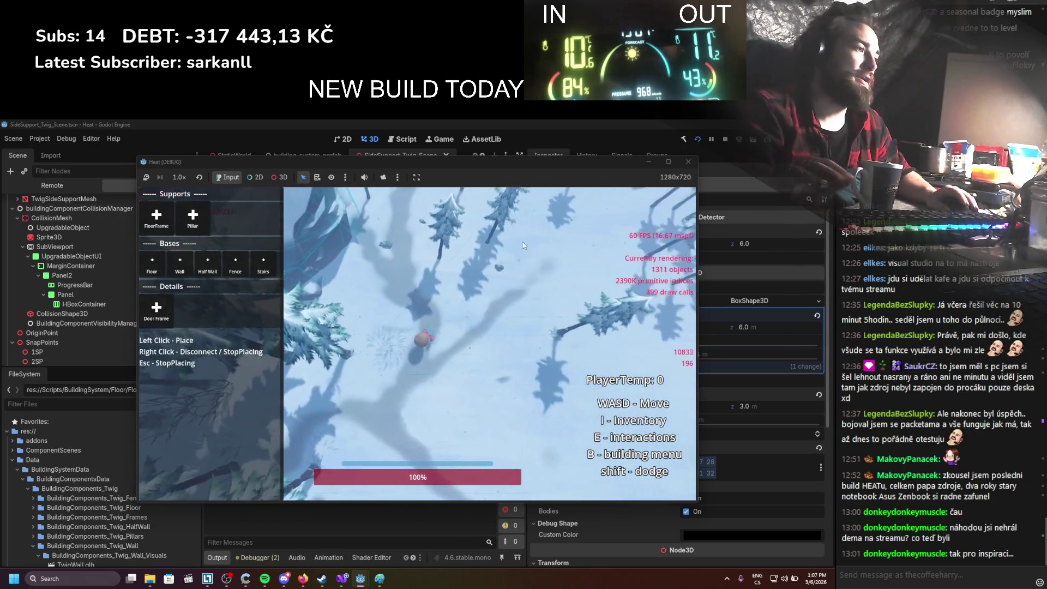
left_click(166, 228)
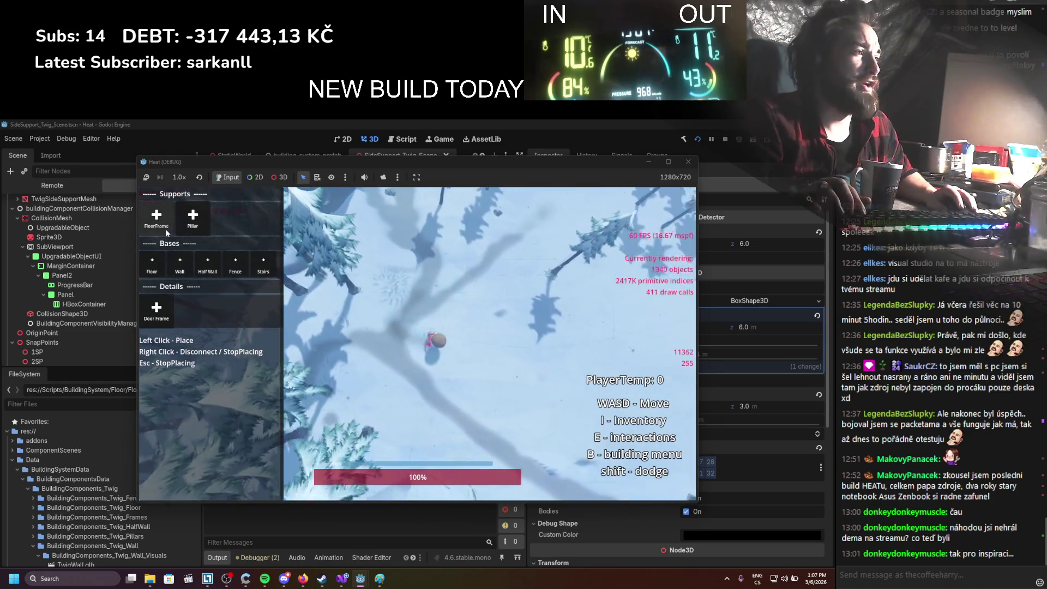
left_click(403, 270)
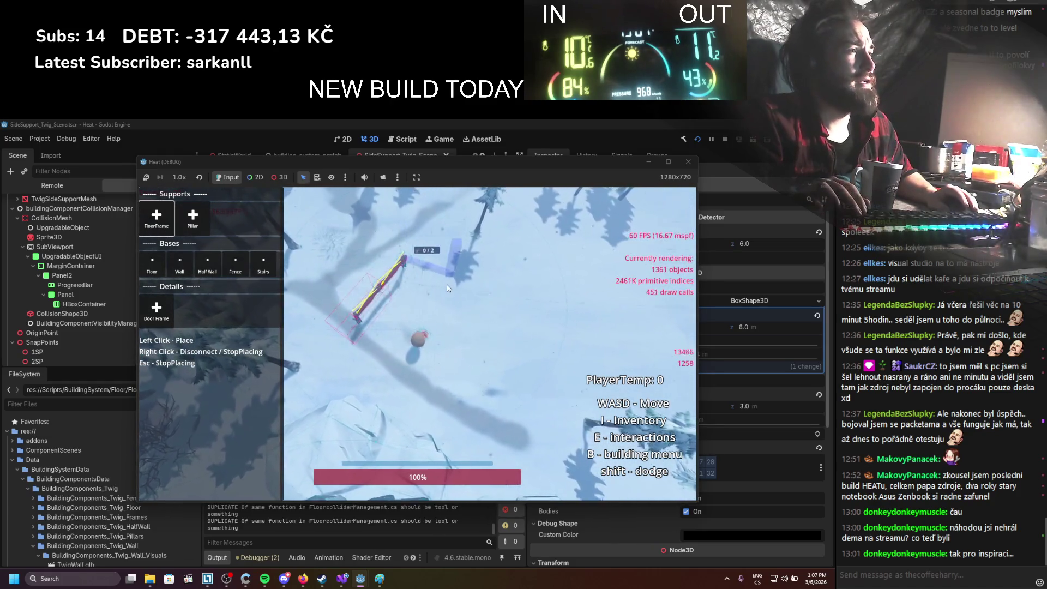
left_click(492, 297)
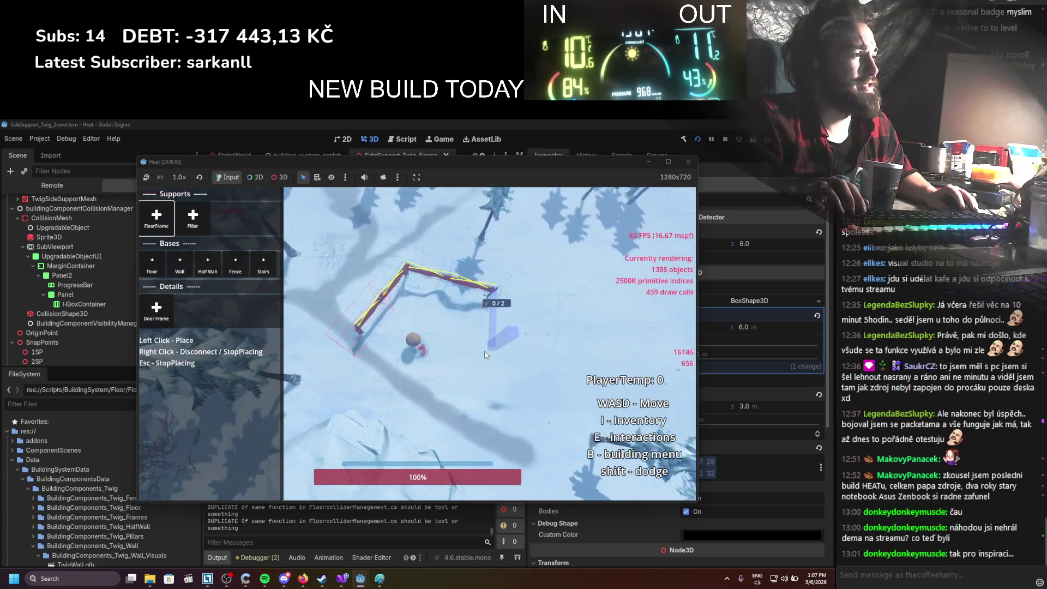
left_click(490, 334)
left_click(371, 286)
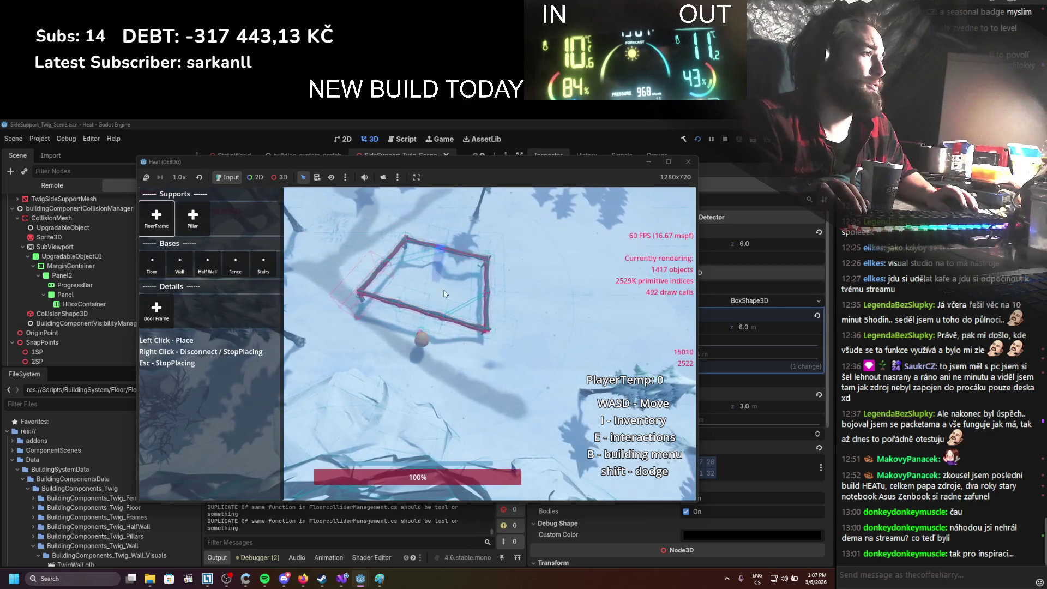
Add a support branching right, then stop the game and return to Visual Studio
left_click(503, 301)
key("d")
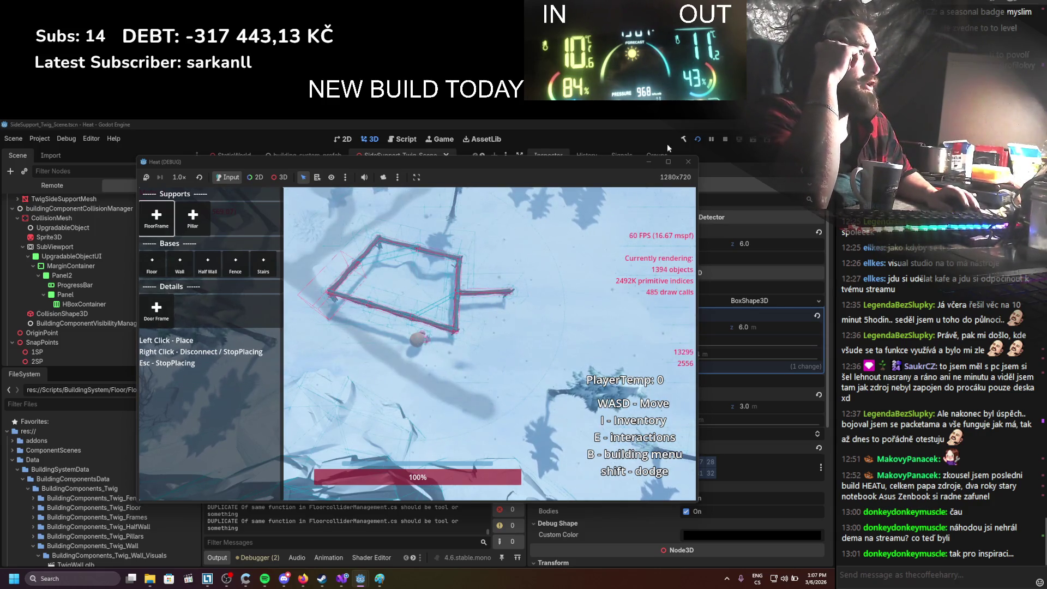
left_click(725, 139)
left_click(342, 578)
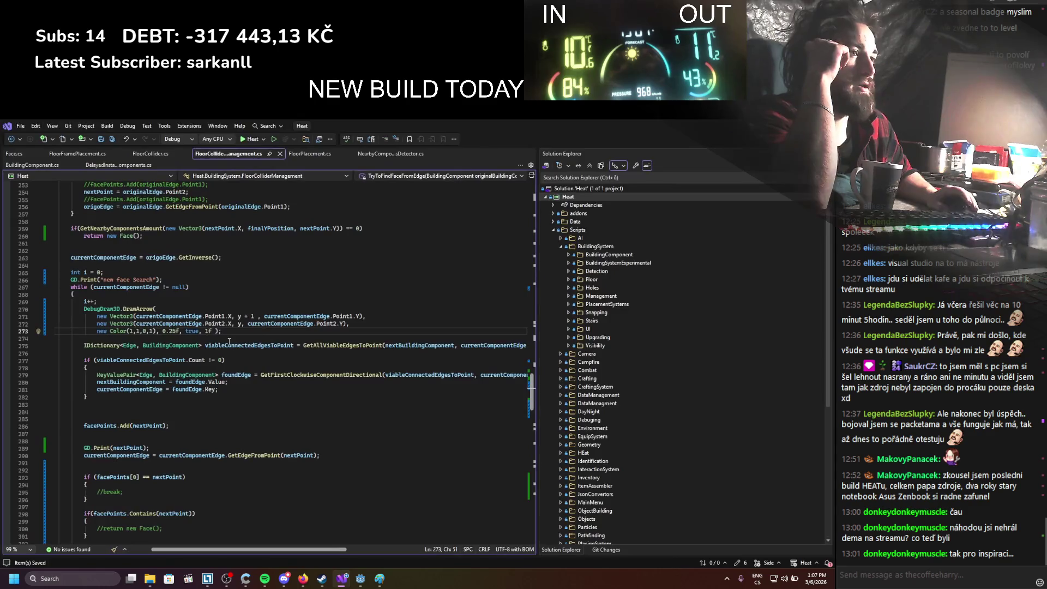
Duplicate the nearby-components check and its early return just below it
scroll(214, 386, "down", 5)
scroll(215, 388, "up", 5)
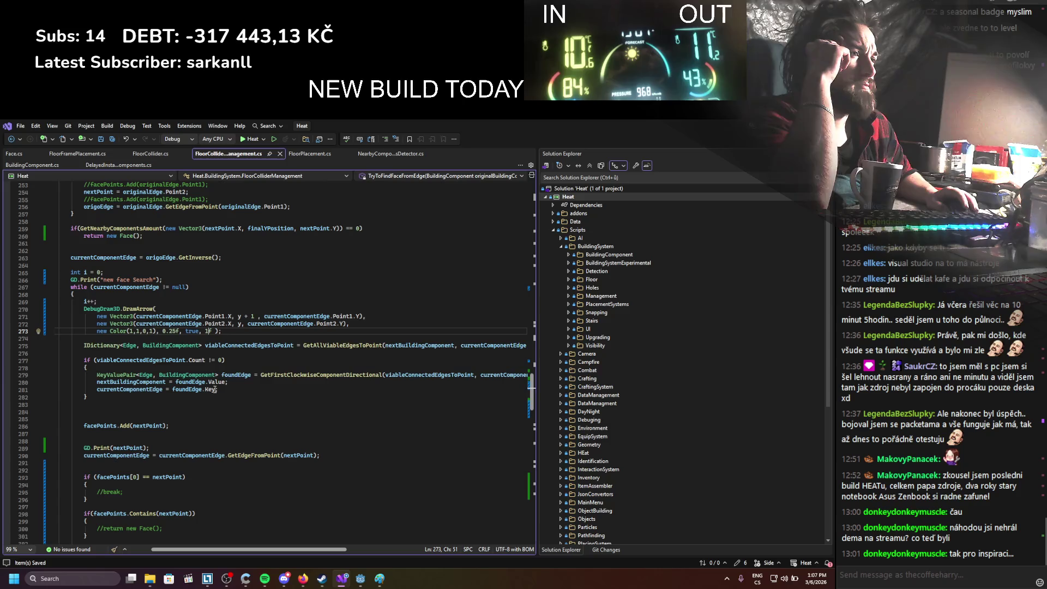
scroll(215, 389, "down", 4)
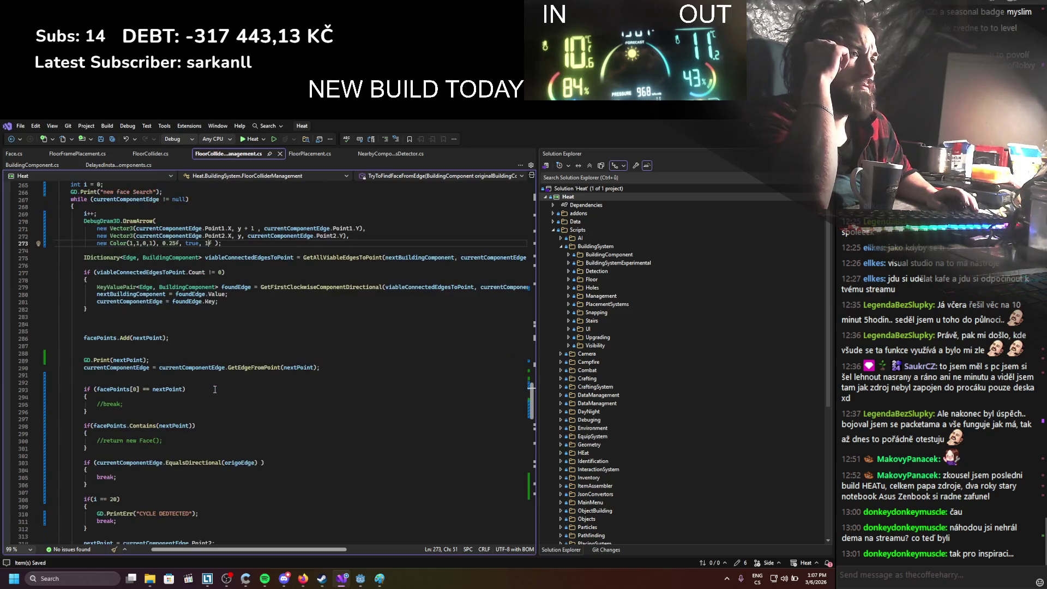
scroll(214, 389, "down", 4)
scroll(215, 389, "up", 14)
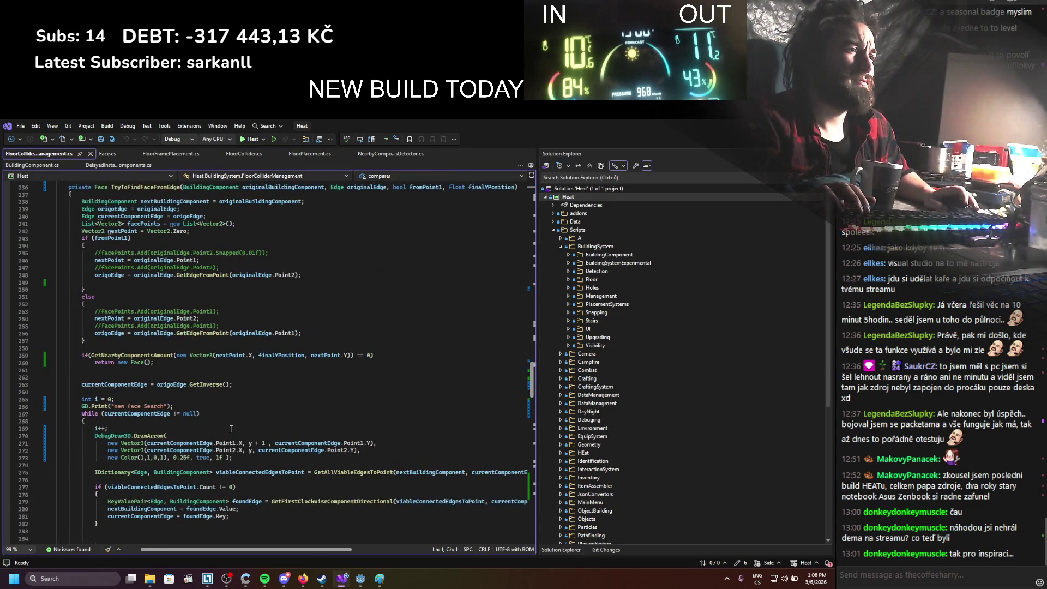
scroll(231, 429, "up", 2)
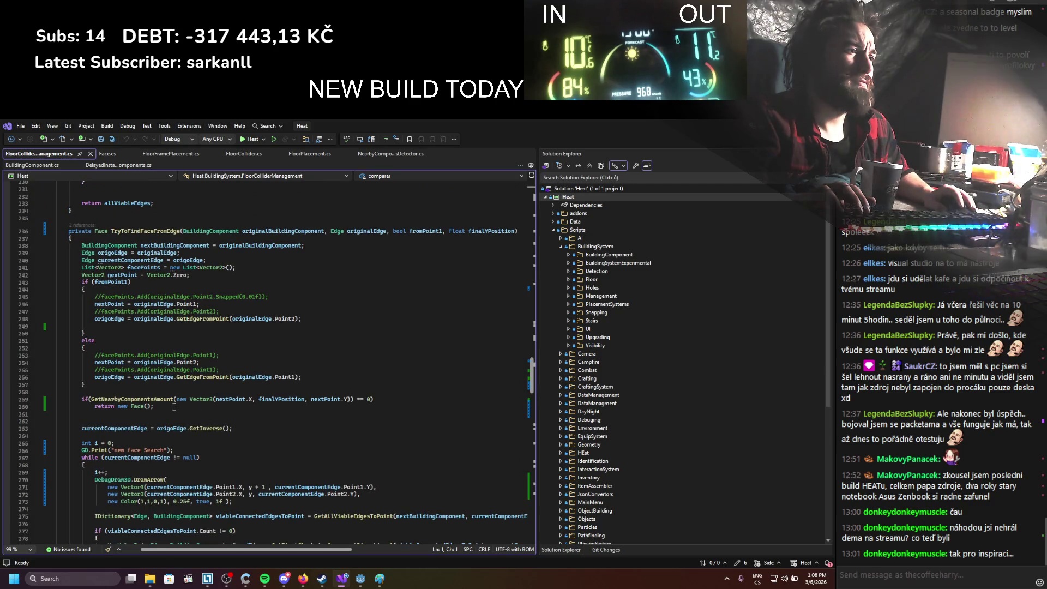
left_click_drag(174, 406, 85, 397)
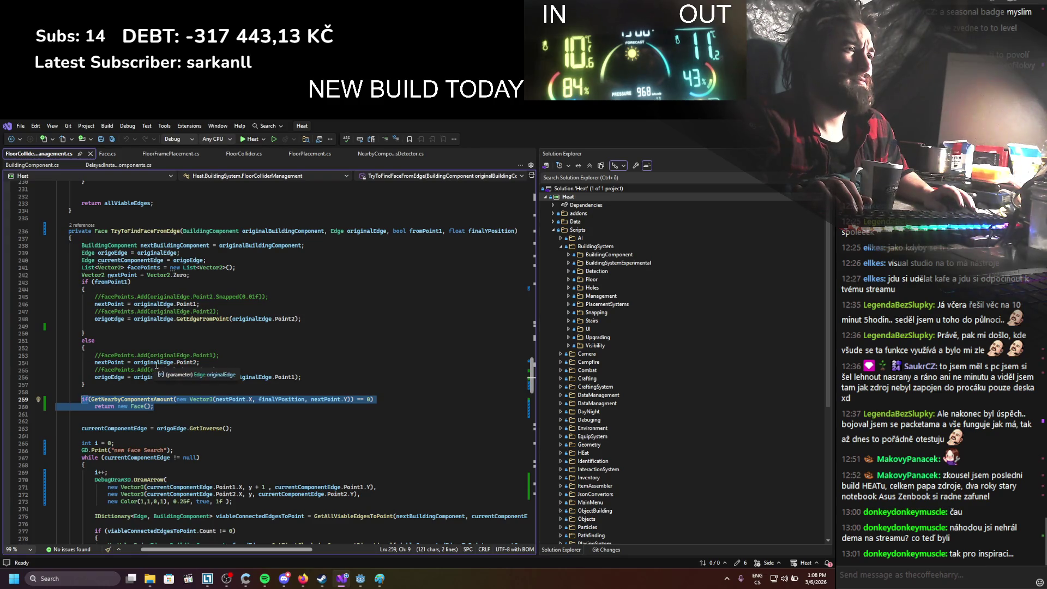
left_click(171, 409)
key("Return")
key("Return")
type("if (GetNearbyComponentsAmount(new Vector3(nextPoint.X, finalYPosition, nextPoint.Y)) == 0)             return new Face();")
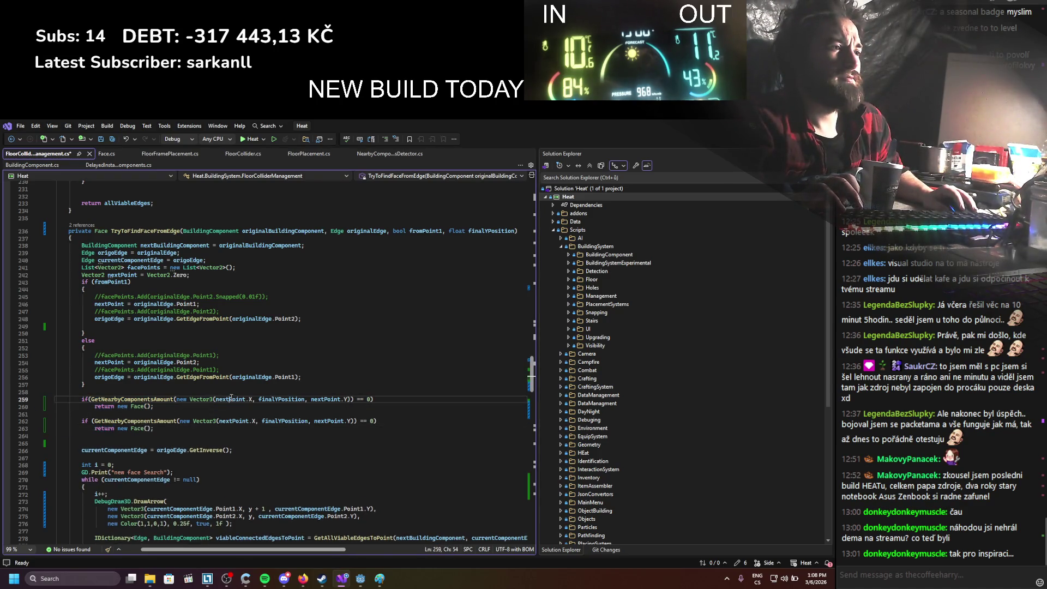
Replace both nextPoint references on line 259 with originalEdge.Point1
double_click(232, 400)
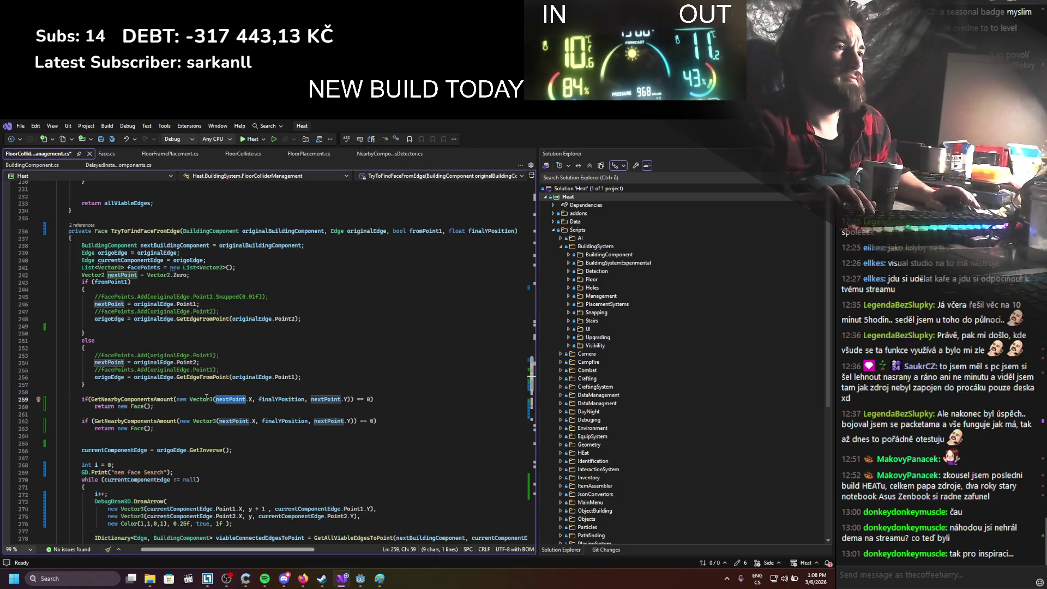
type("ori")
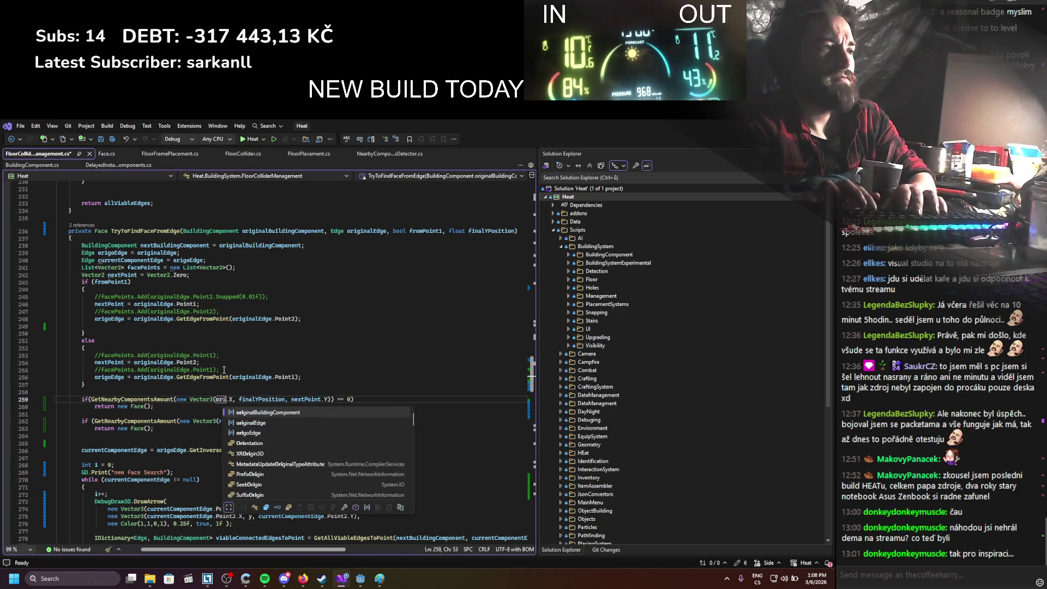
key("Down")
key("Tab")
type(".Point1")
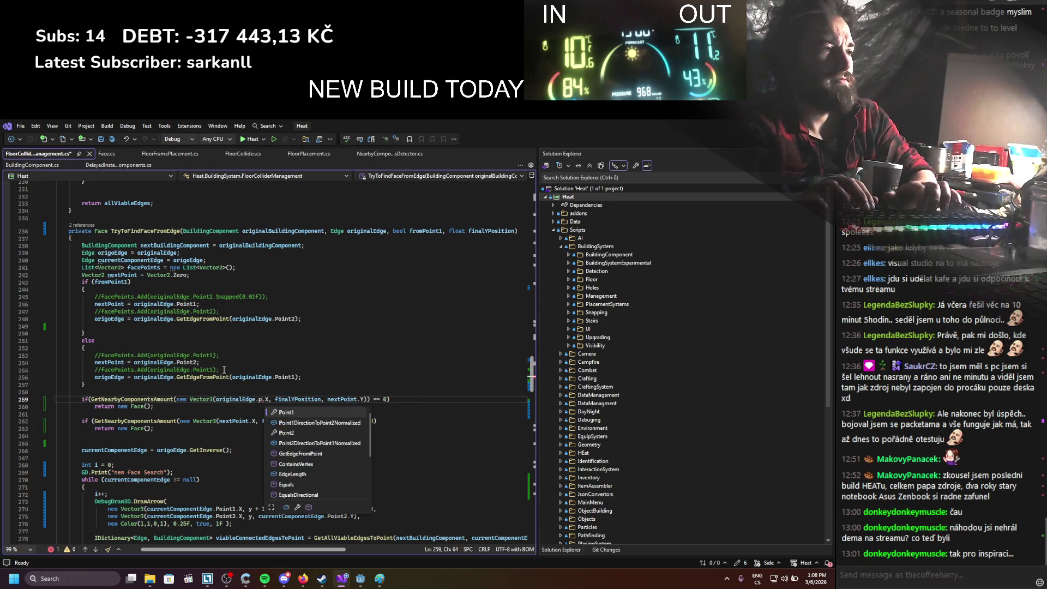
left_click(217, 402, "shift")
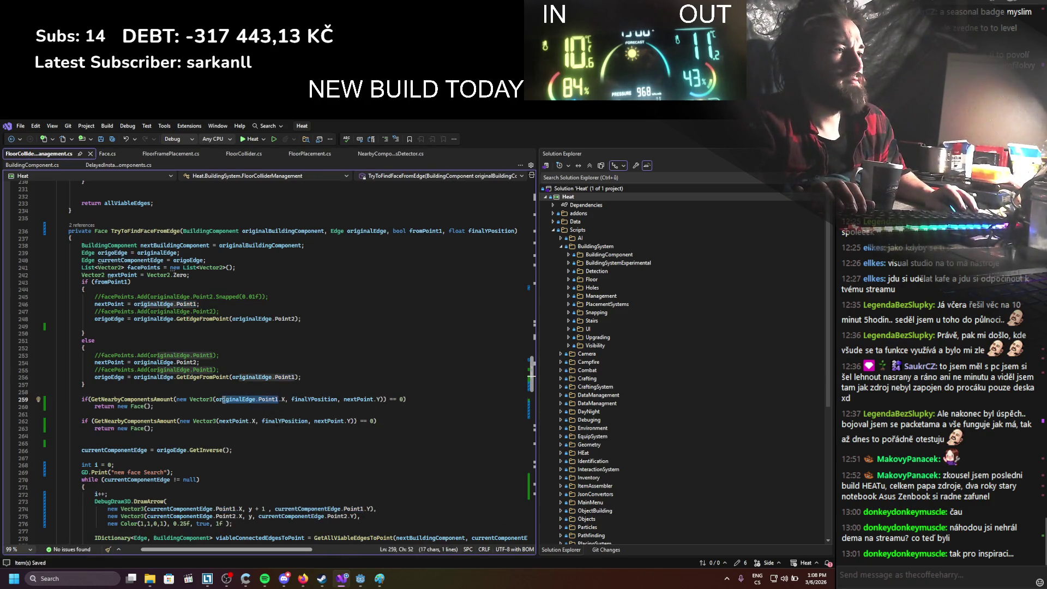
key("ctrl+c")
double_click(358, 399)
key("ctrl+v")
Change both nextPoint references on line 262 to originalEdge.Point2, then return to Godot
double_click(235, 421)
key("ctrl+v")
double_click(362, 421)
key("ctrl+v")
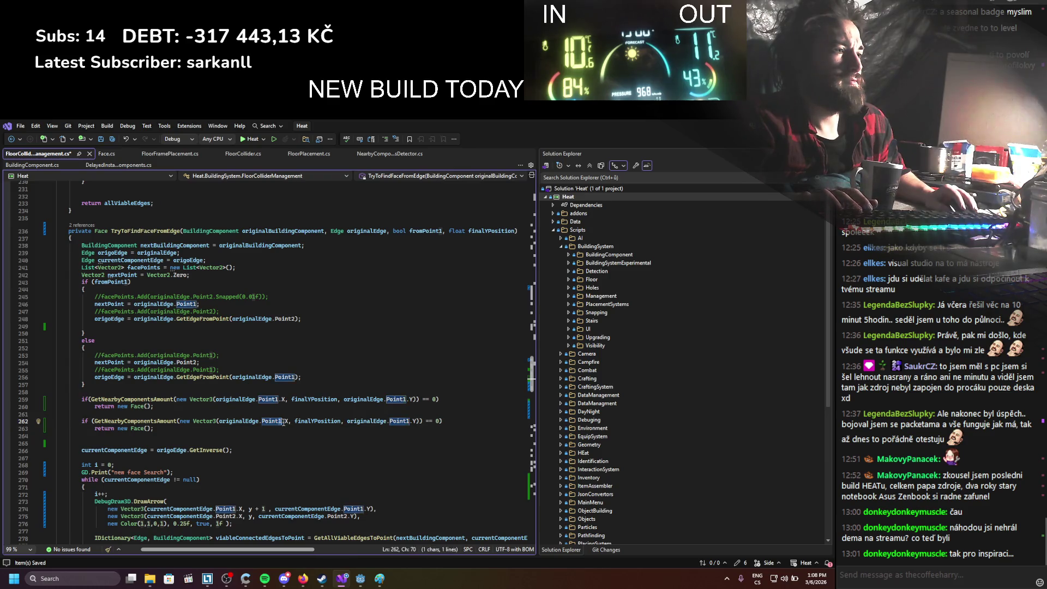
type("2")
left_click_drag(405, 421, 409, 421)
type("2")
key("alt+Tab")
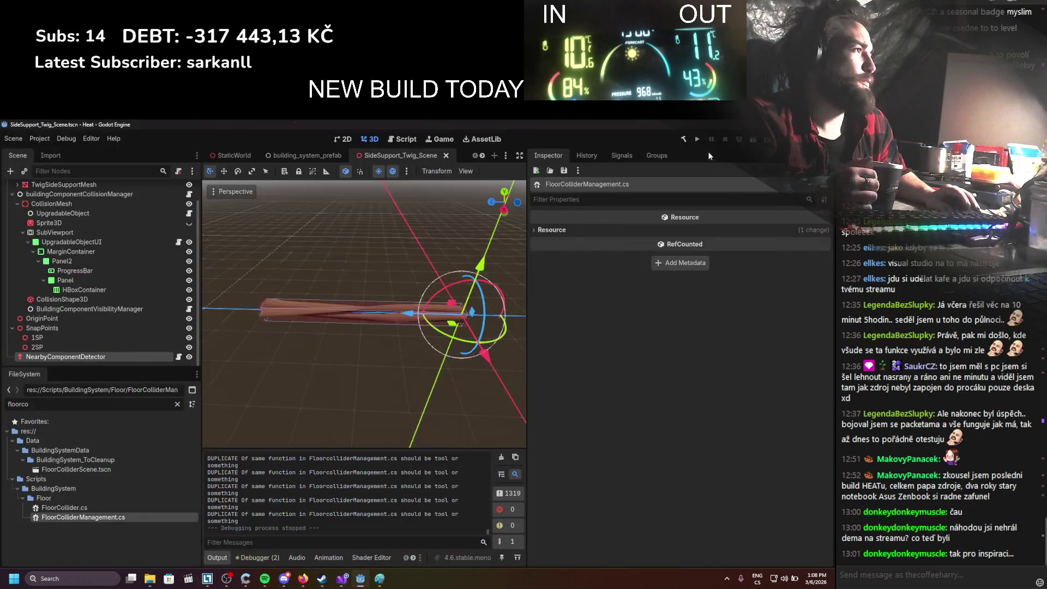
Run the game, join five FloorFrame supports into an A-frame closed loop, then stop it
left_click(700, 139)
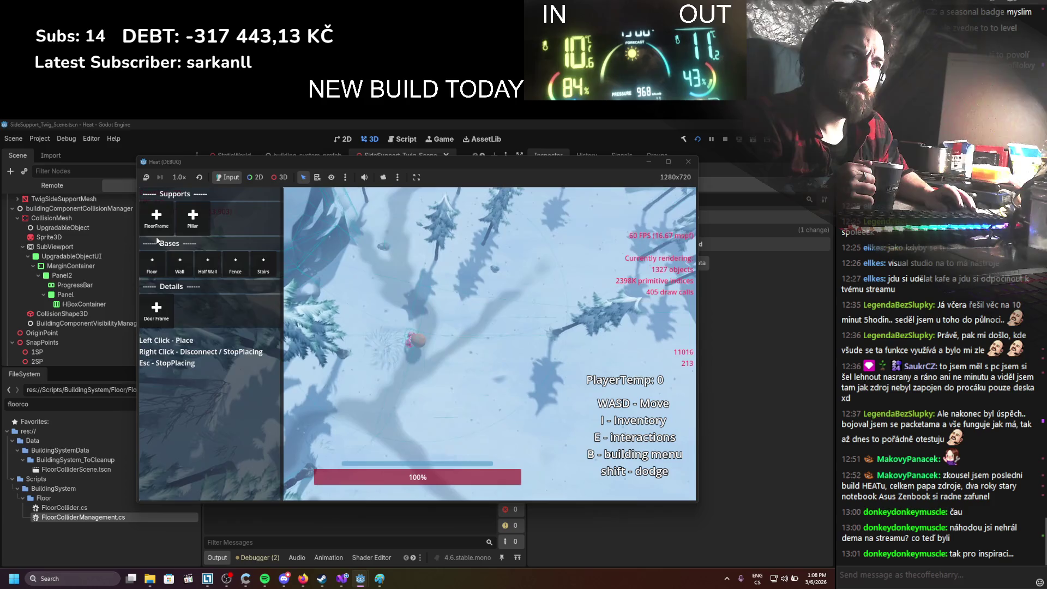
left_click(474, 352)
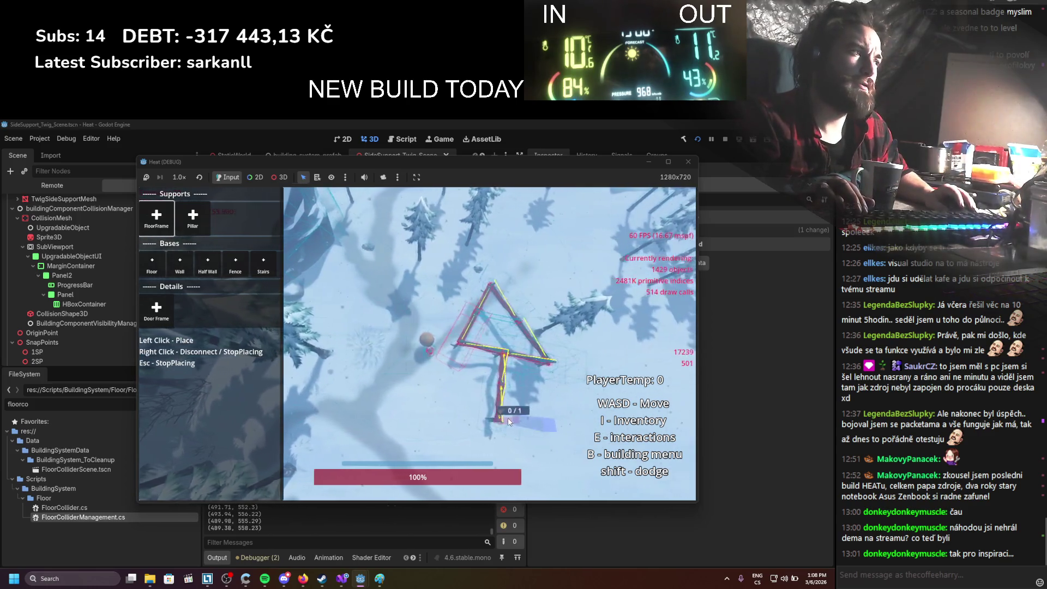
left_click(480, 419)
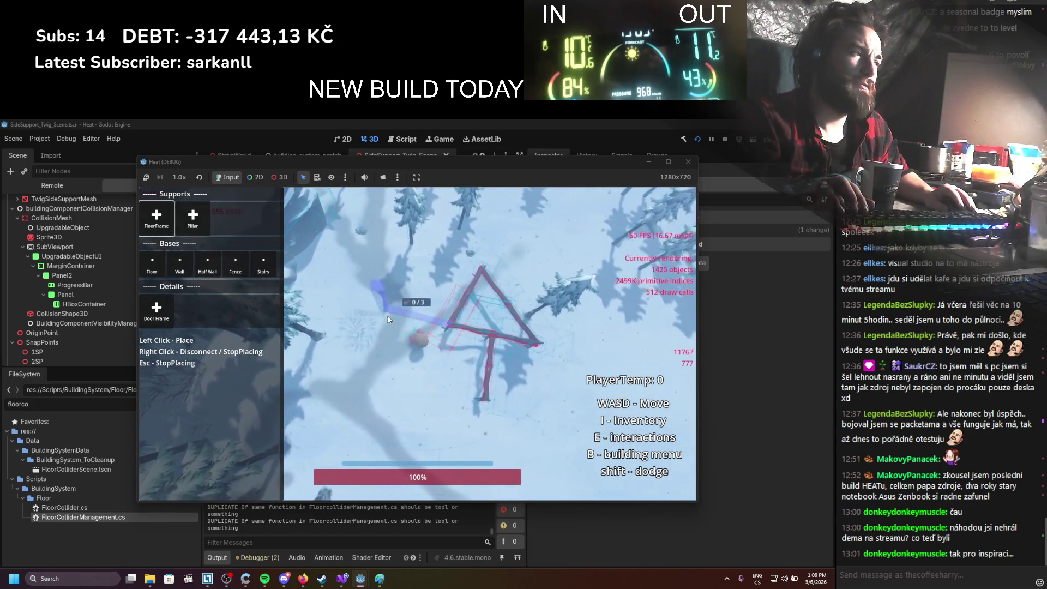
left_click(371, 346)
left_click(384, 260)
left_click(361, 301)
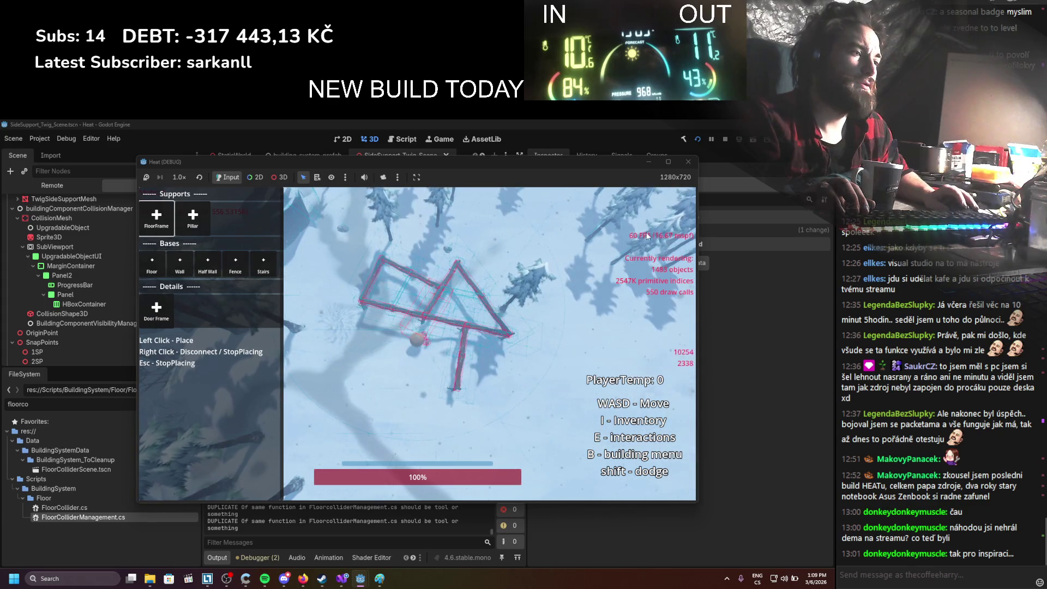
left_click(726, 140)
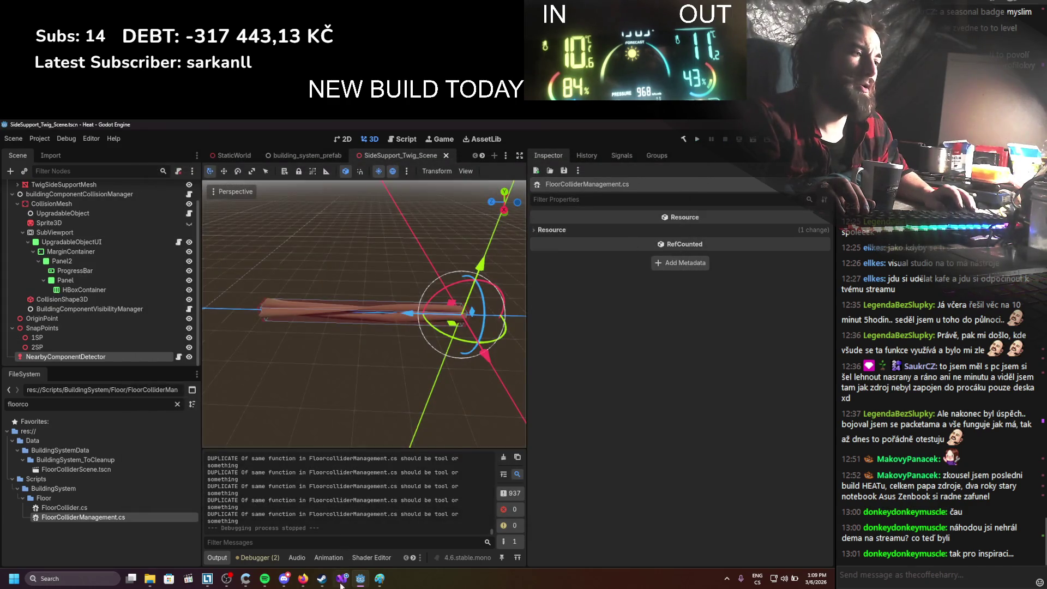
Change the GetNearbyComponentsAmount comparisons on lines 259 and 262 to == 1, then return to Godot
left_click(342, 579)
double_click(434, 400)
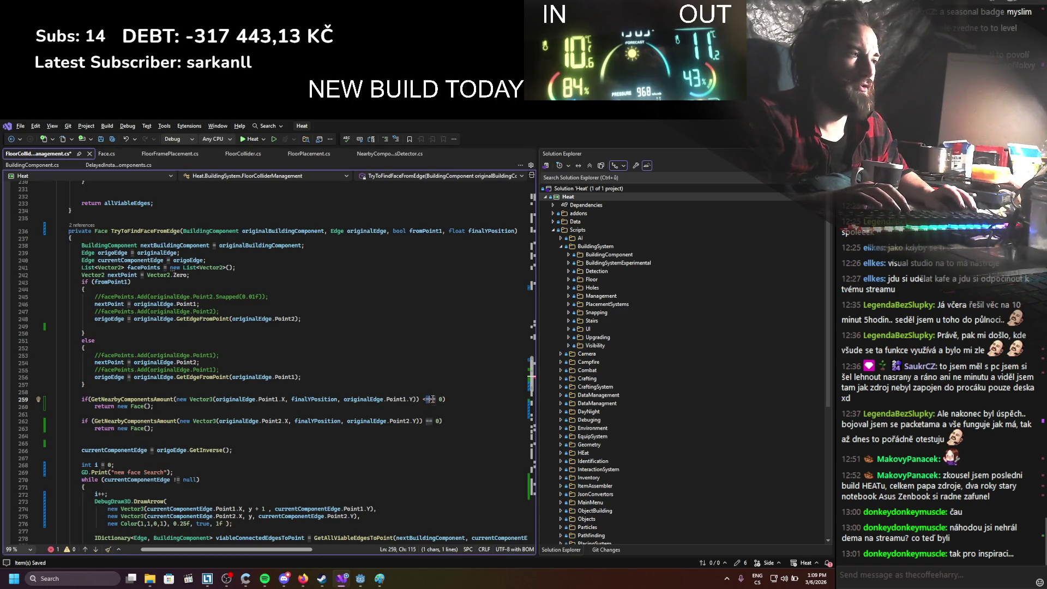
type("<")
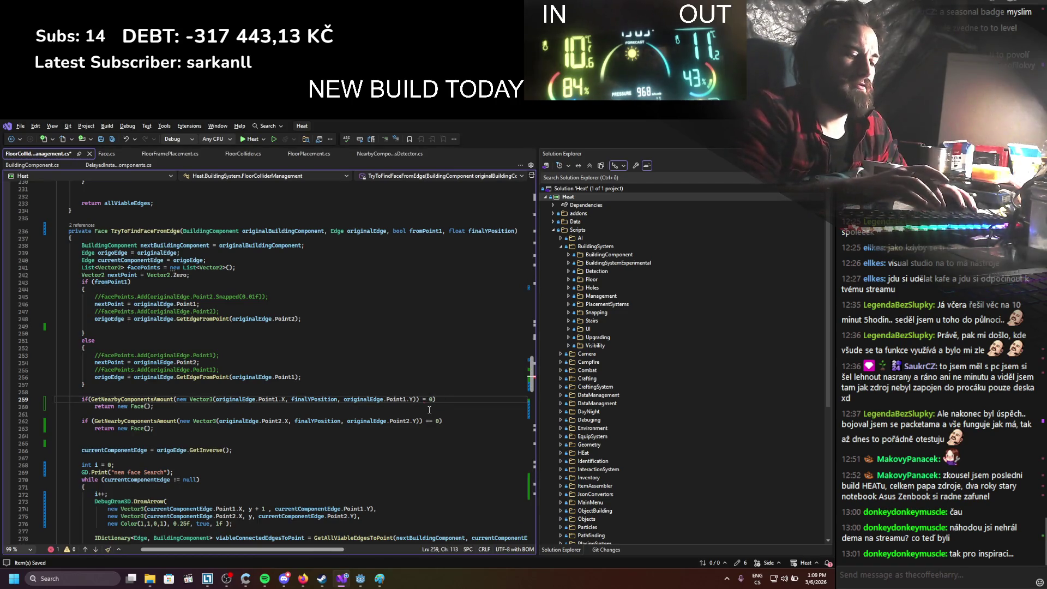
double_click(435, 400)
type("1")
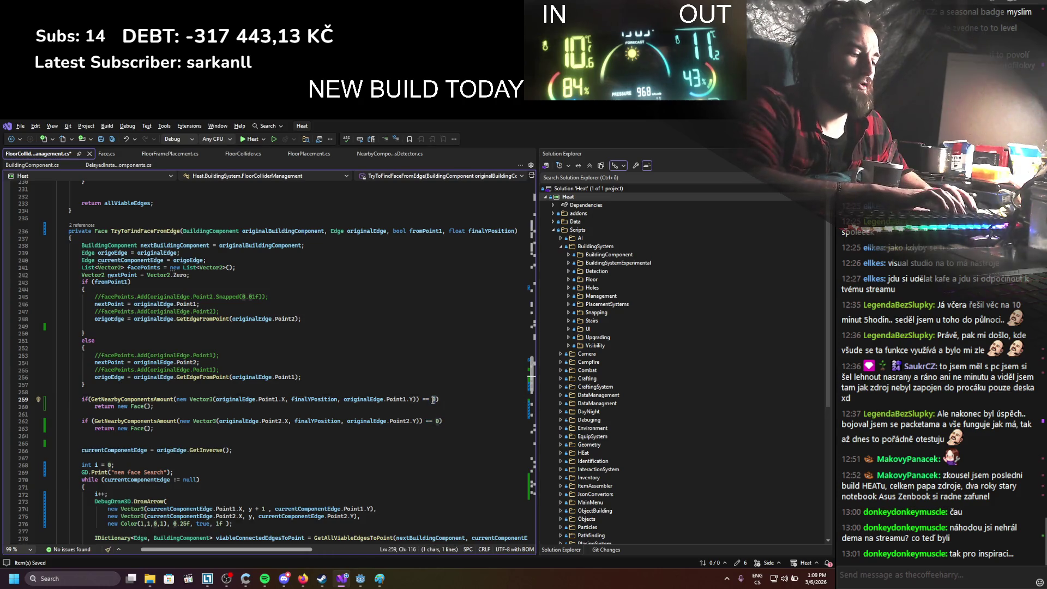
type("1")
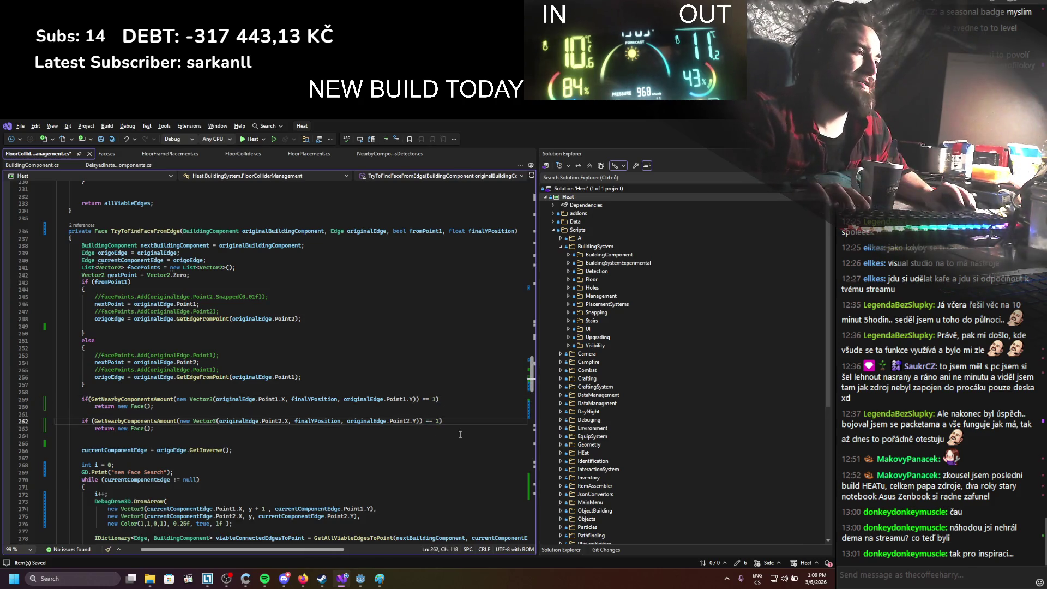
key("alt+Tab")
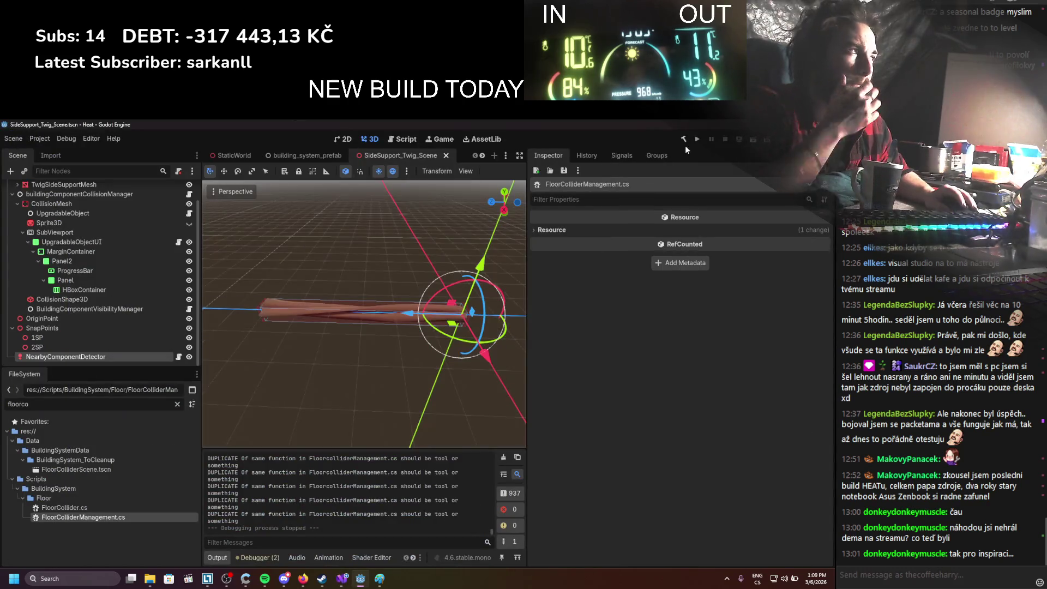
Rerun the game and place the first three joined floor-frame supports in a zigzag
left_click(695, 142)
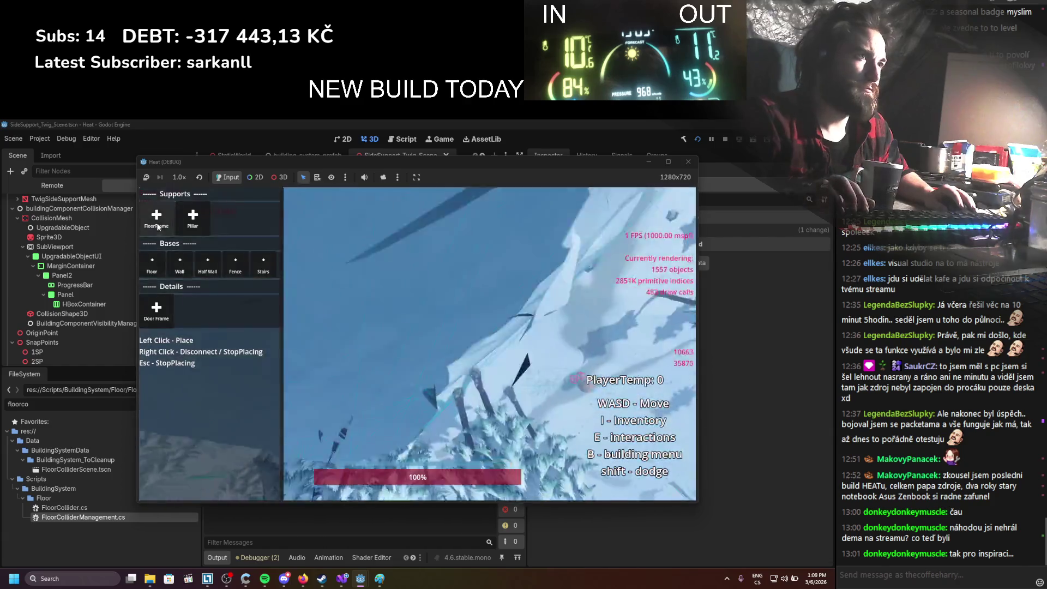
left_click(360, 303)
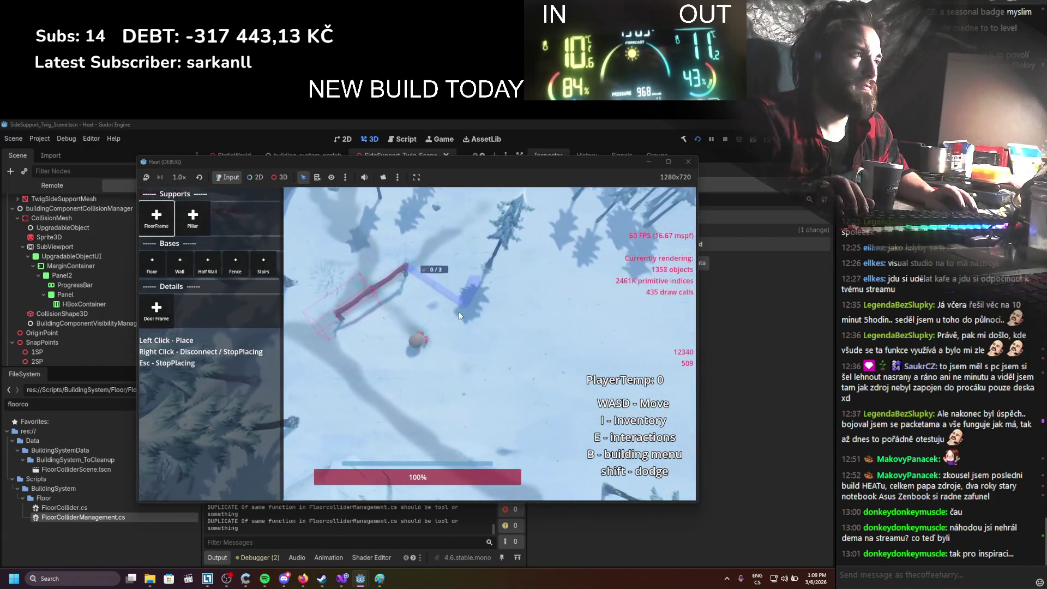
left_click(427, 254)
left_click(468, 301)
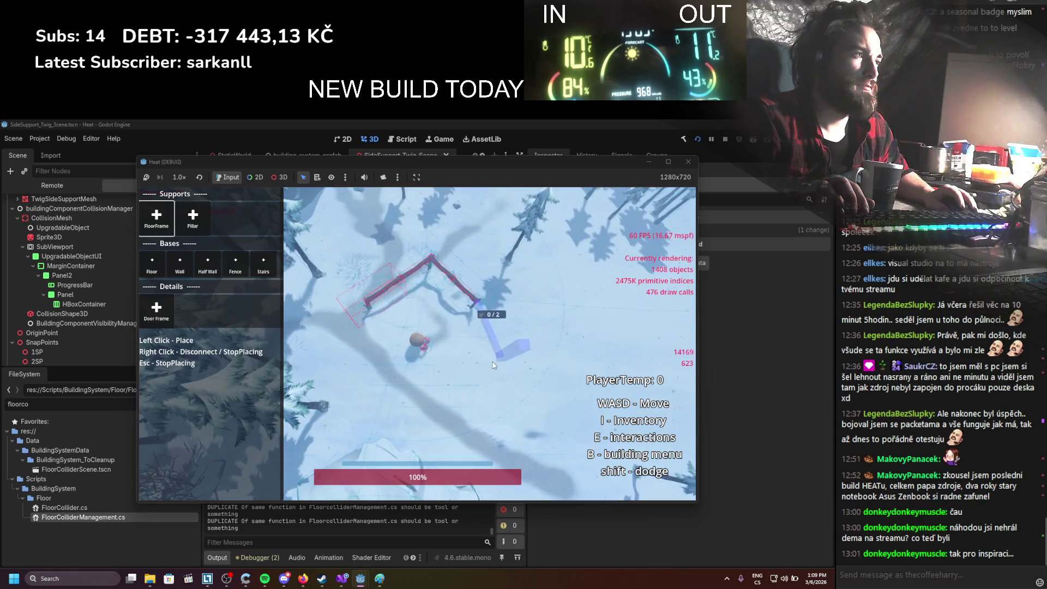
Add a support down, one running right and a branch down-left, then stop the game
left_click(512, 373)
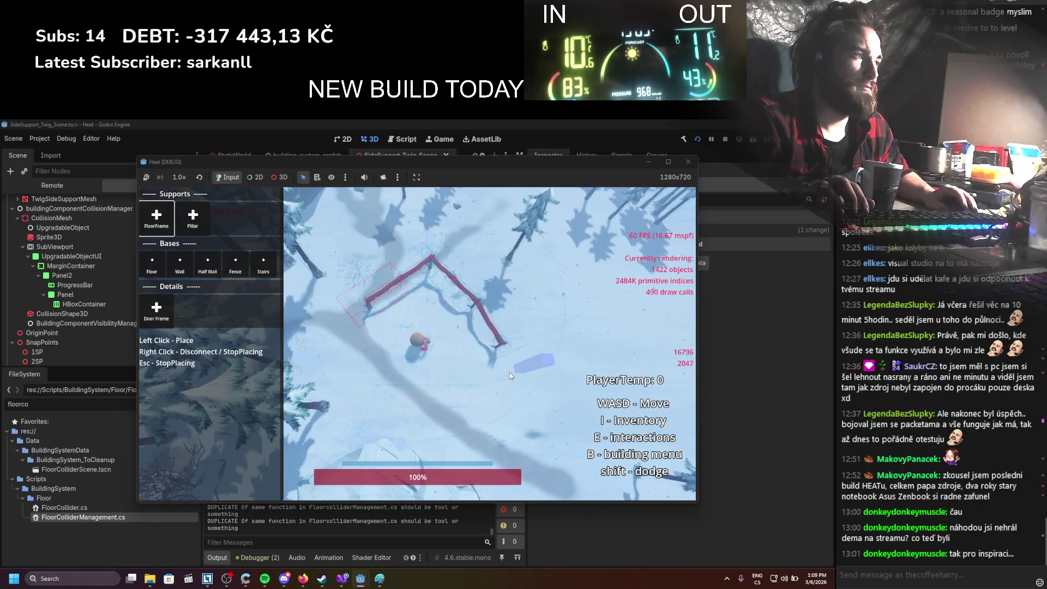
left_click(553, 331)
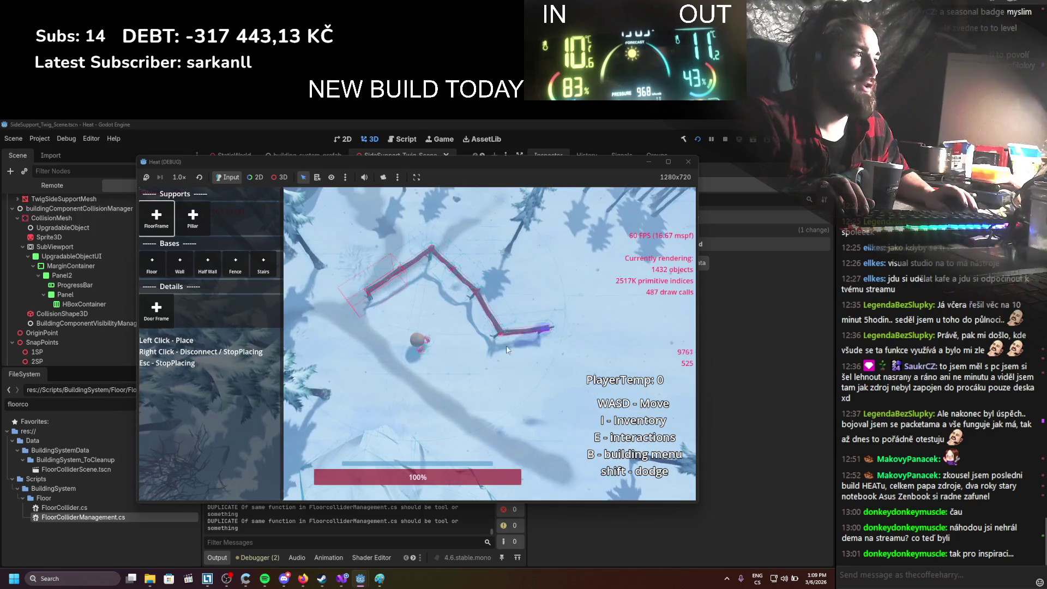
left_click(469, 364)
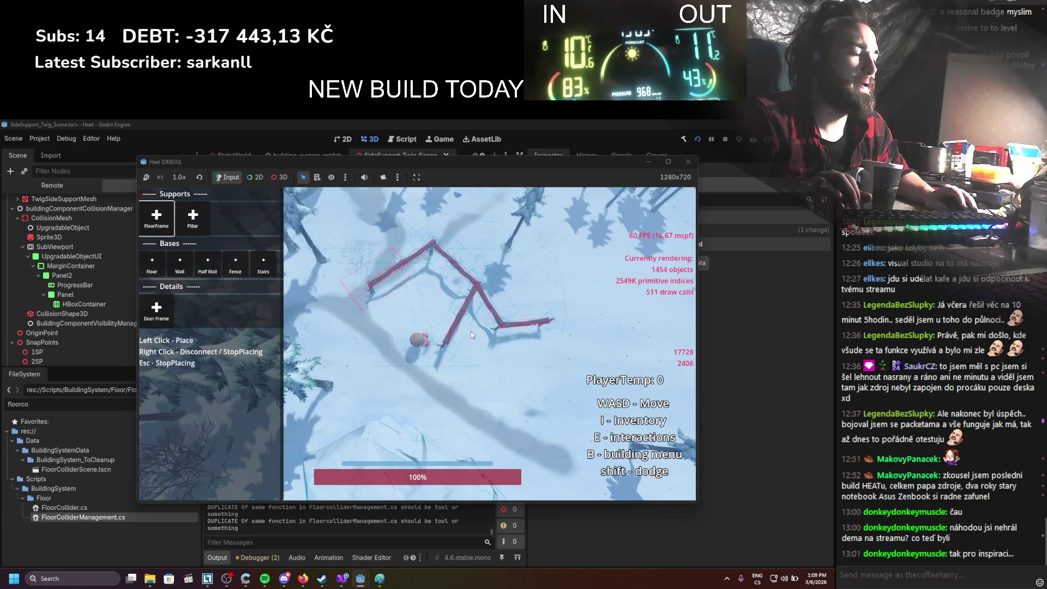
left_click(725, 139)
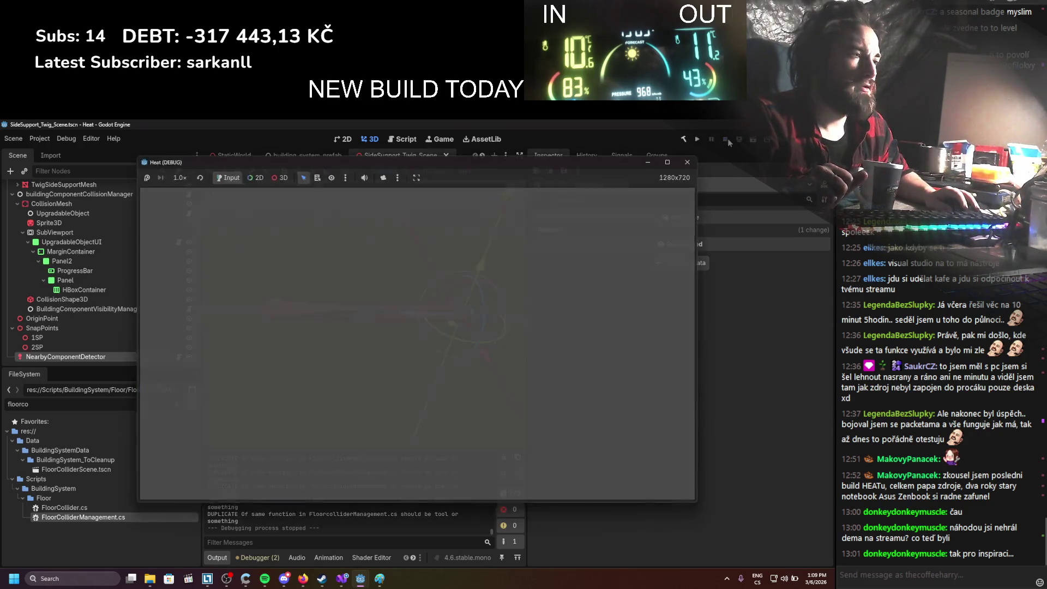
Paste a copy of the Point2 nearby-component check after the edge update
left_click(340, 581)
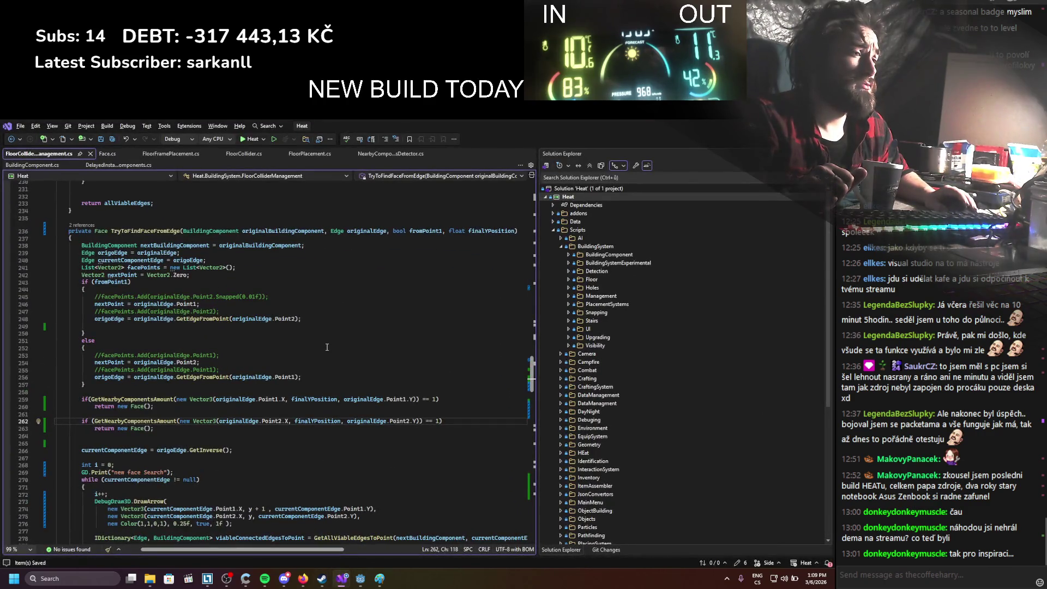
scroll(327, 347, "down", 5)
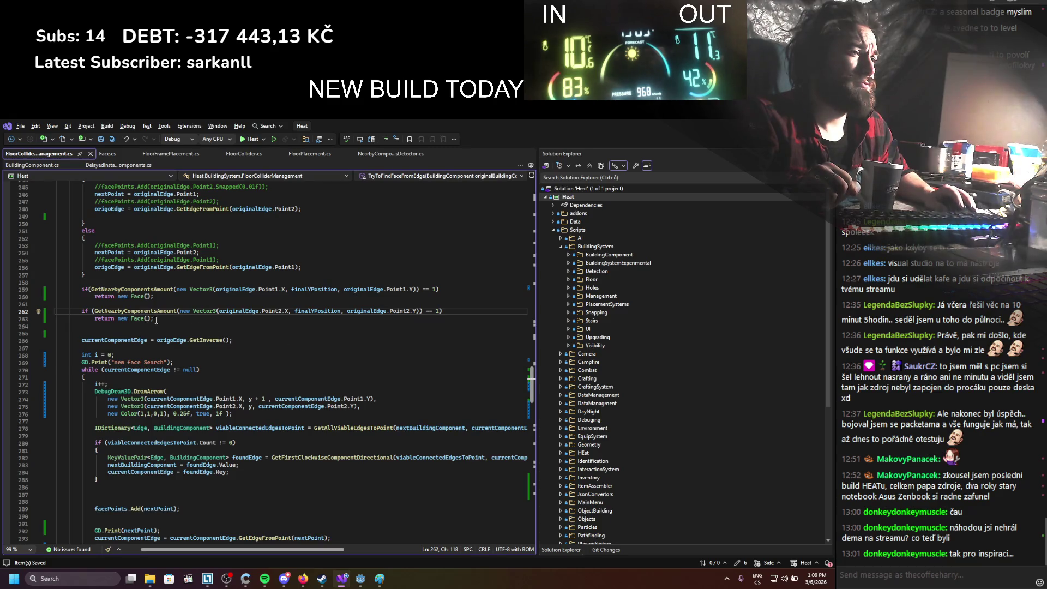
left_click_drag(156, 320, 118, 312)
scroll(188, 380, "down", 9)
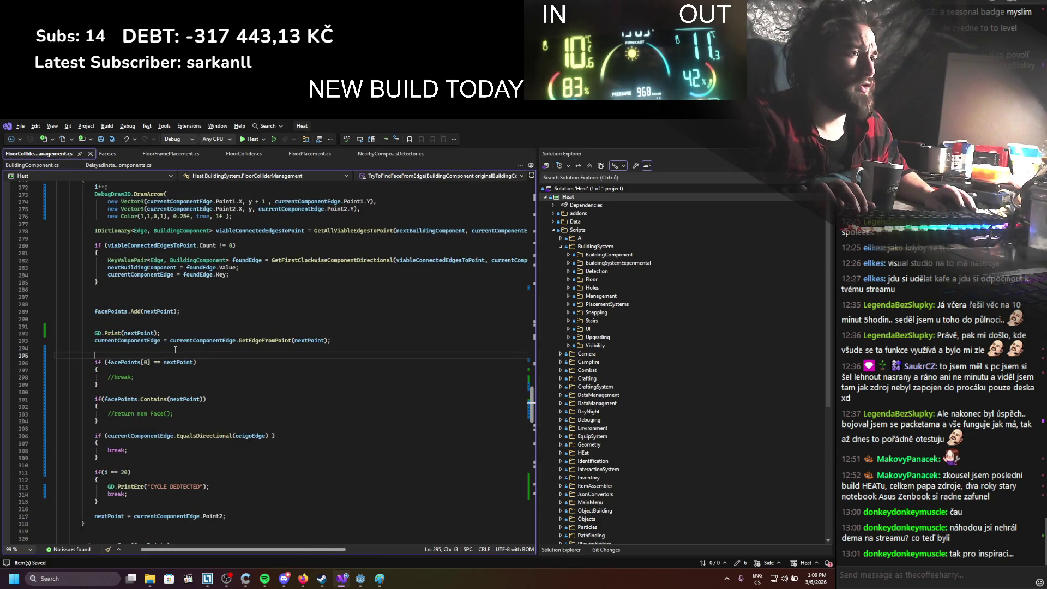
key("ctrl+v")
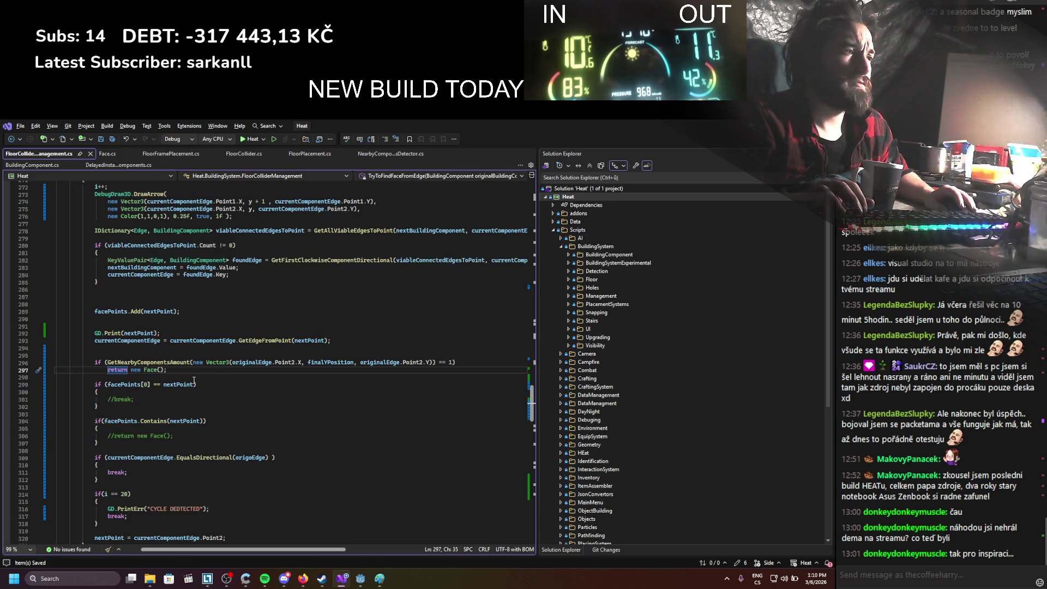
Make the pasted check use nextPoint instead of originalEdge and save the script
double_click(241, 362)
type("ne")
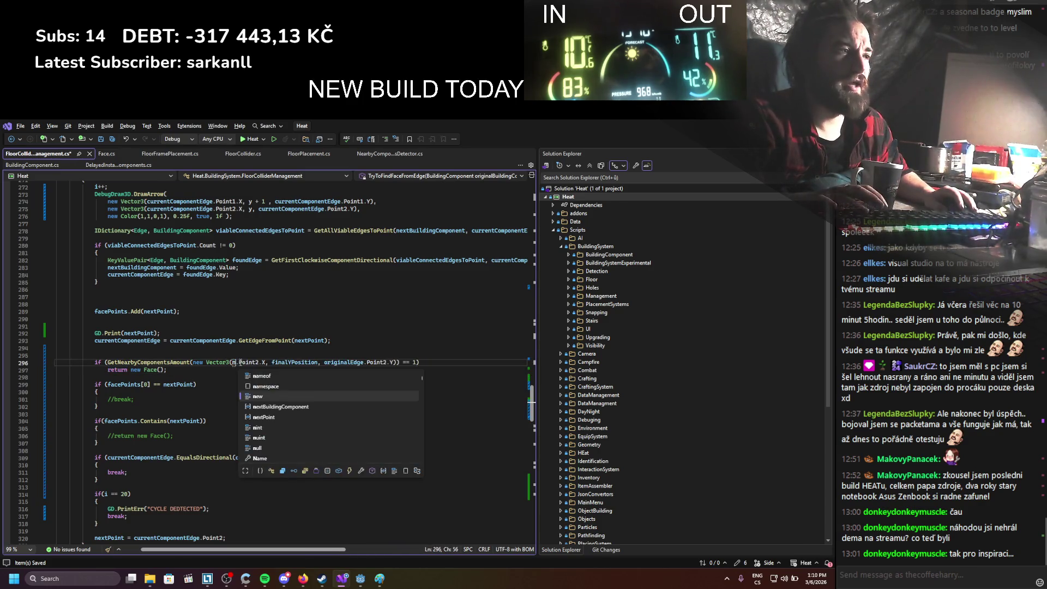
double_click(269, 397)
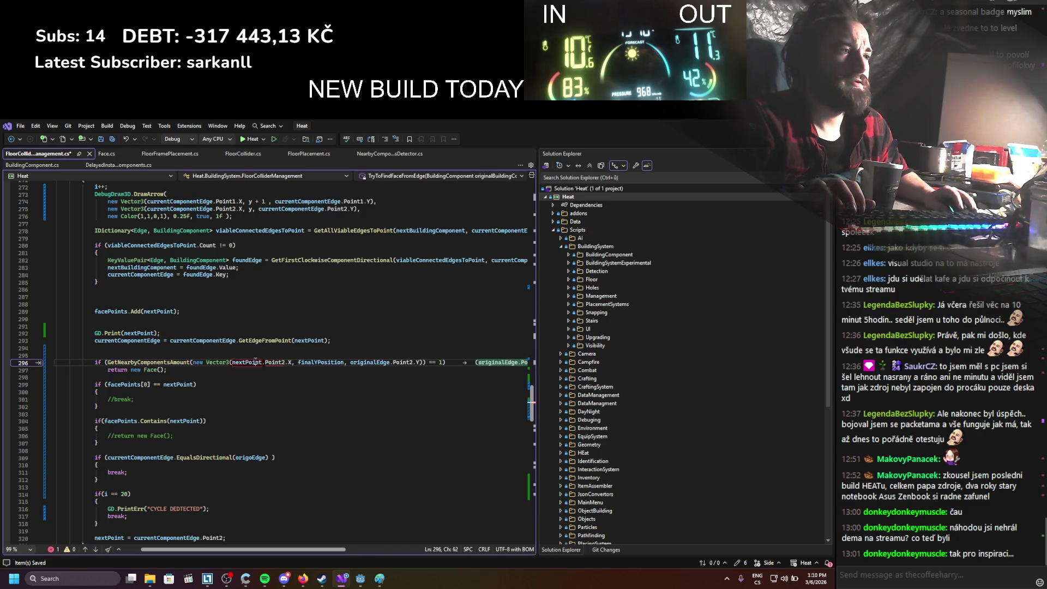
double_click(254, 362)
key("ctrl+c")
double_click(384, 362)
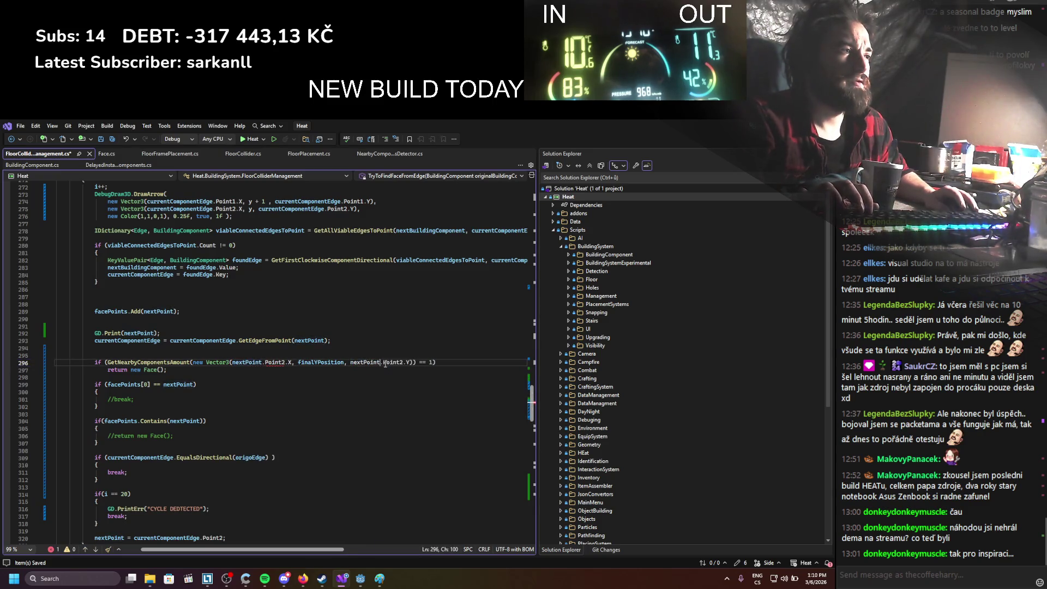
key("ctrl+v")
key("Delete")
key("Delete")
key("Delete")
left_click(274, 363)
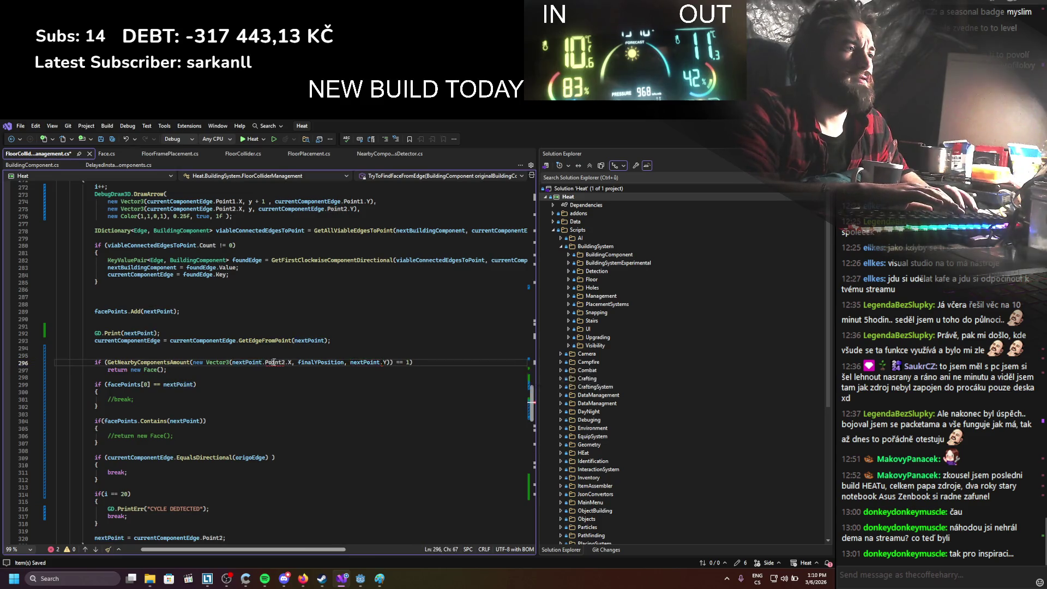
key("ctrl+s")
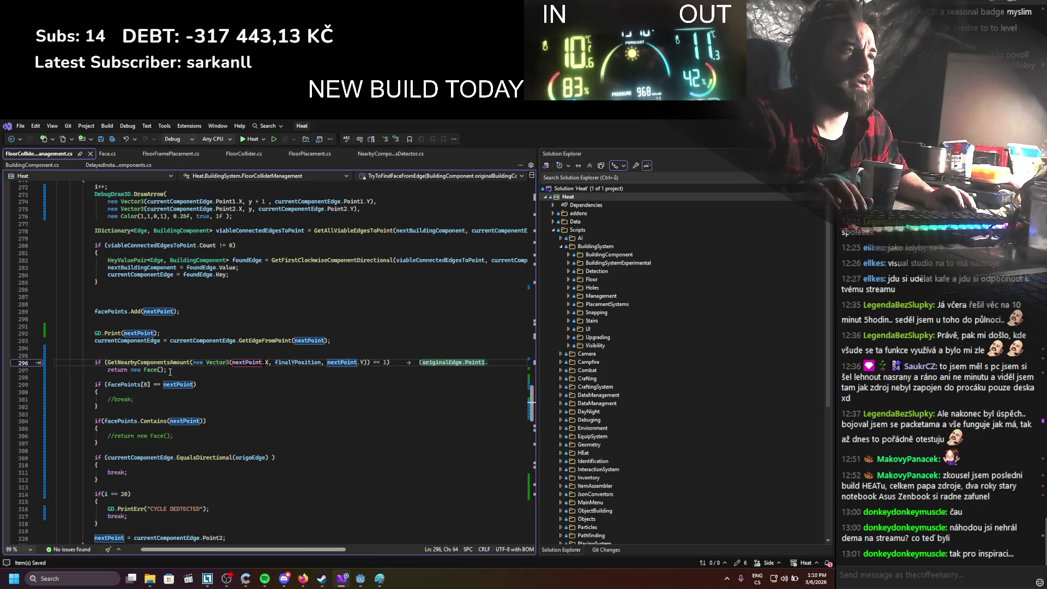
Launch the game from Godot, building the .NET project
scroll(310, 413, "up", 3)
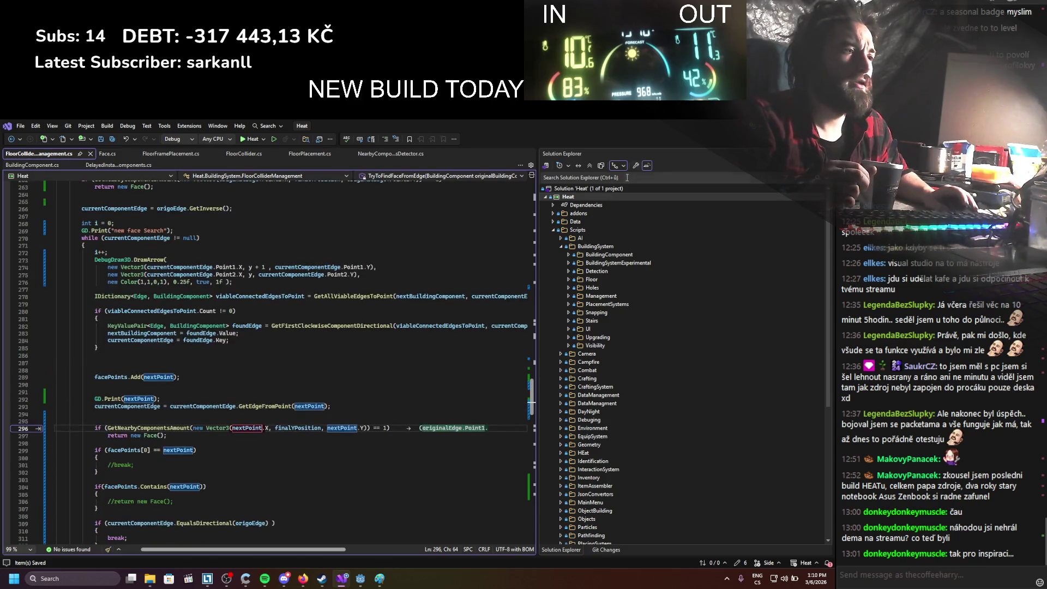
key("alt+Tab")
left_click(699, 140)
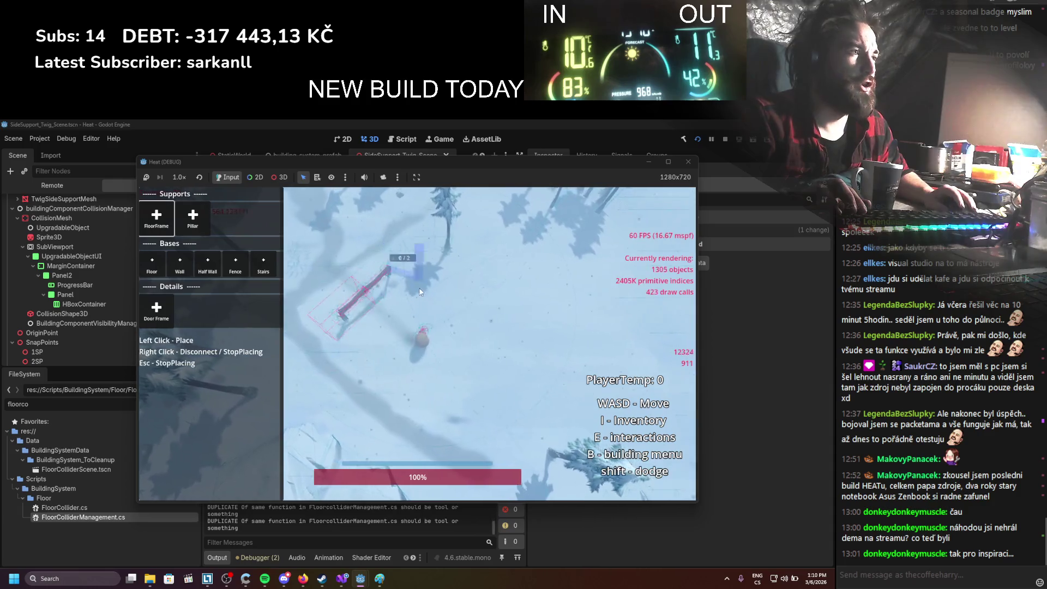
Chain floor-frame supports into a closed outline joining the left arm to the right leg
left_click(458, 295)
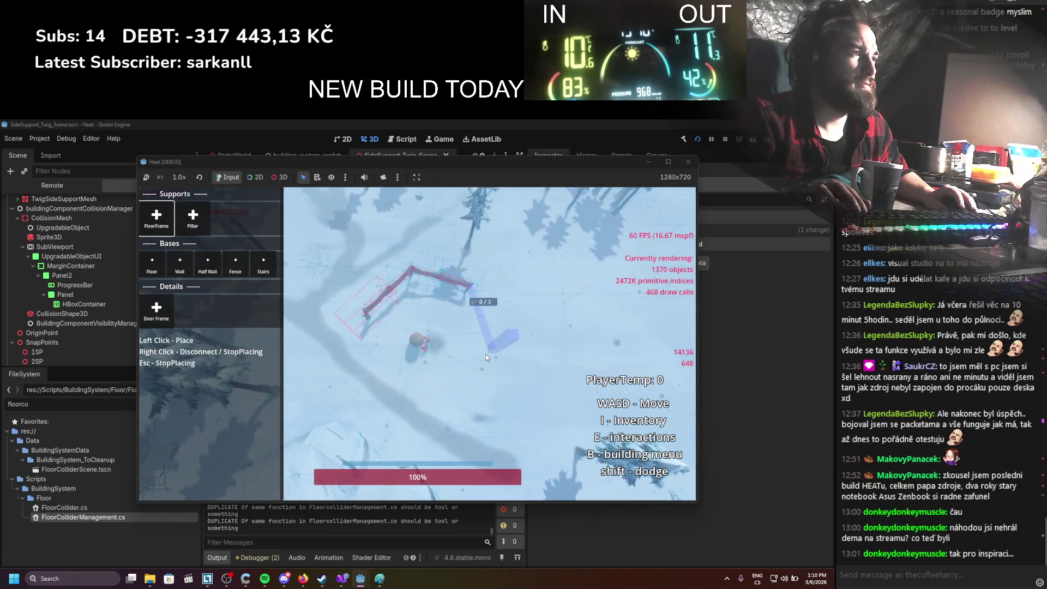
left_click(488, 352)
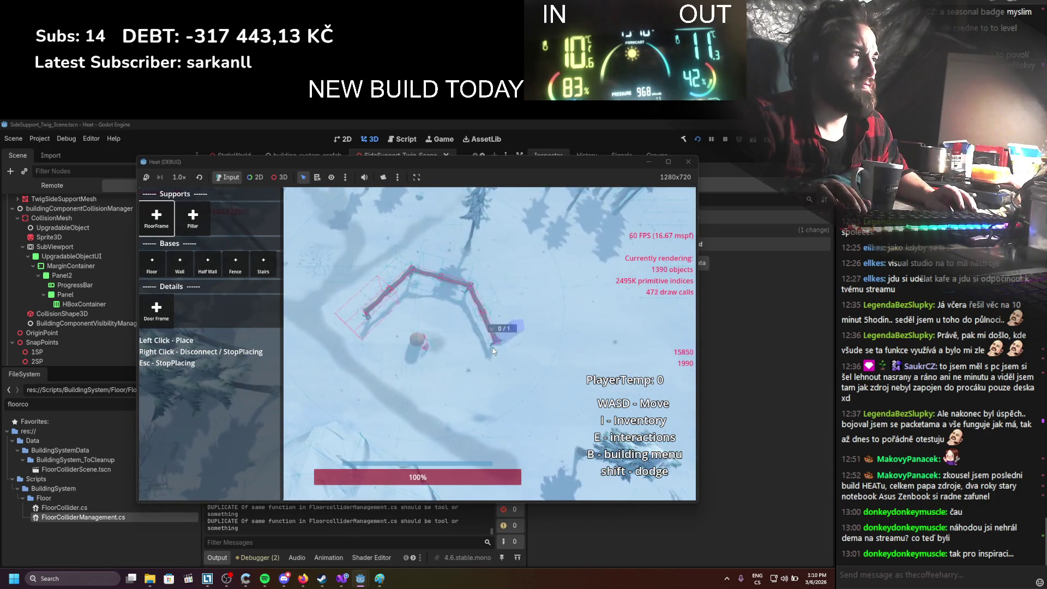
left_click(496, 279)
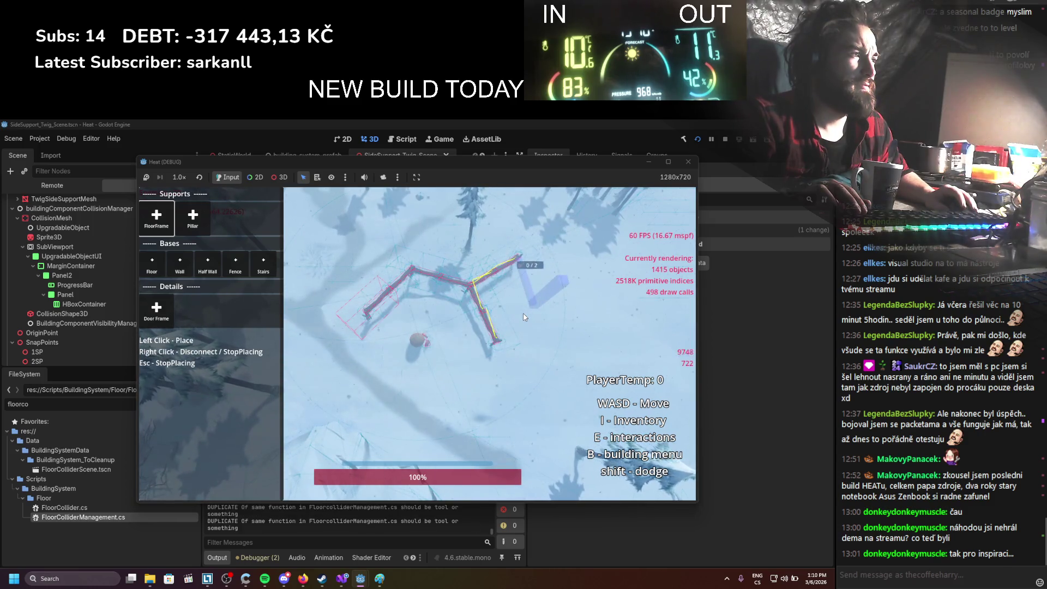
key("s")
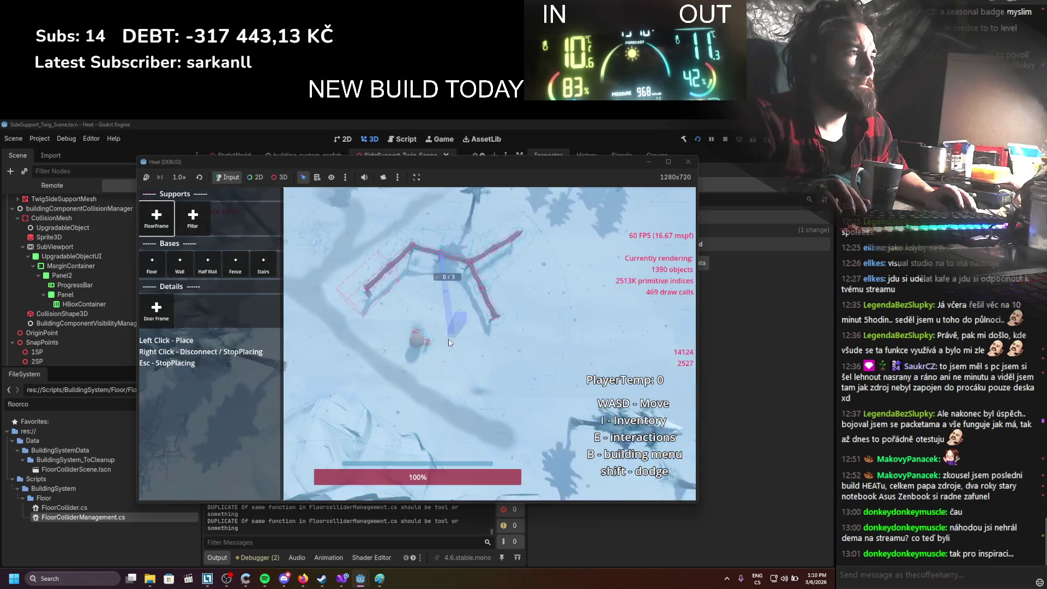
left_click(450, 342)
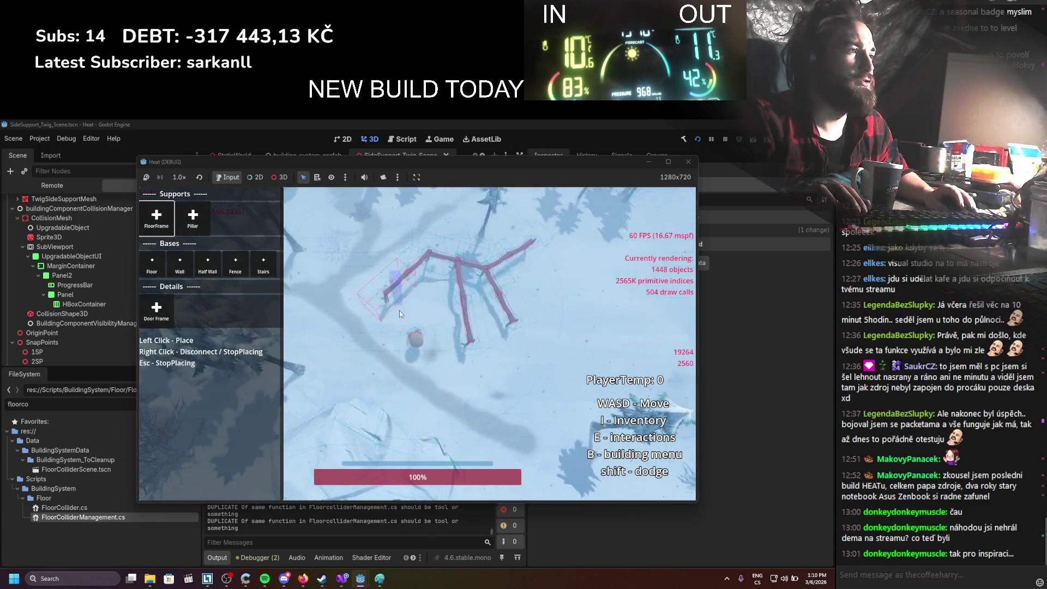
left_click(369, 315)
key("s")
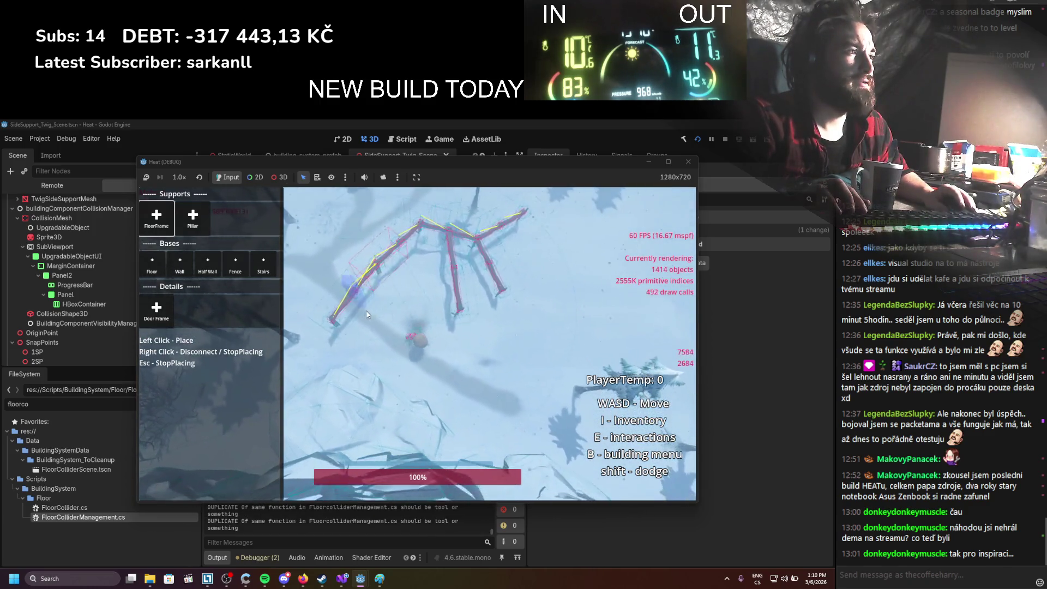
left_click(455, 304)
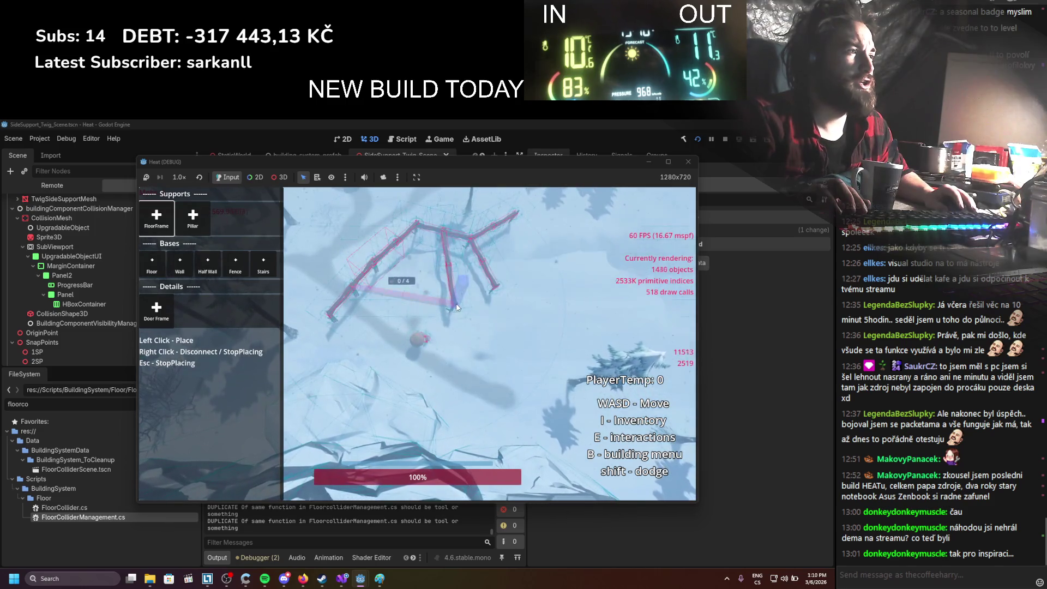
right_click(486, 345)
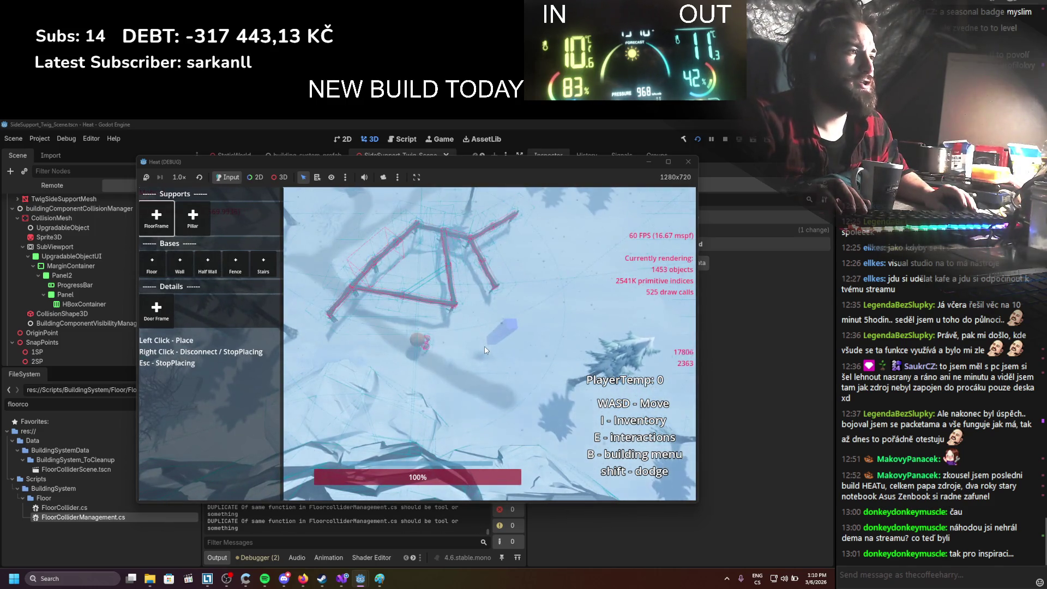
Walk along the structure and build a four-beam floor-frame loop to its right
key("w")
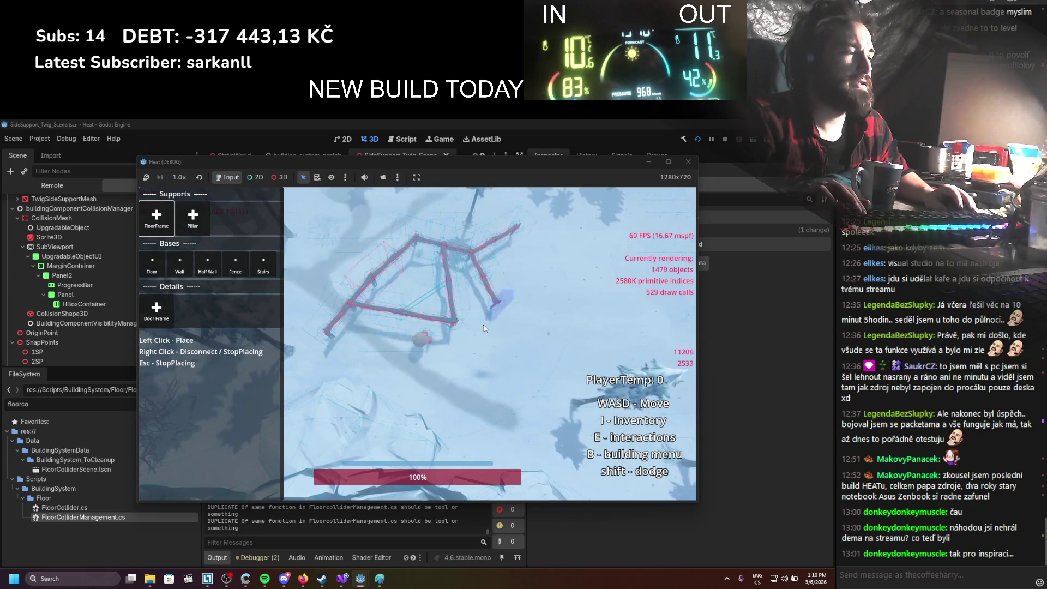
key("d")
key("d")
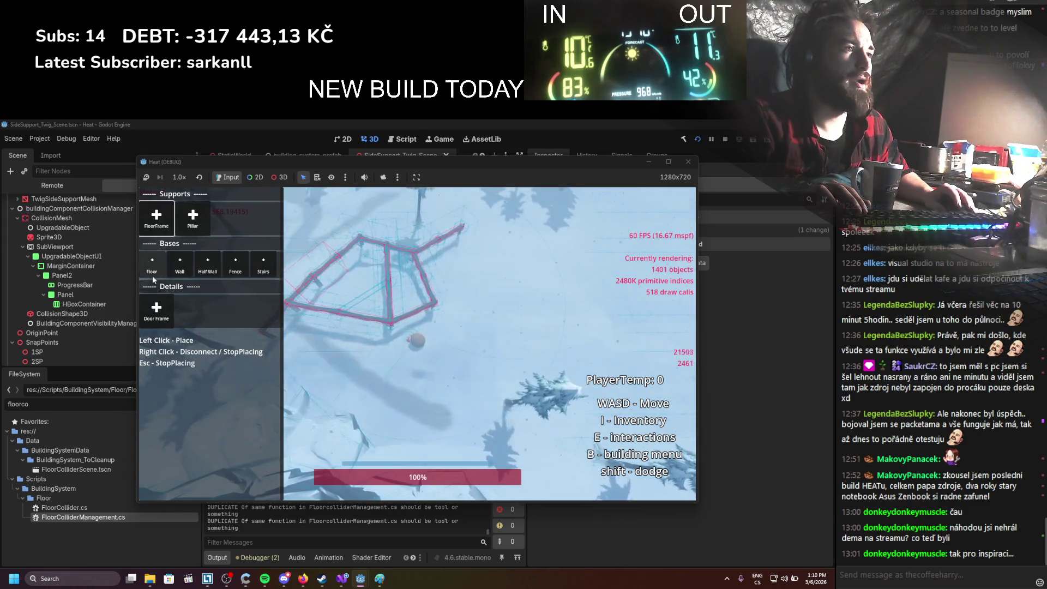
left_click(157, 218)
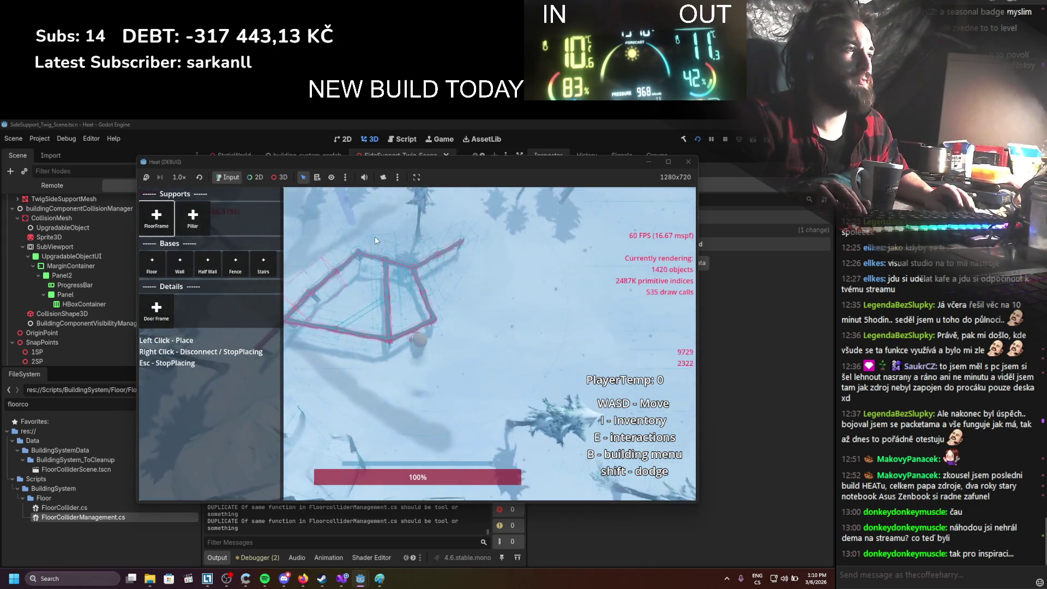
left_click(444, 240)
left_click(591, 283)
left_click(526, 353)
left_click(413, 317)
key("Escape")
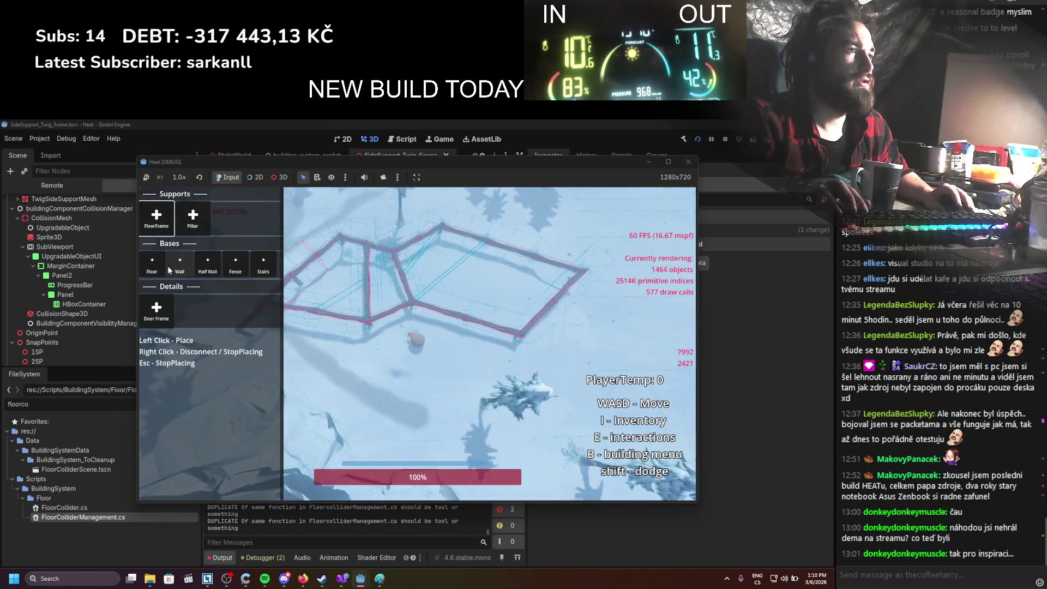
Add one beam joining the left joint to the right beam, then stop the game
key("a")
key("s")
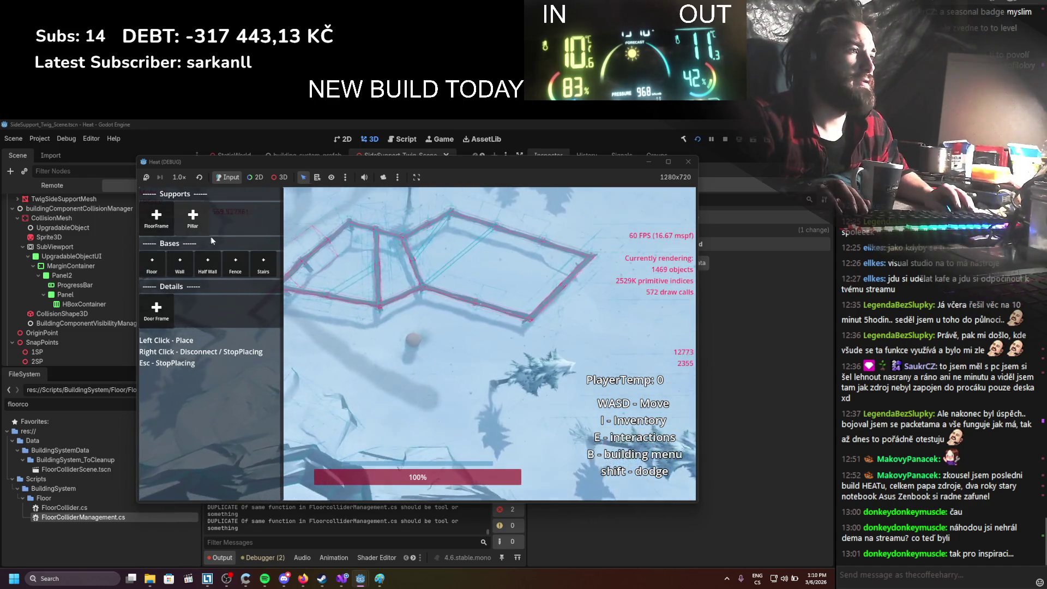
left_click(386, 304)
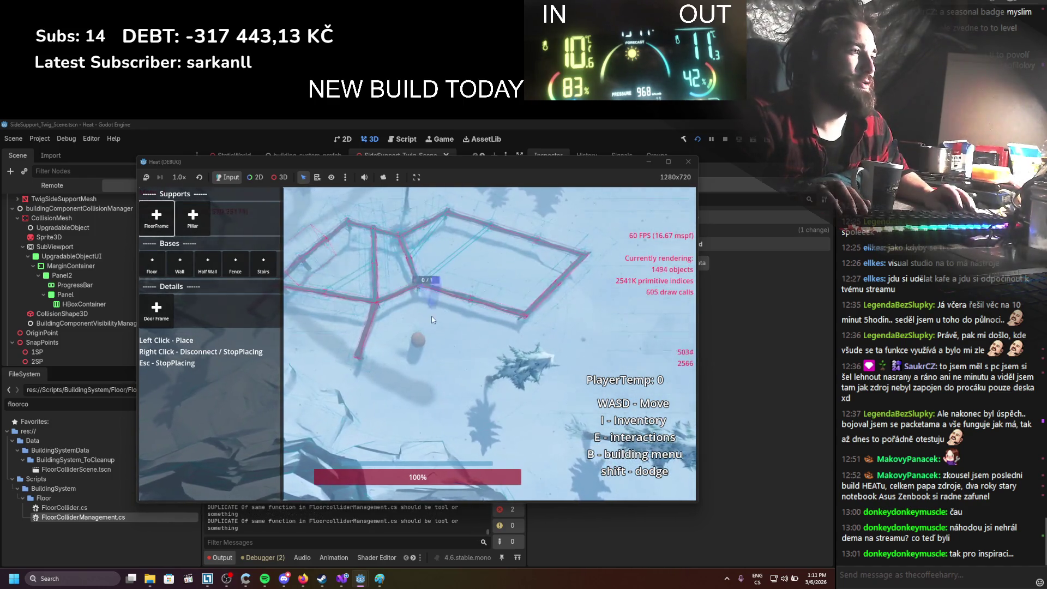
left_click(359, 347)
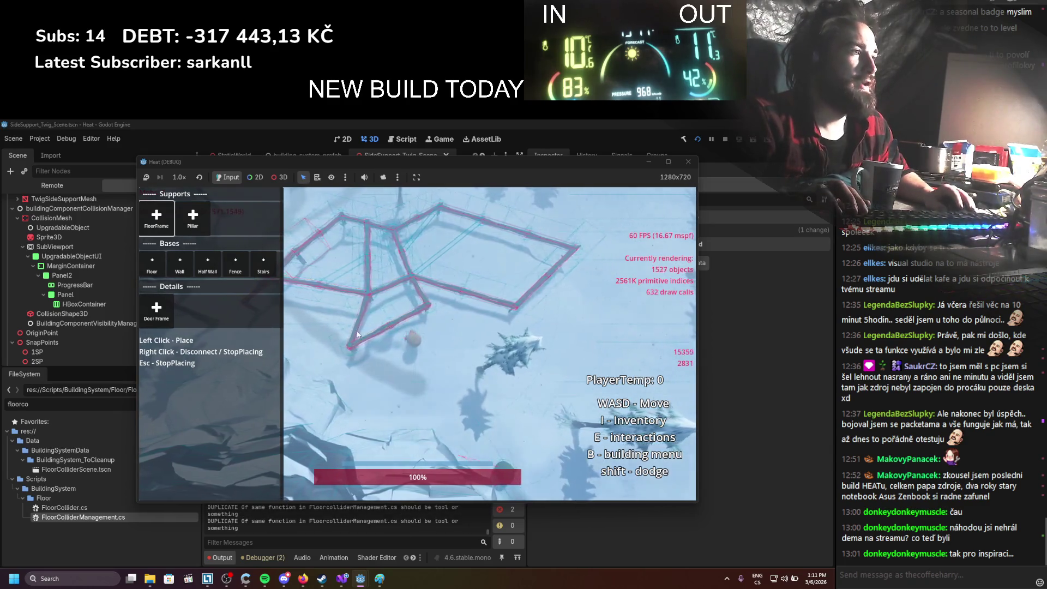
left_click(730, 140)
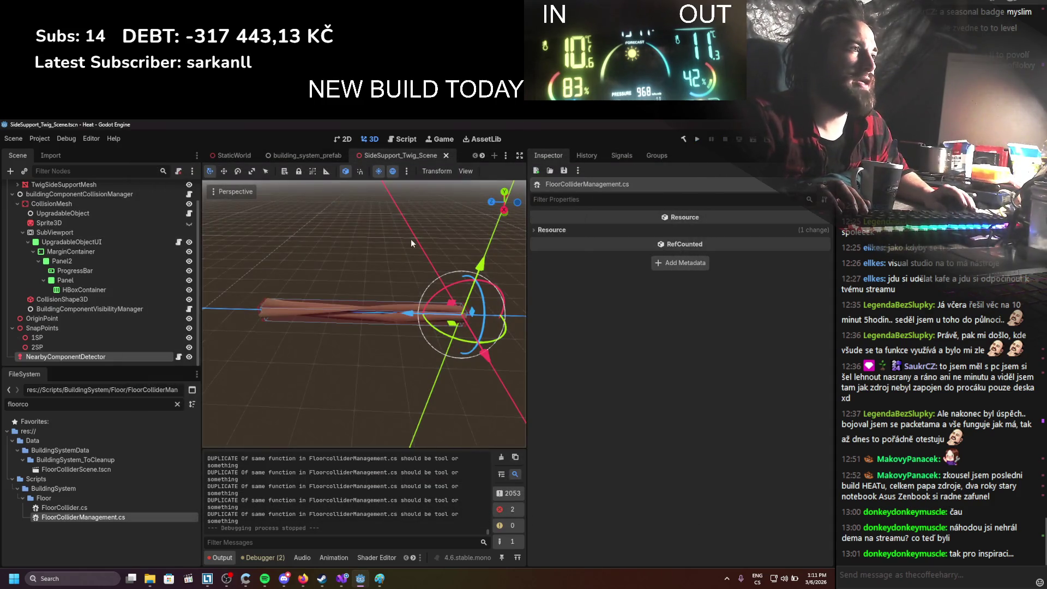
Set NearbyComponentDetector's Size Margin to 0.3 and run the game again
left_click(140, 357)
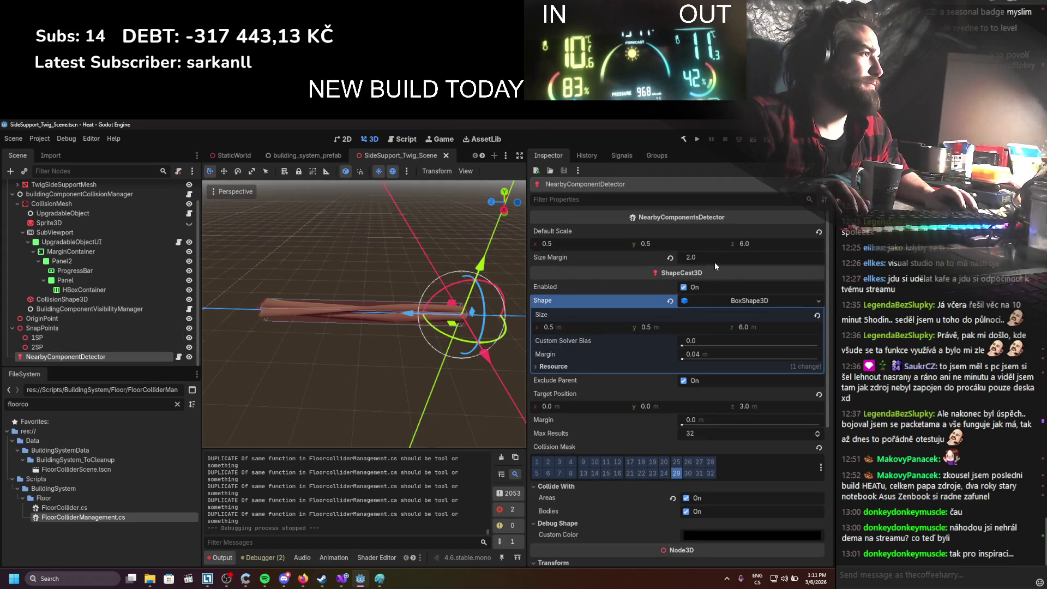
type("0.3")
key("Return")
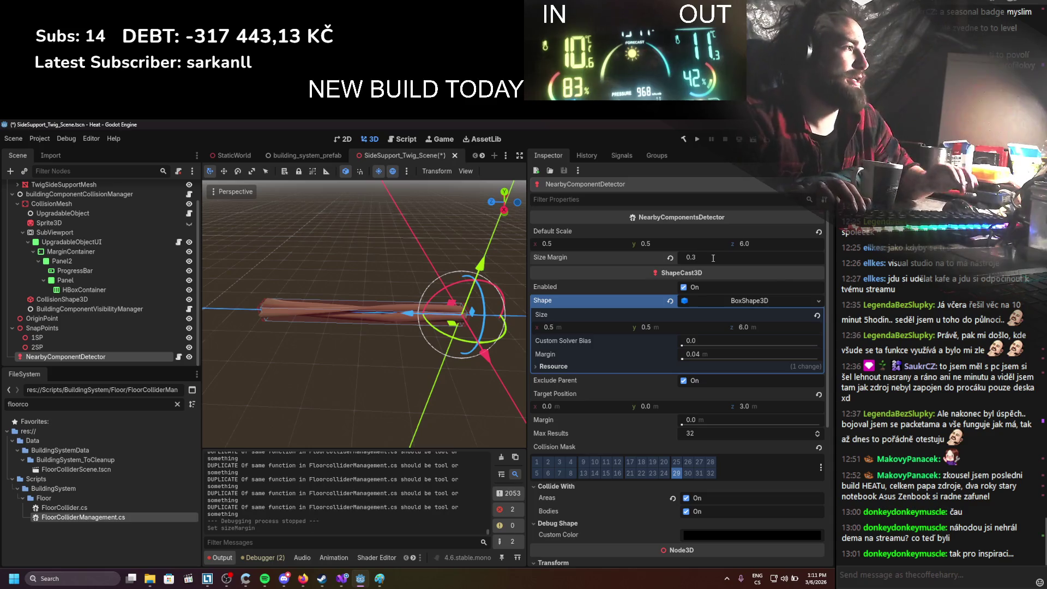
left_click(698, 139)
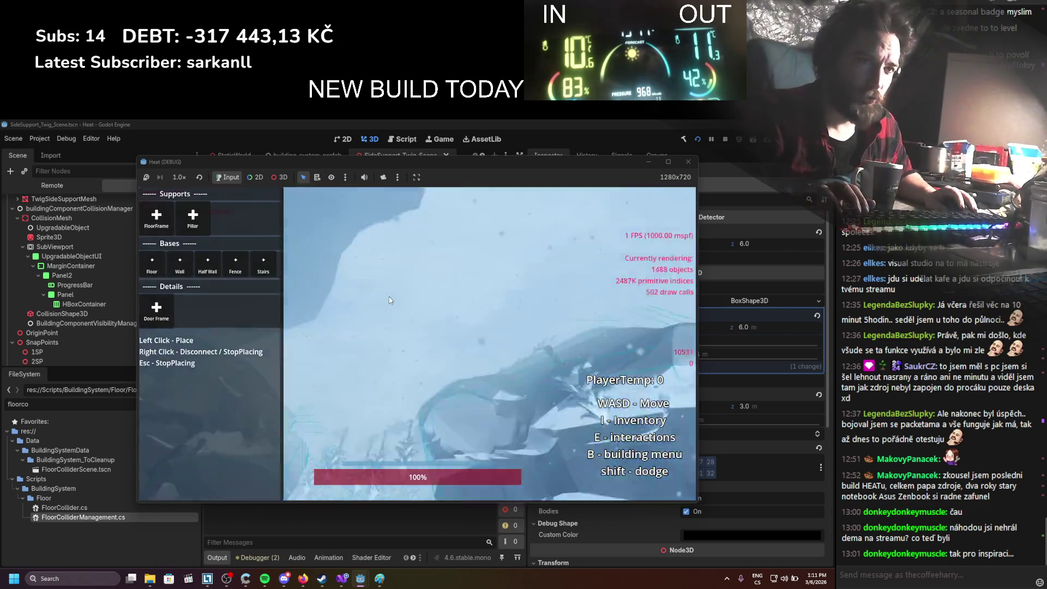
Chain floor-frame beams with a branch and a bottom run, closing the loop at the right end
left_click(142, 225)
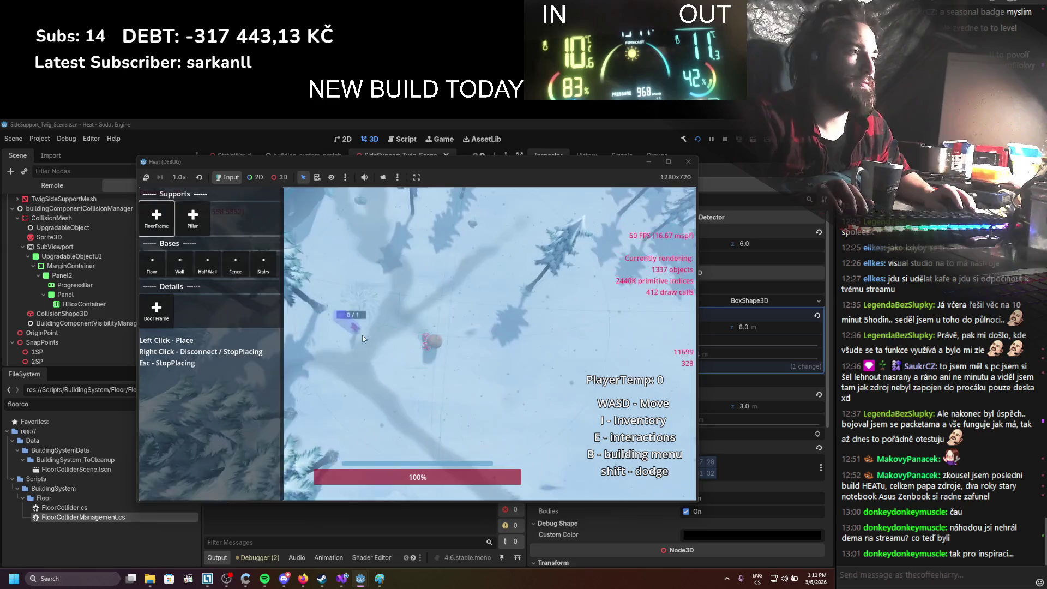
left_click(430, 294)
left_click(472, 310)
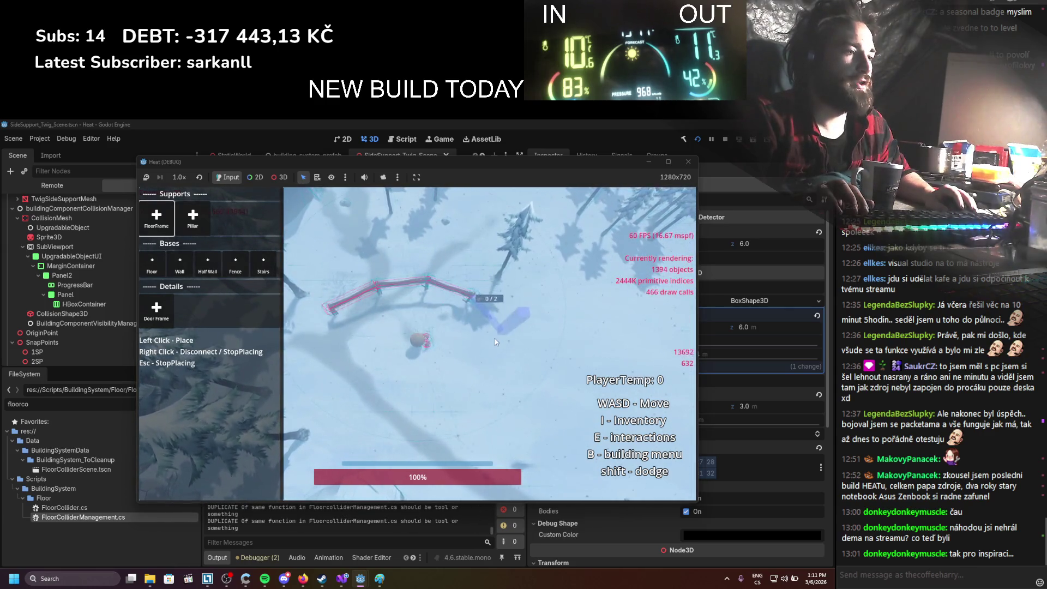
left_click(401, 297)
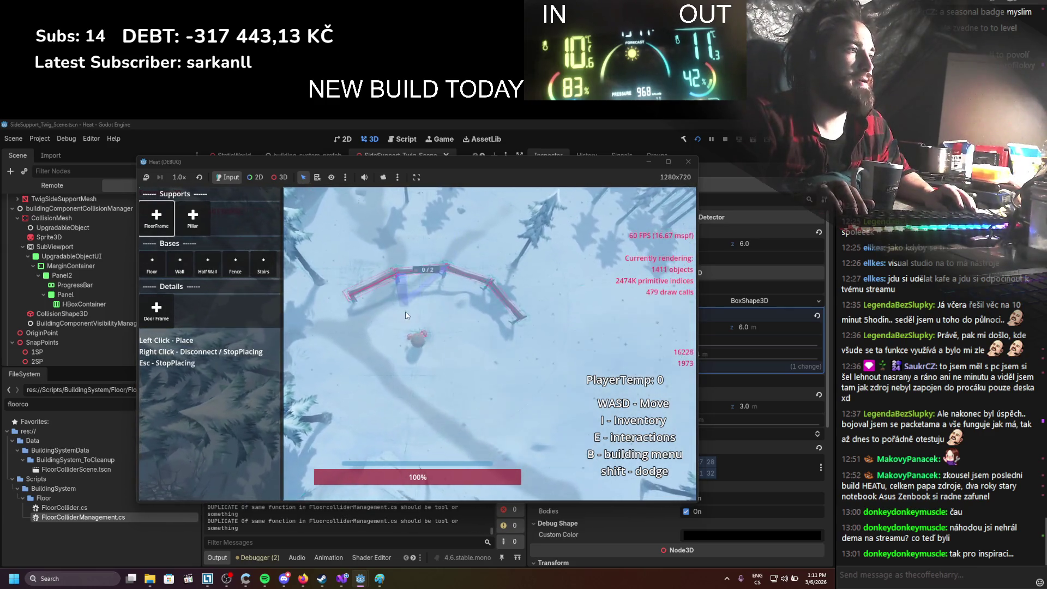
left_click(354, 328)
left_click(407, 327)
left_click(450, 322)
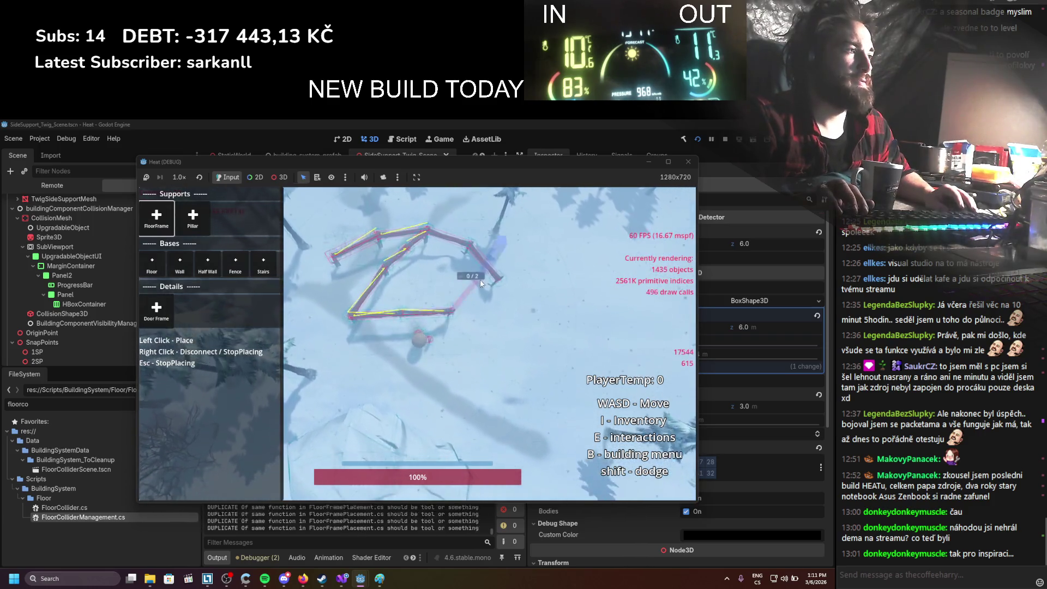
left_click(482, 278)
left_click(482, 278)
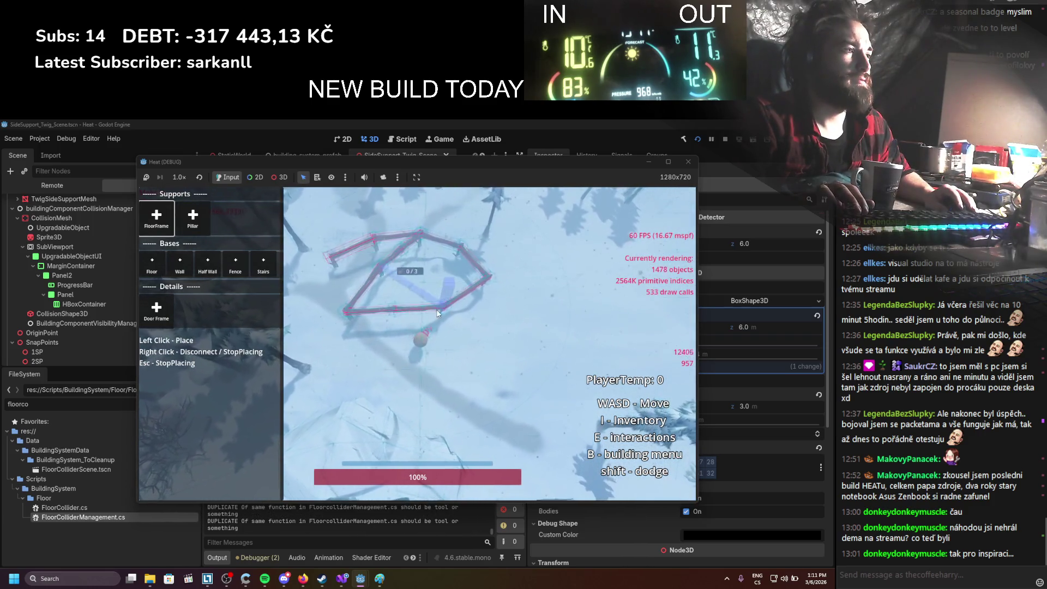
Close the left quad and top frame, then lay a plank floor over the outline
left_click(342, 262)
left_click(355, 308)
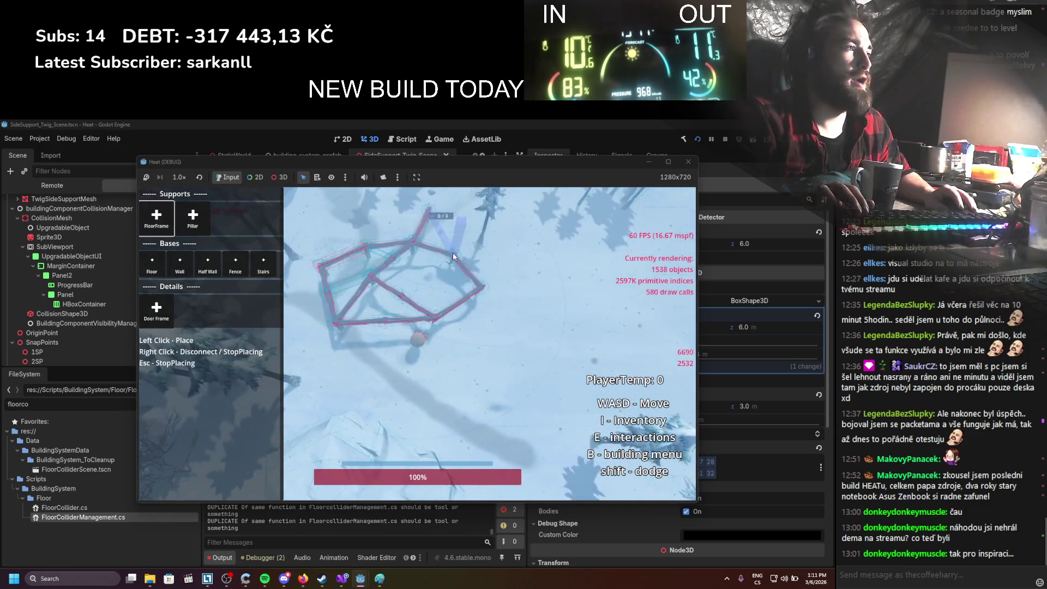
left_click(453, 253)
left_click(153, 265)
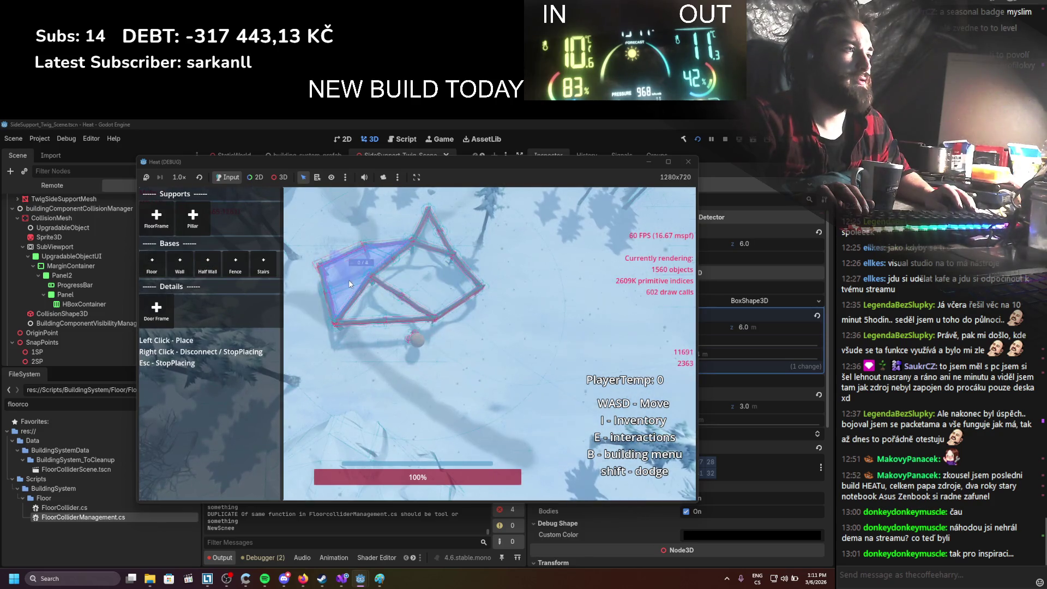
left_click(407, 287)
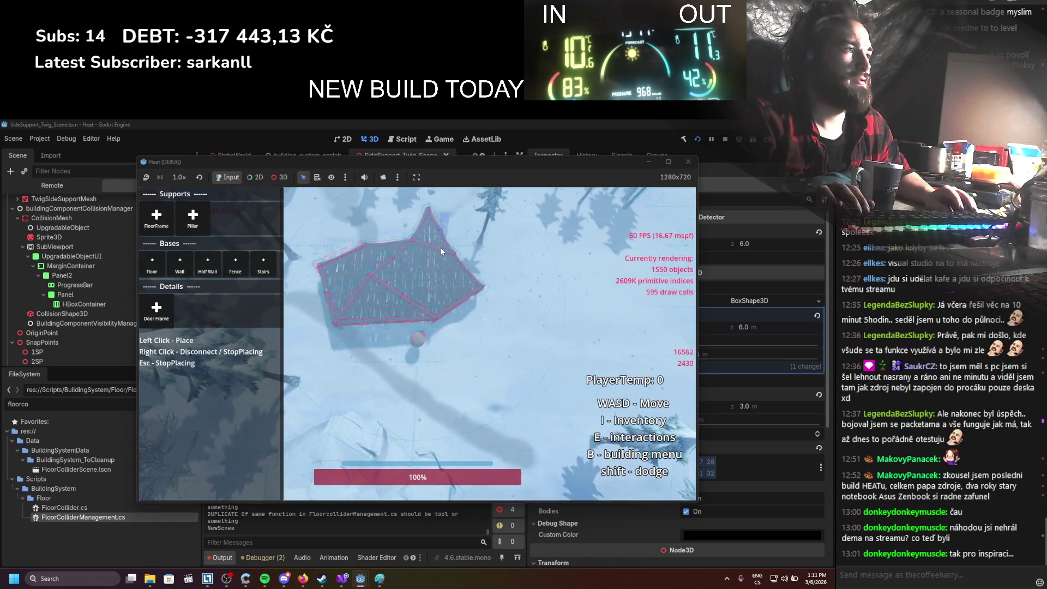
Place another floor-frame outline to the right, then stop placing frames
left_click(157, 217)
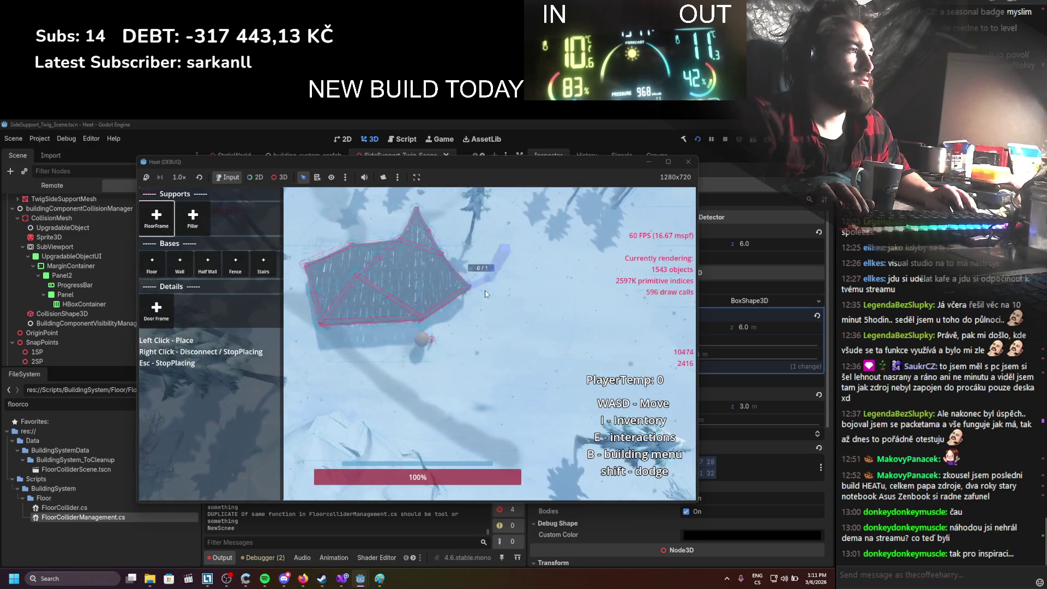
left_click(433, 326)
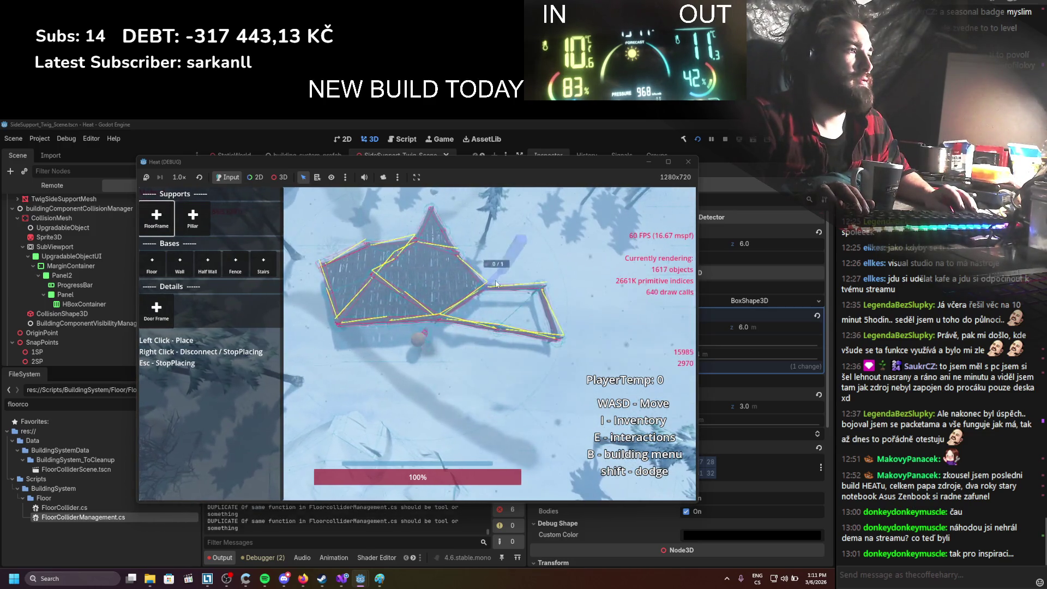
right_click(455, 248)
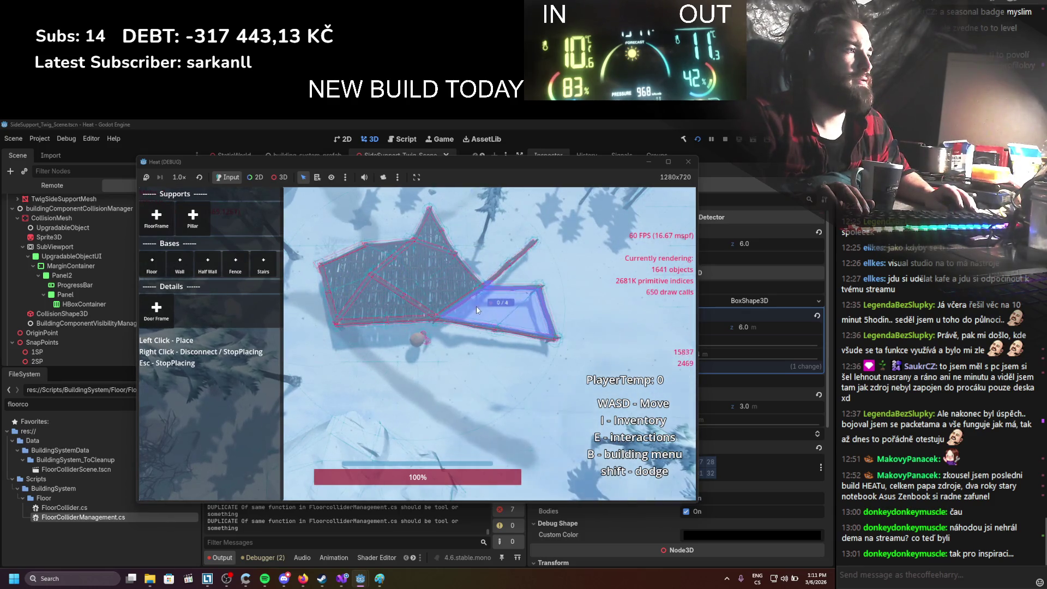
Move across the structure and add beams closing the left outline at the top-left corner
key("s")
key("d")
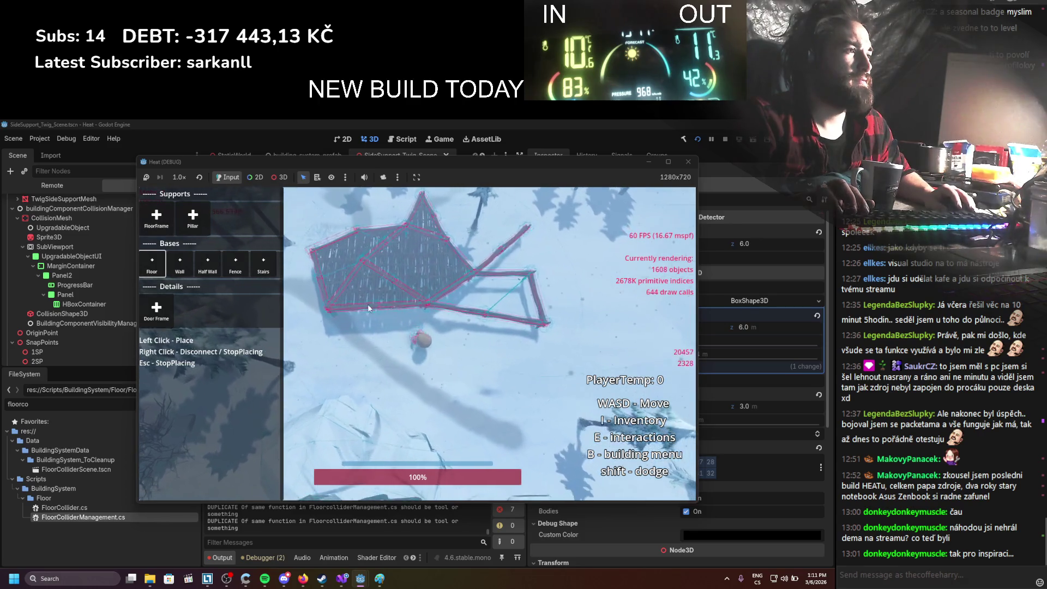
left_click(370, 362)
key("a")
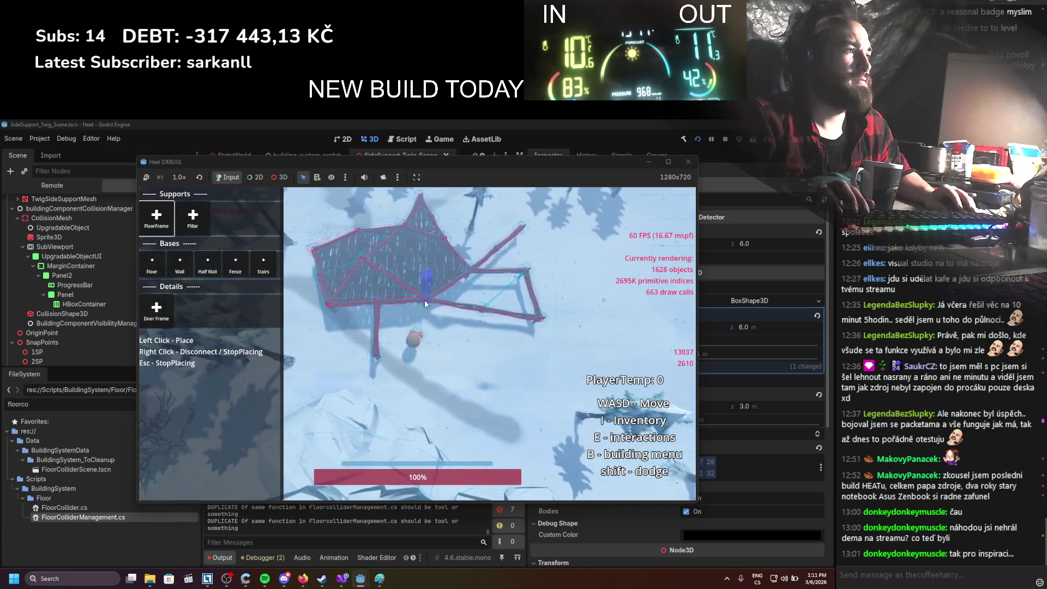
left_click(458, 375)
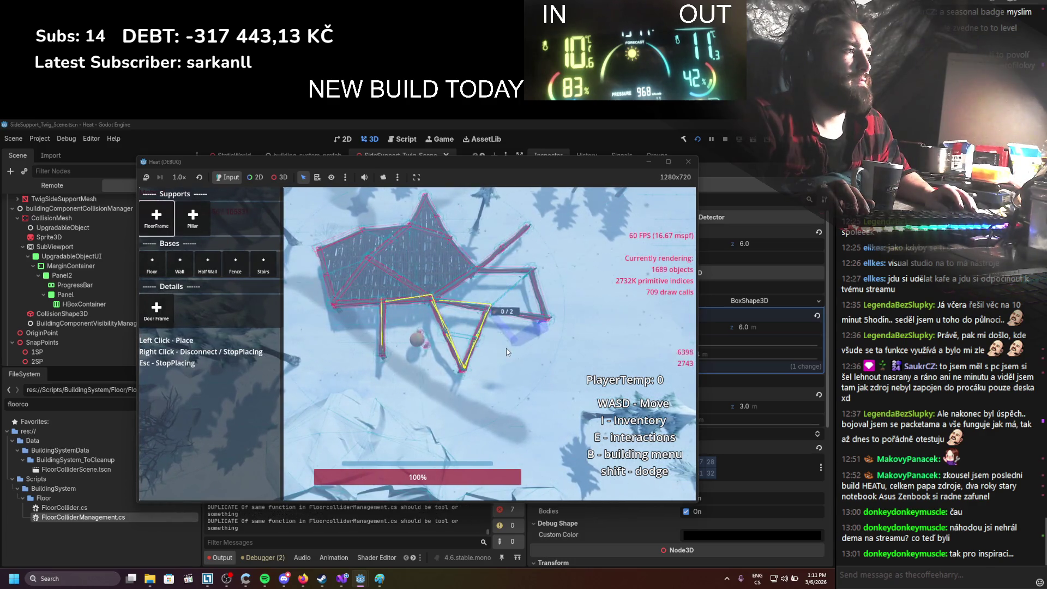
left_click(319, 249)
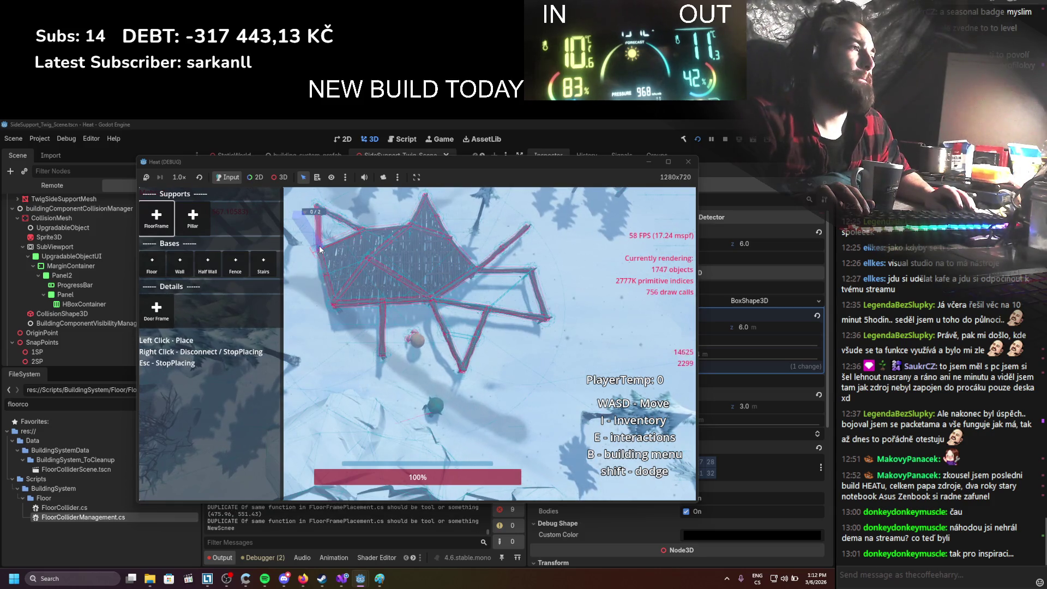
left_click(319, 250)
left_click(334, 307)
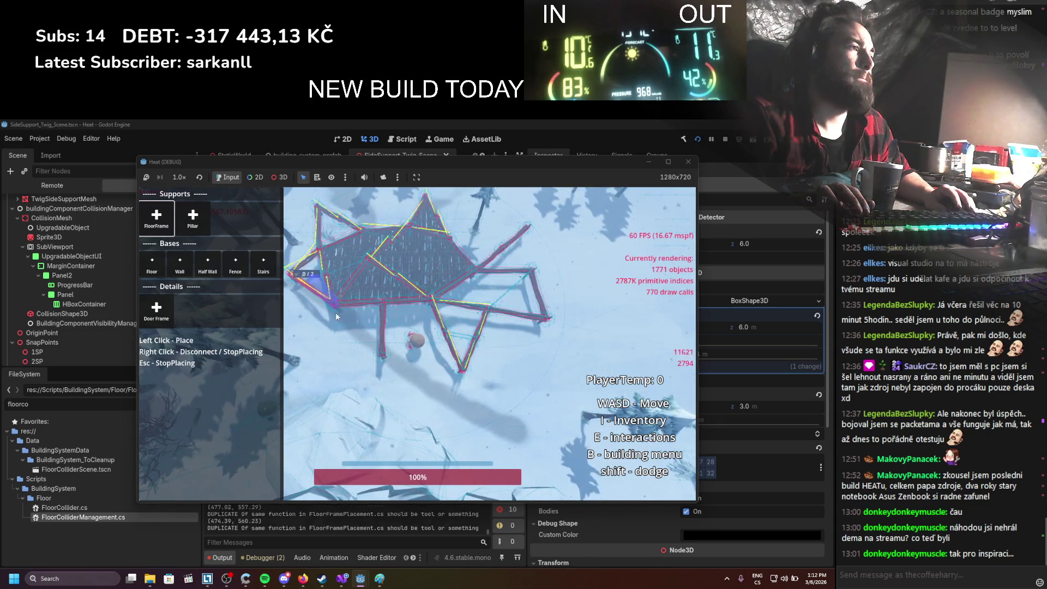
scroll(330, 339, "up", 5)
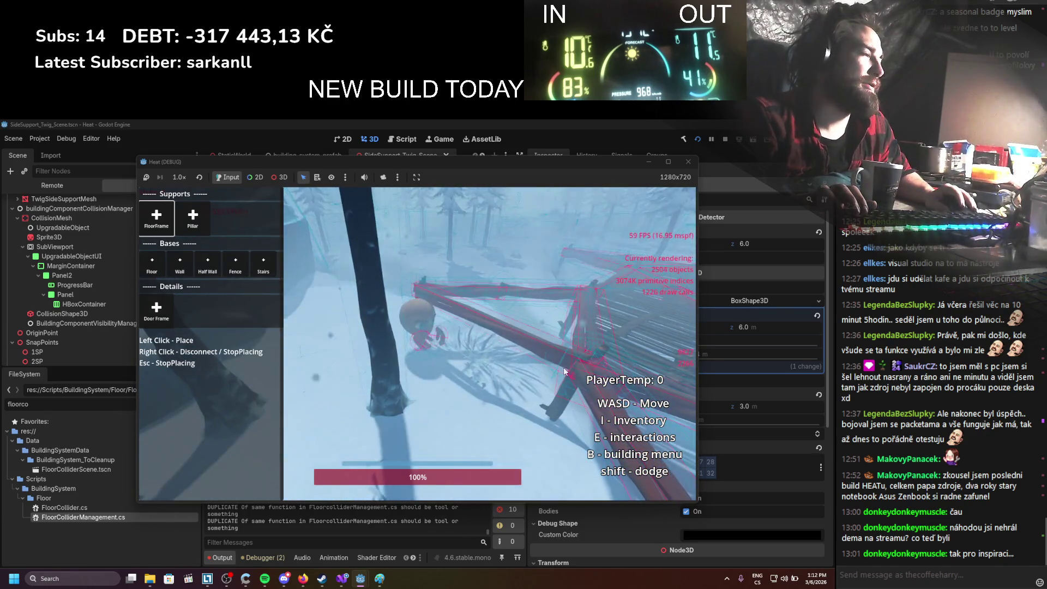
Stop the debug run and return to the SideSupport_Twig_Scene editor
left_click(724, 139)
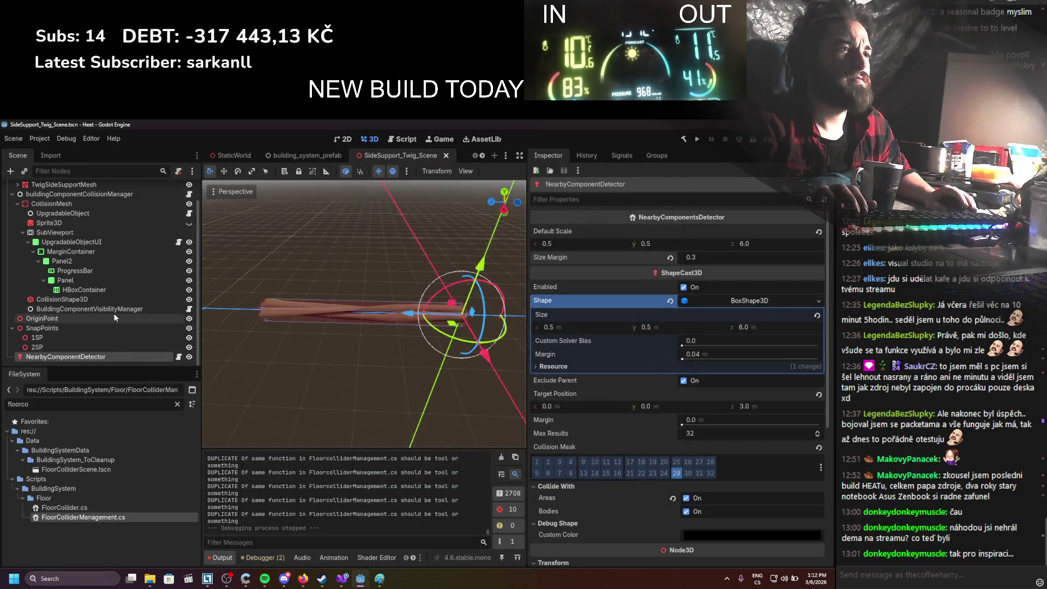
scroll(109, 323, "up", 2)
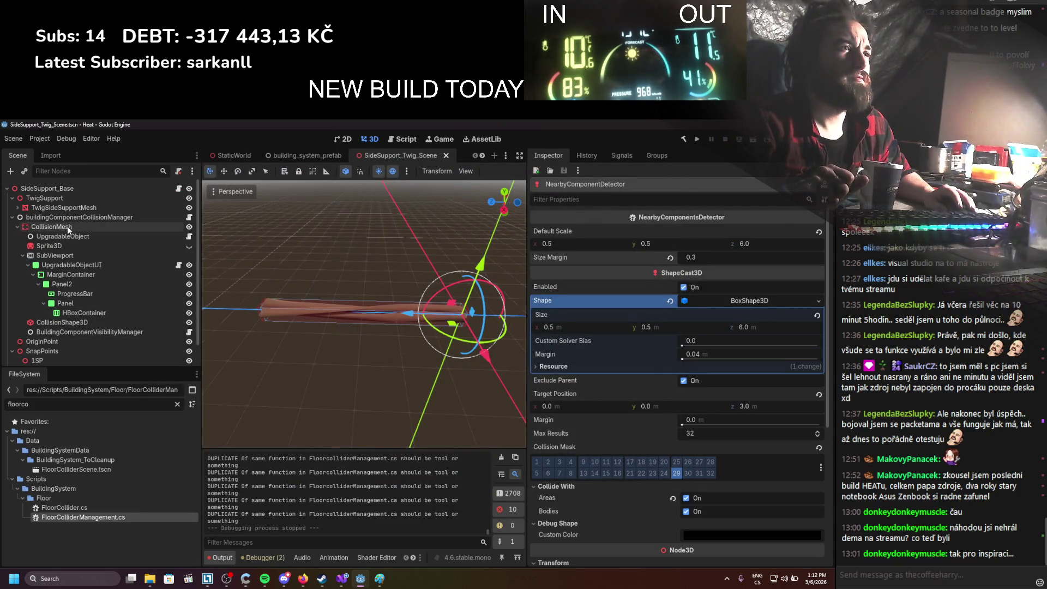
left_click(57, 323)
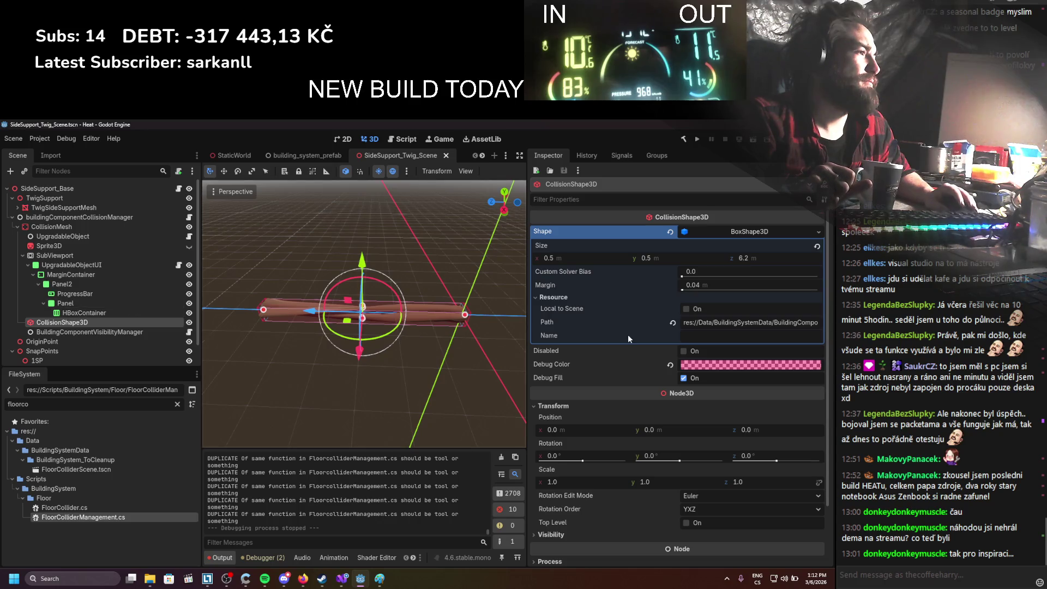
left_click(684, 378)
left_click(711, 365)
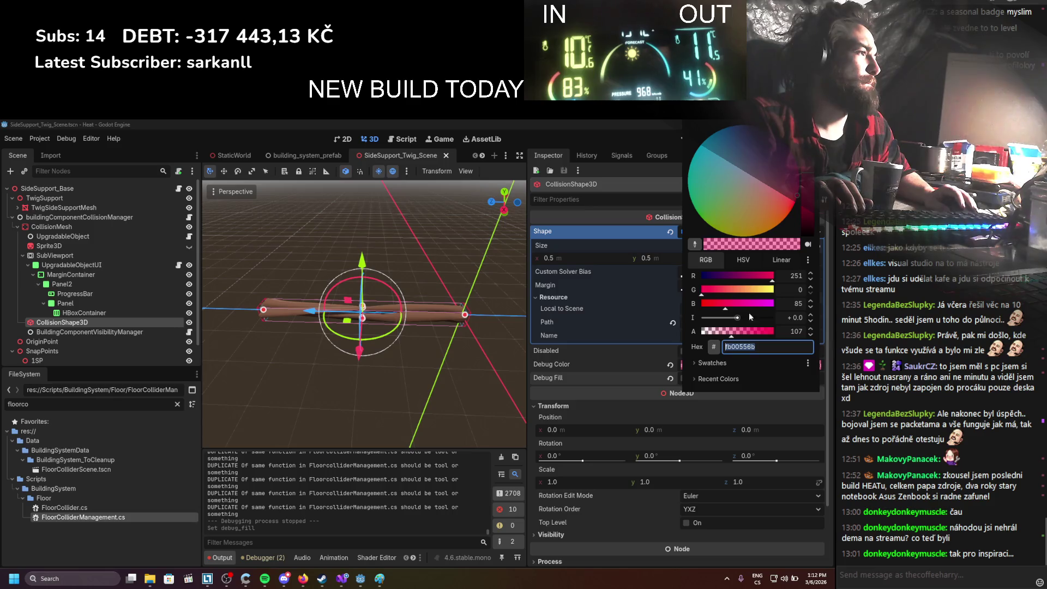
left_click(656, 385)
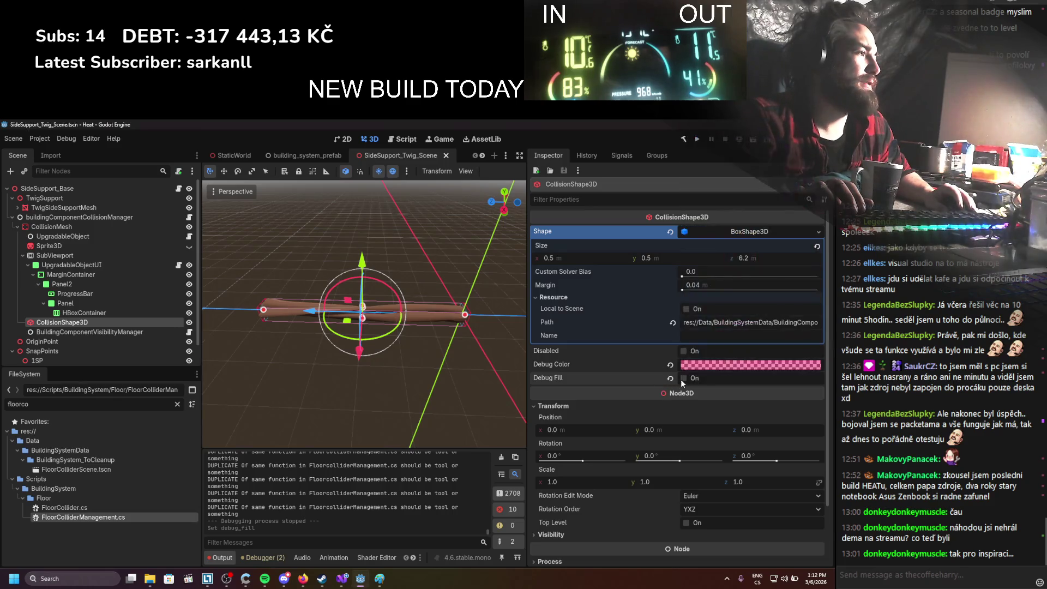
left_click(683, 379)
scroll(34, 335, "down", 1)
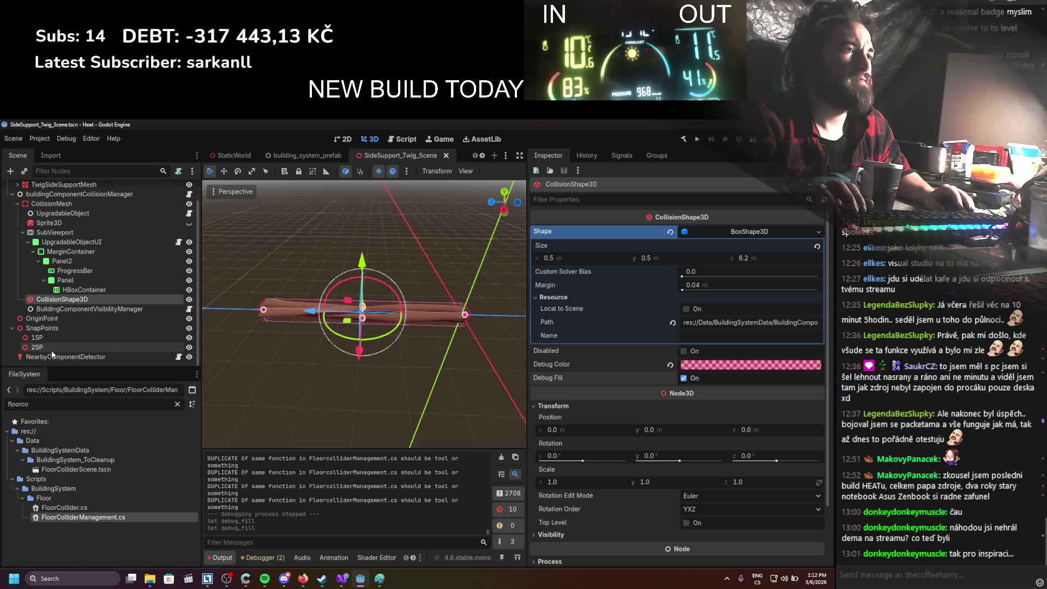
left_click(51, 355)
left_click_drag(448, 377, 433, 372)
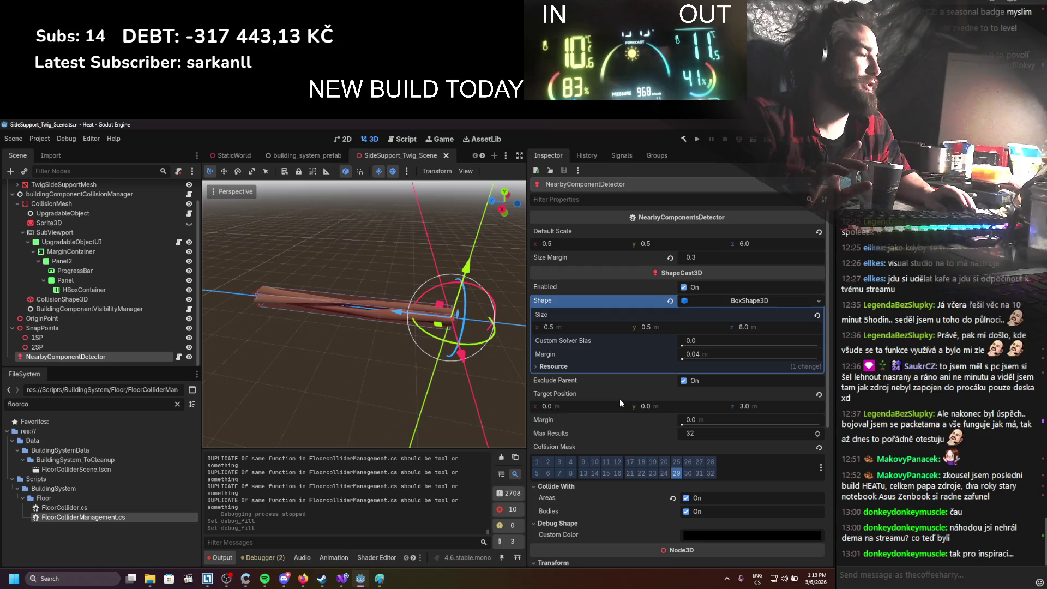
scroll(620, 398, "down", 5)
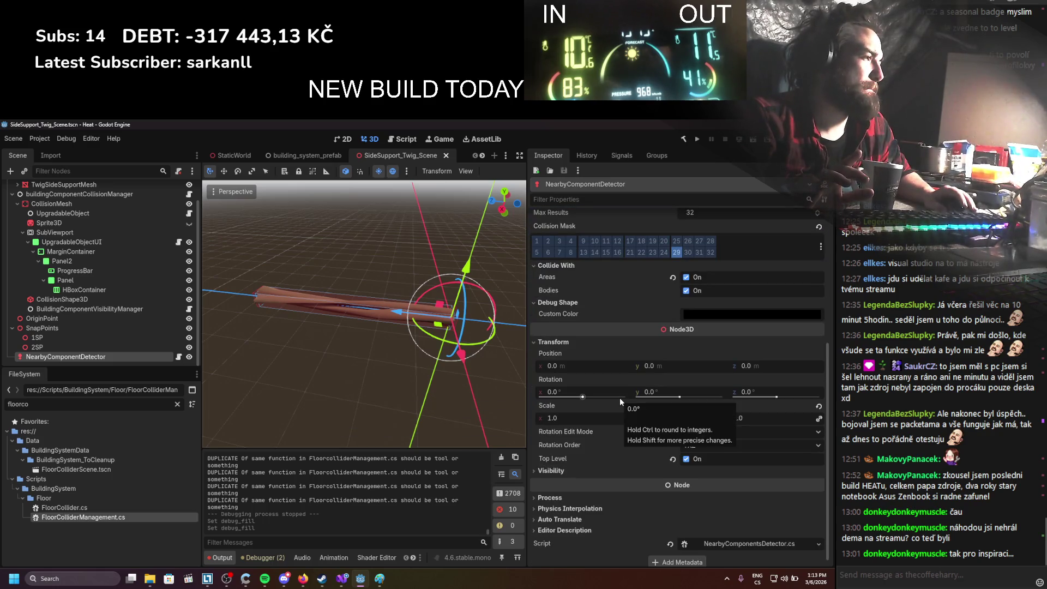
scroll(620, 401, "down", 1)
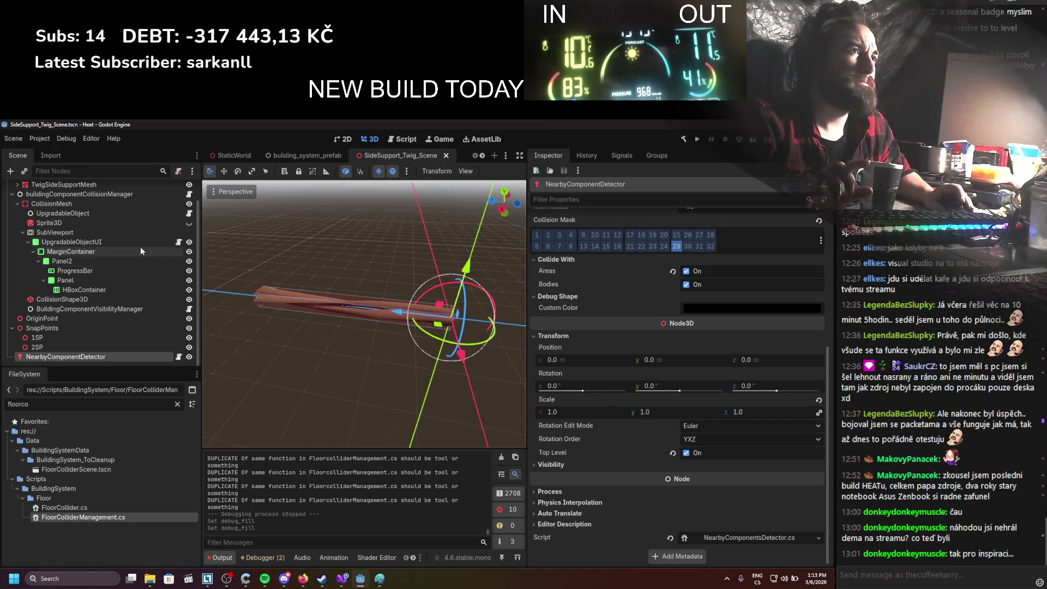
scroll(131, 234, "up", 1)
left_click(105, 197)
left_click(104, 190)
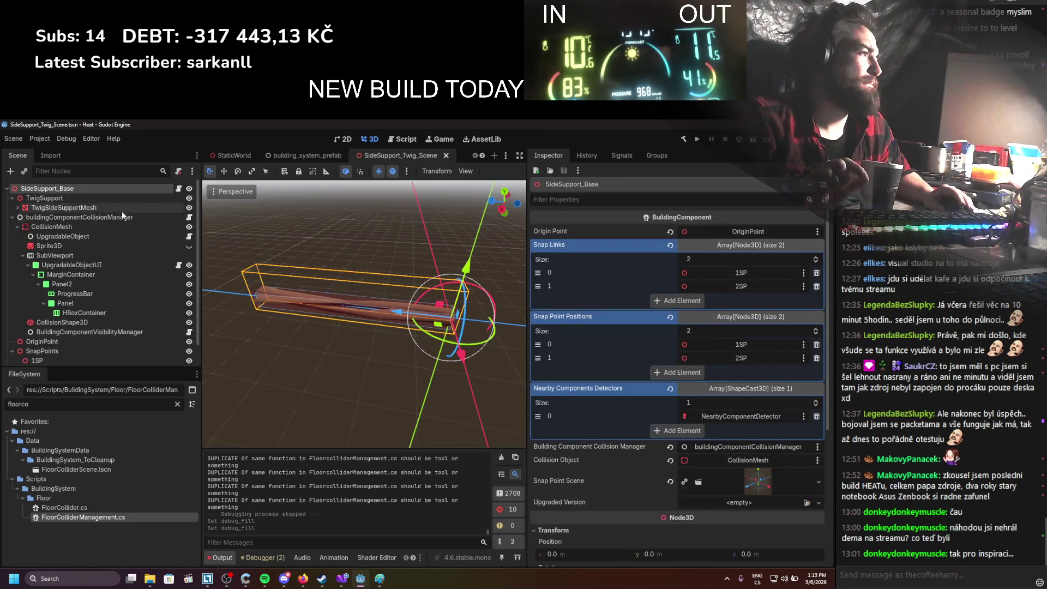
scroll(122, 221, "down", 1)
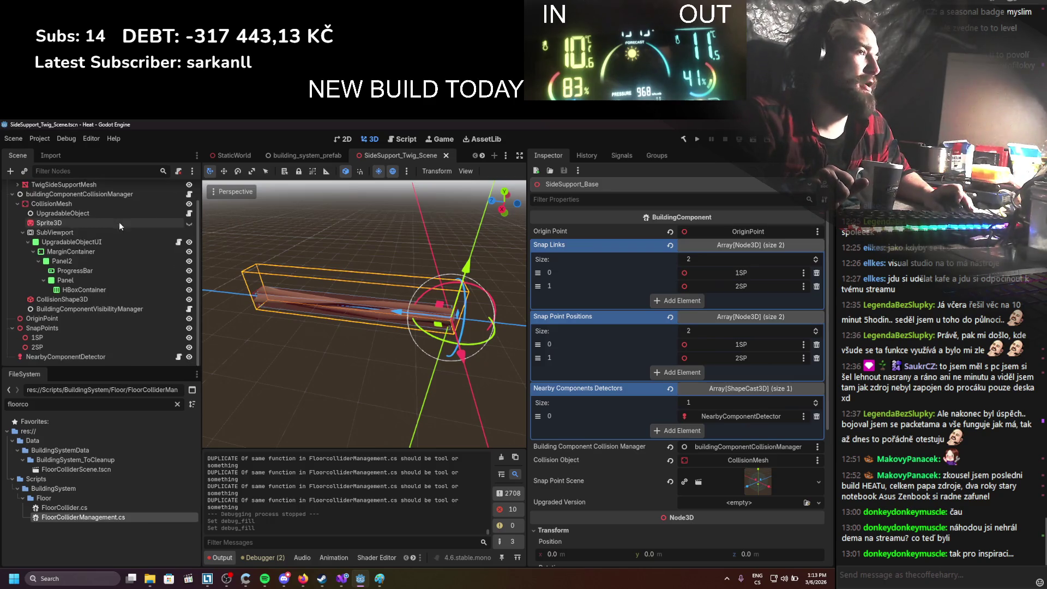
left_click(77, 357)
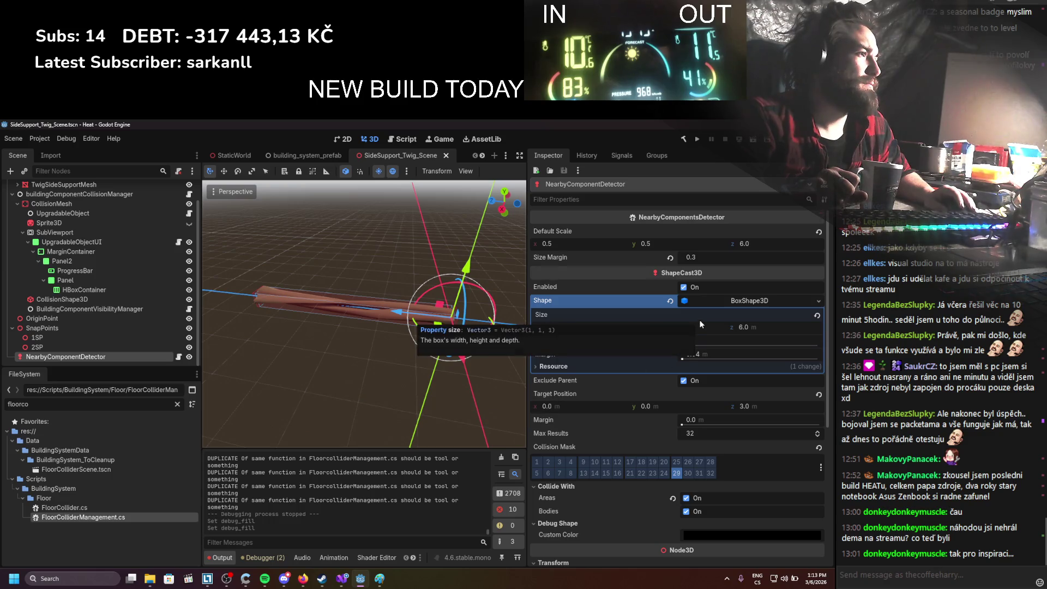
Try lengthening the detector box along z, revert it to 6.0 m, and rerun the game
left_click_drag(430, 361, 417, 352)
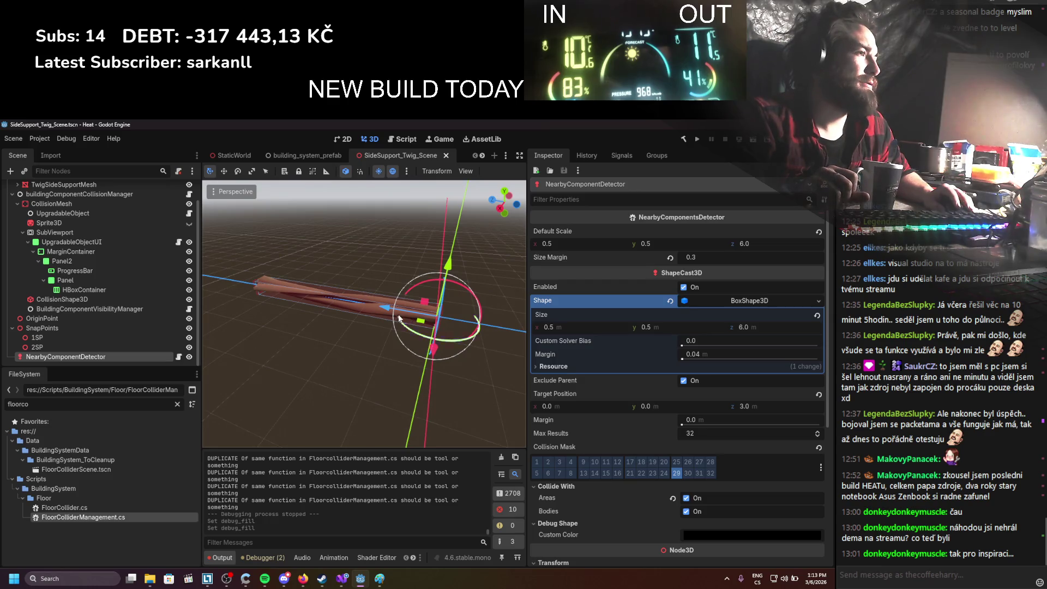
left_click_drag(763, 327, 778, 328)
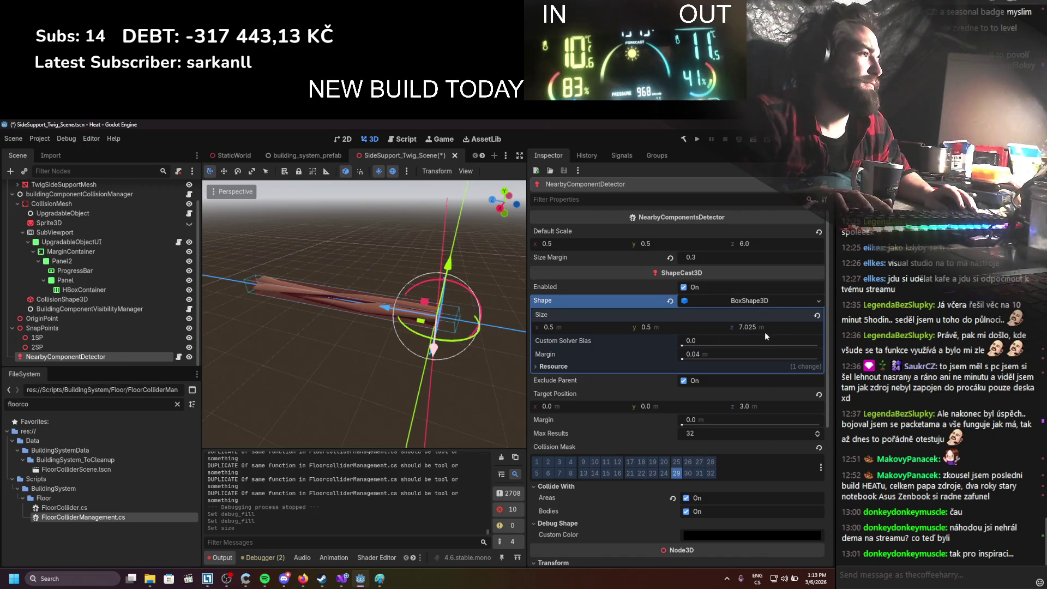
key("ctrl+z")
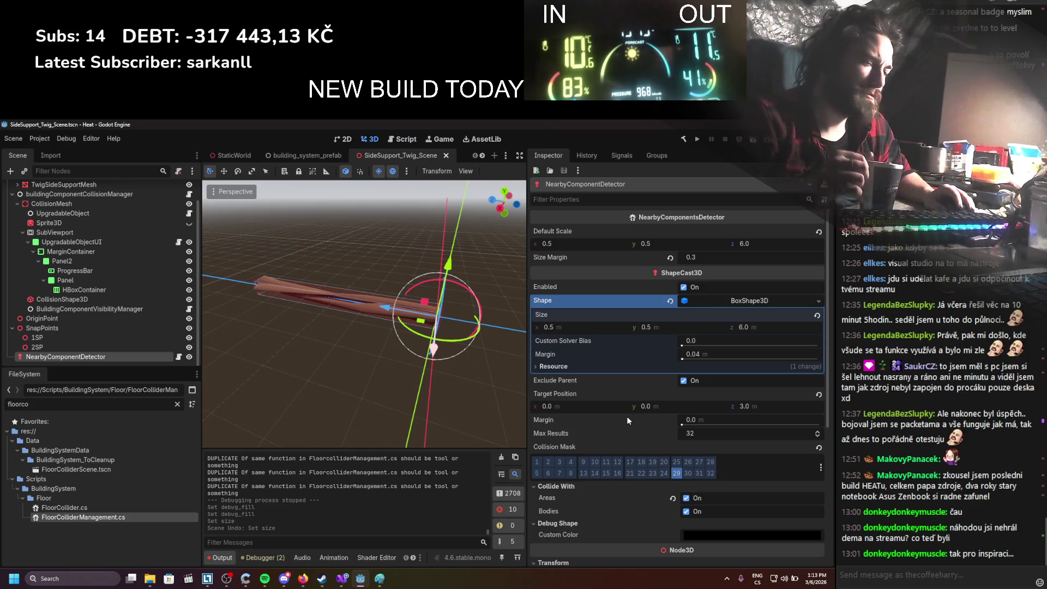
left_click(697, 139)
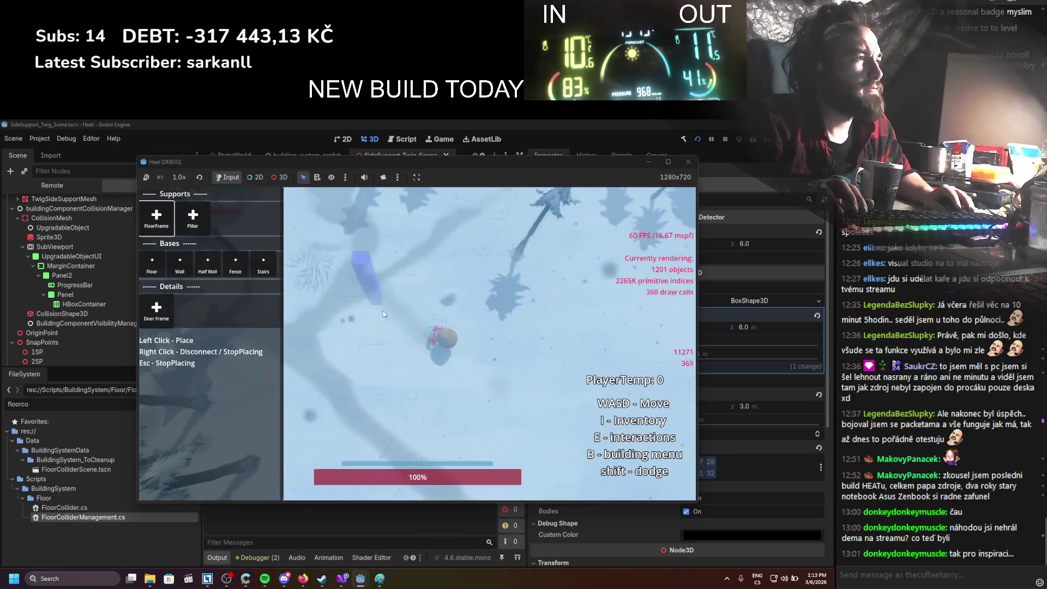
Place a new twig floor-frame beam, circle the camera around it, then close the game
left_click(426, 319)
key("w")
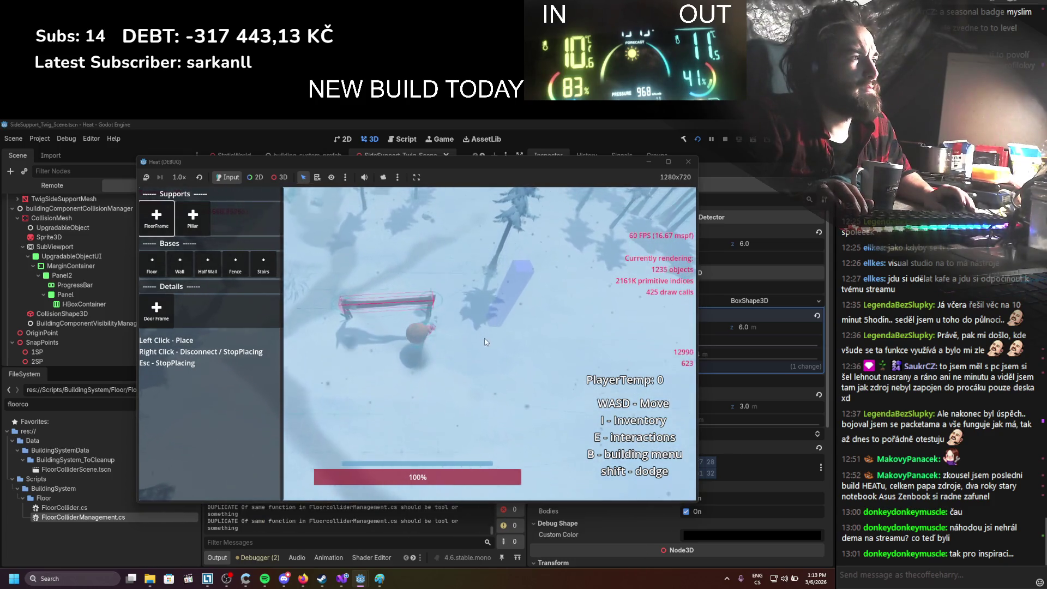
scroll(500, 342, "up", 5)
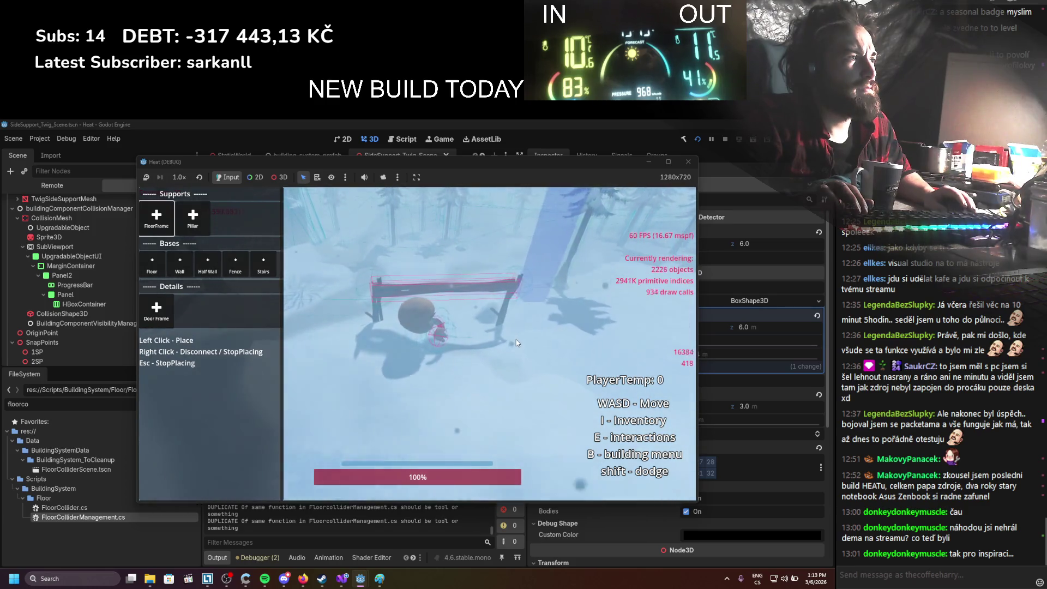
key("d")
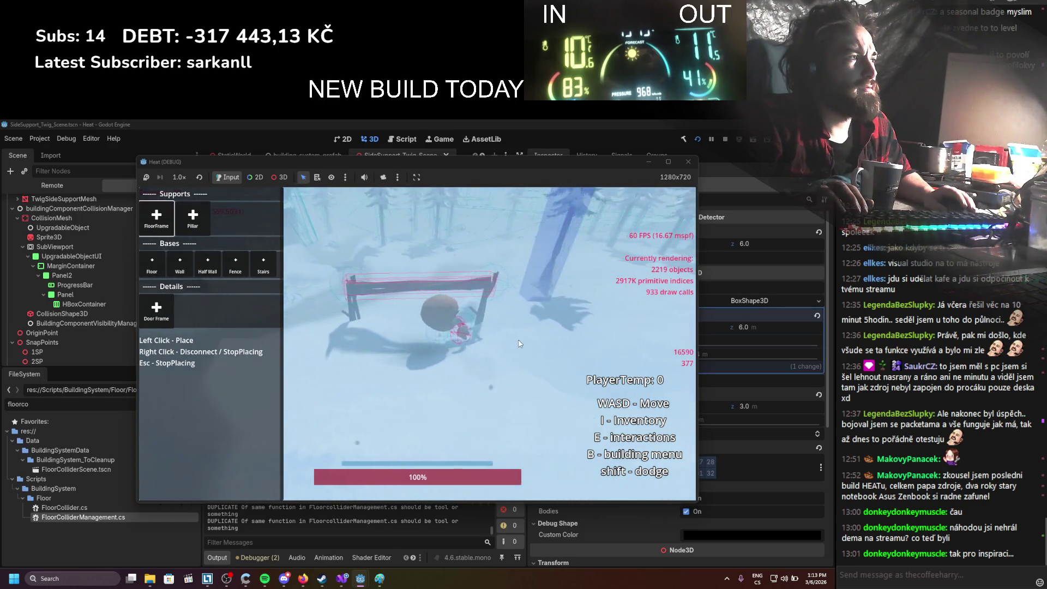
key("d")
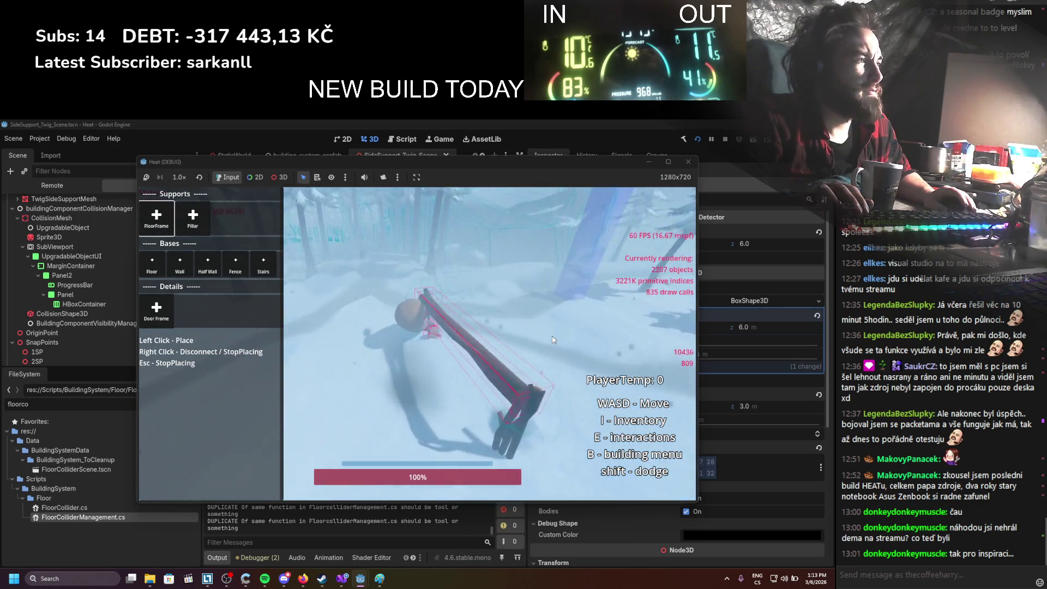
key("d")
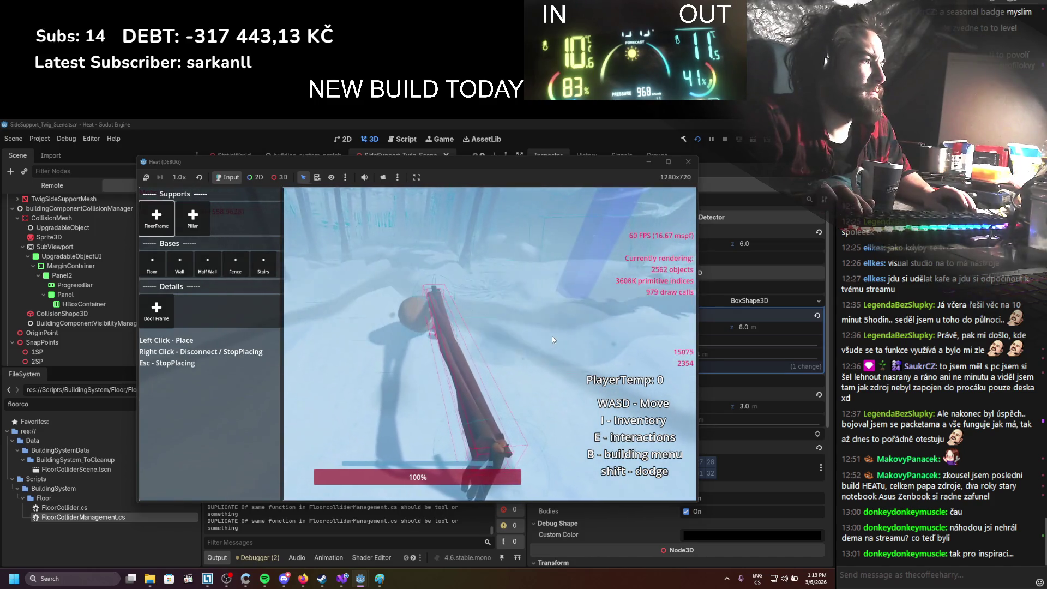
left_click(688, 163)
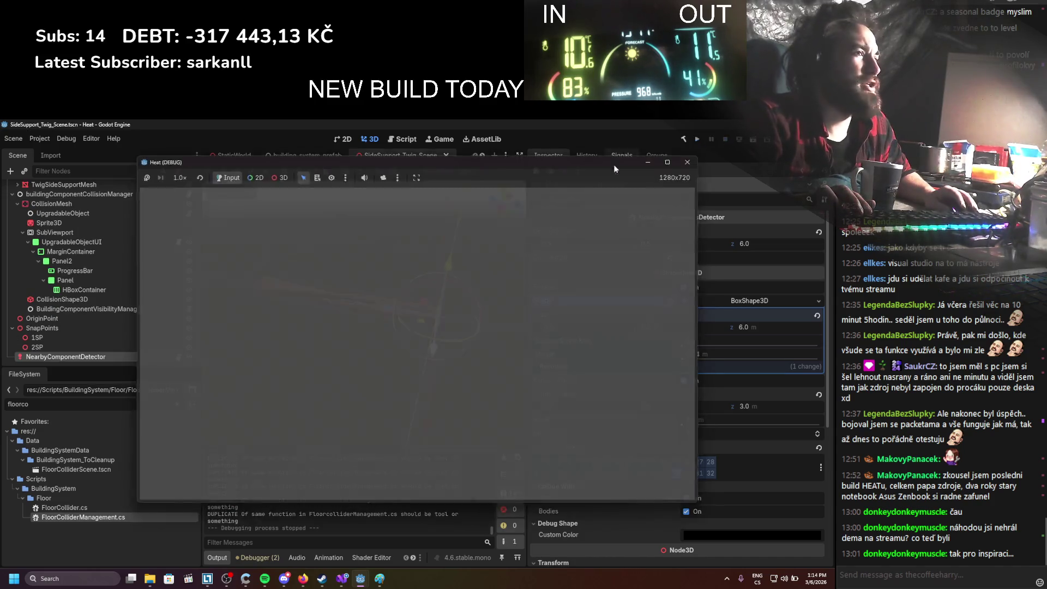
Turn off Debug Fill on the CollisionShape3D
scroll(686, 414, "down", 5)
scroll(670, 417, "down", 1)
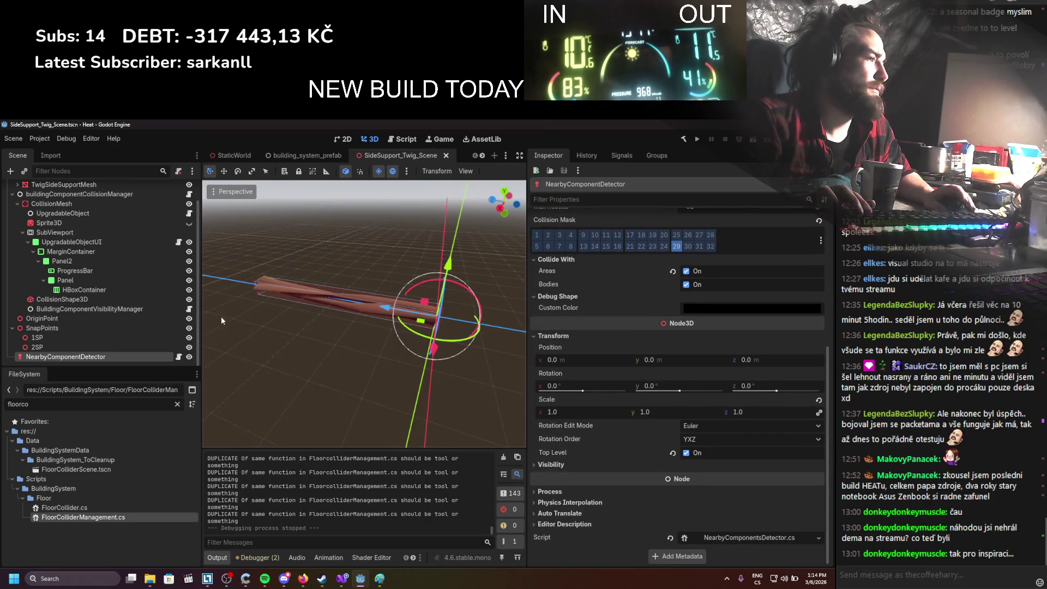
scroll(600, 406, "up", 4)
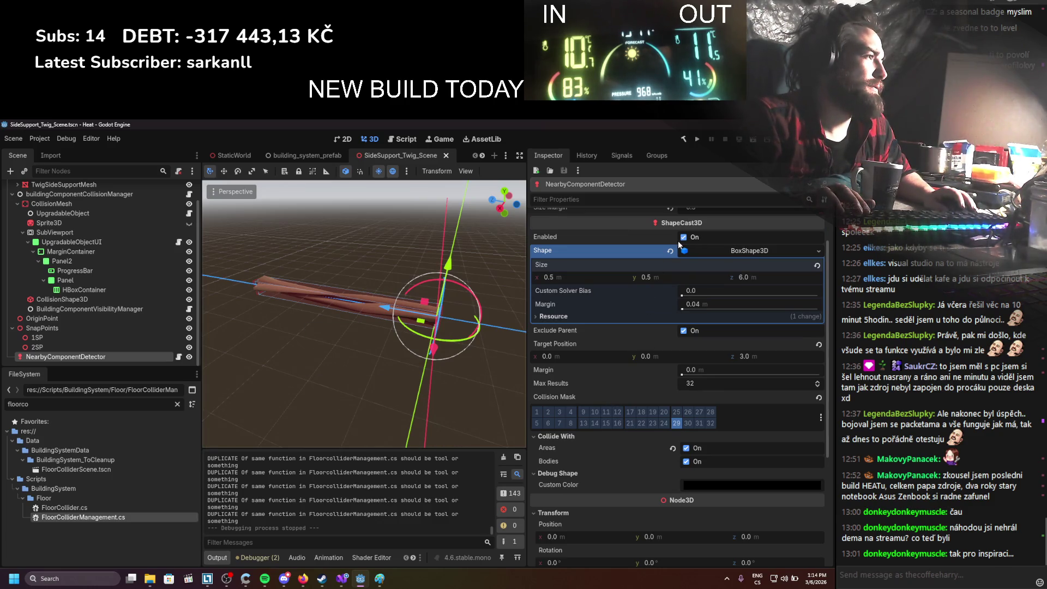
left_click(98, 302)
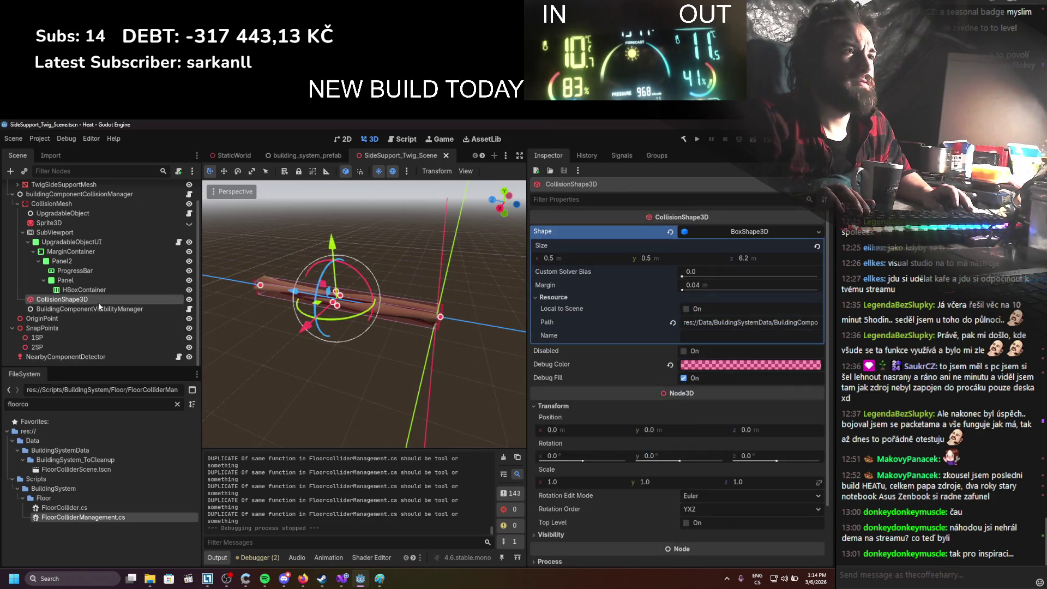
left_click(686, 378)
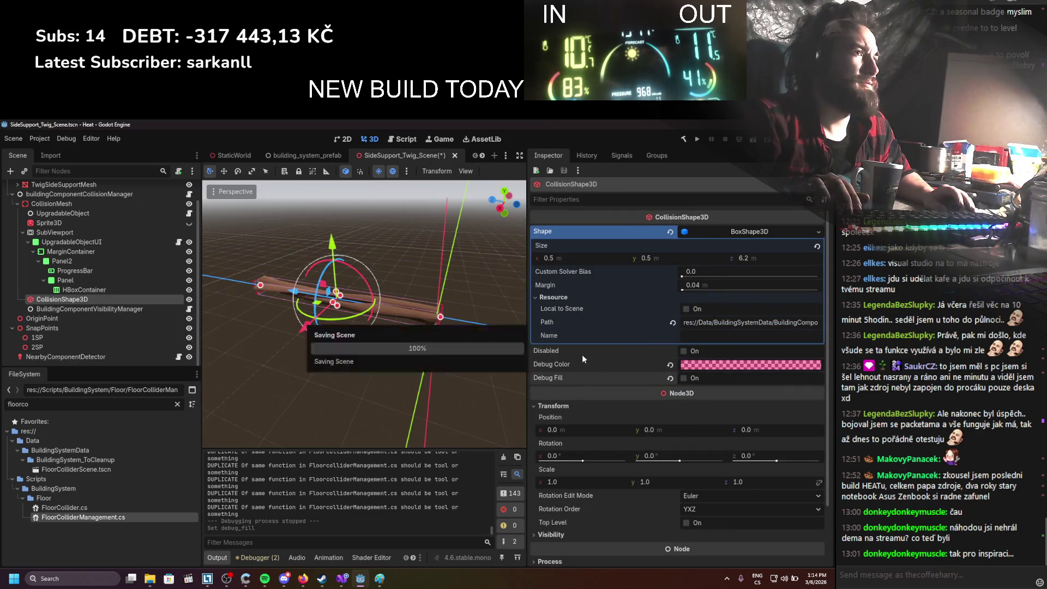
Select NearbyComponentDetector and build and run the game
scroll(156, 306, "up", 2)
scroll(156, 306, "down", 1)
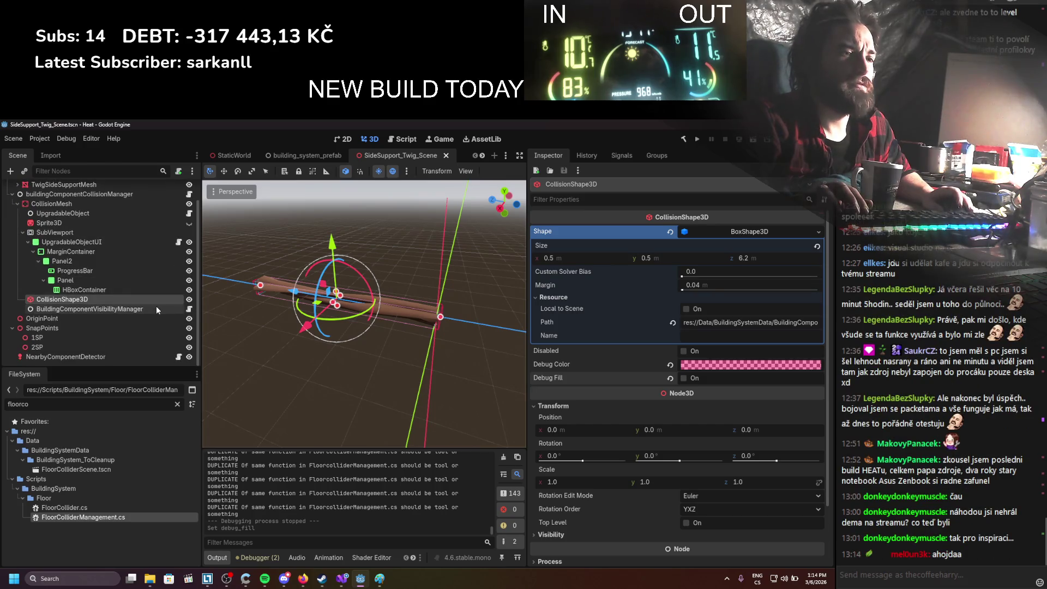
left_click(88, 357)
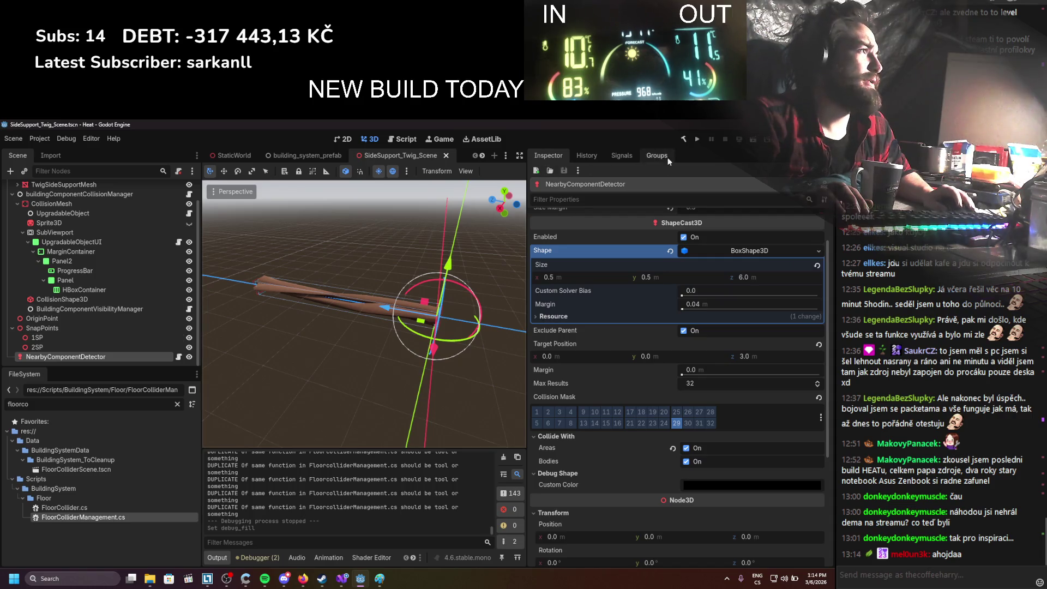
left_click(696, 139)
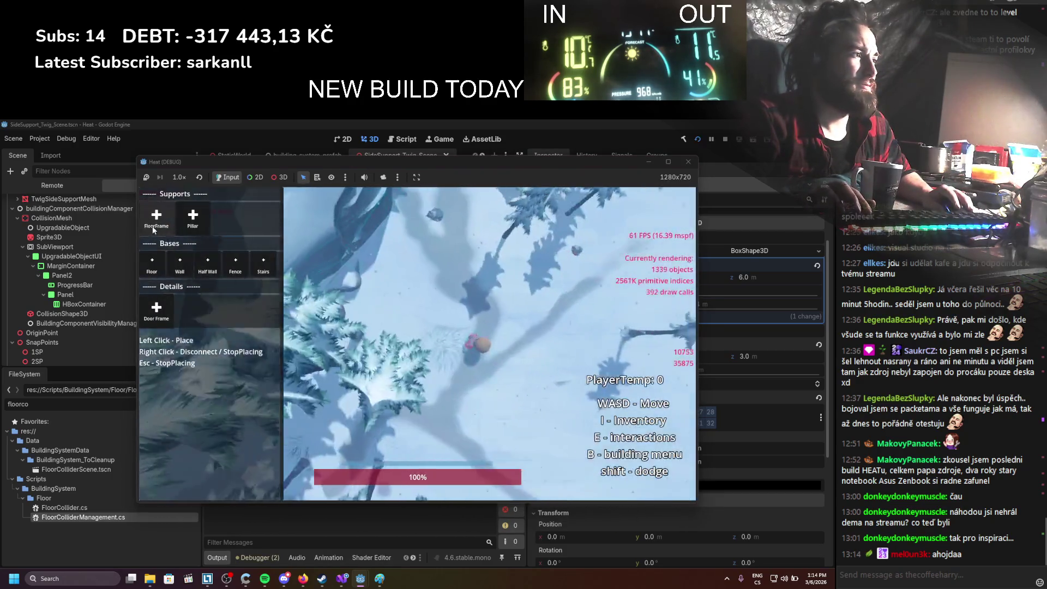
Enter floor-frame placement and walk around the placed twig log to view it from both sides
left_click(152, 226)
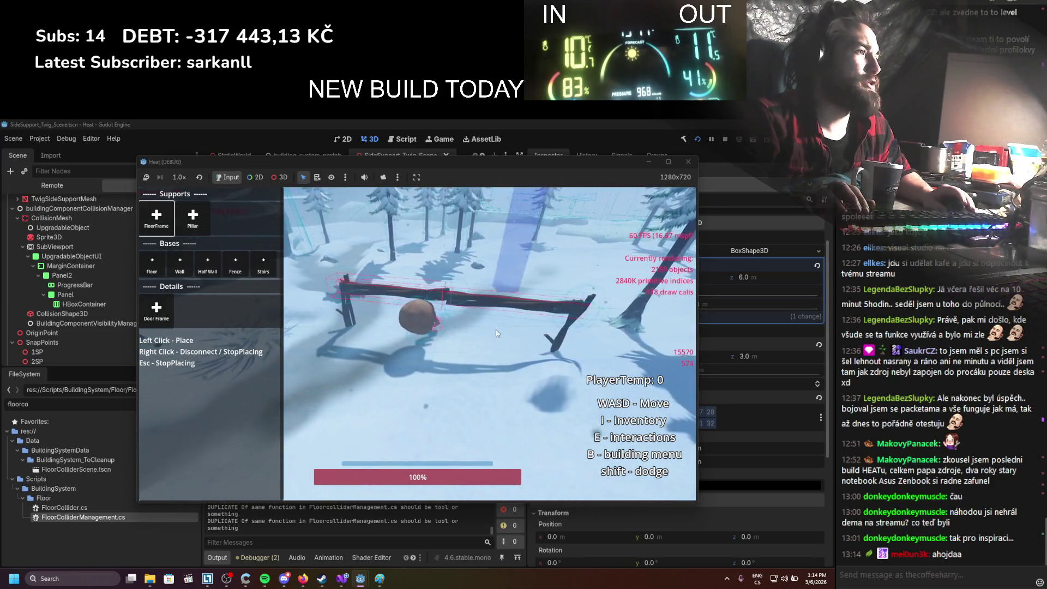
key("a")
key("w")
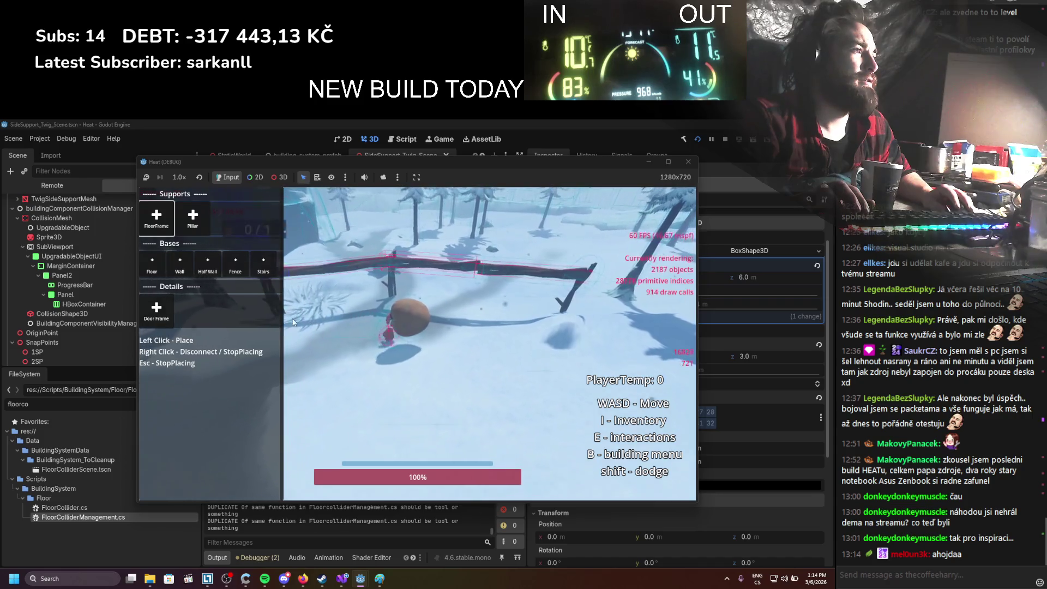
key("a")
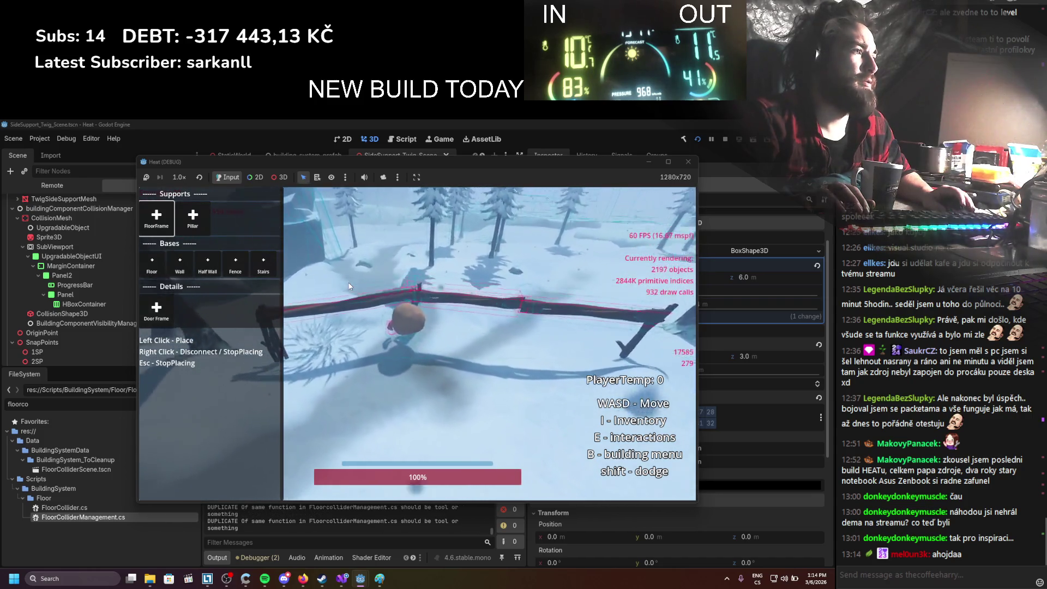
key("w")
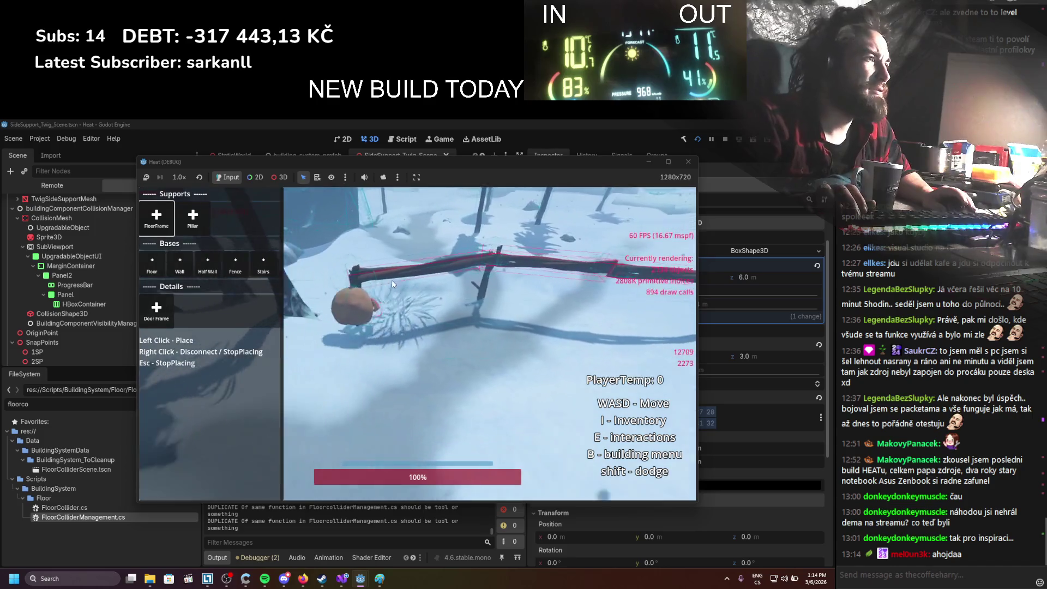
key("s")
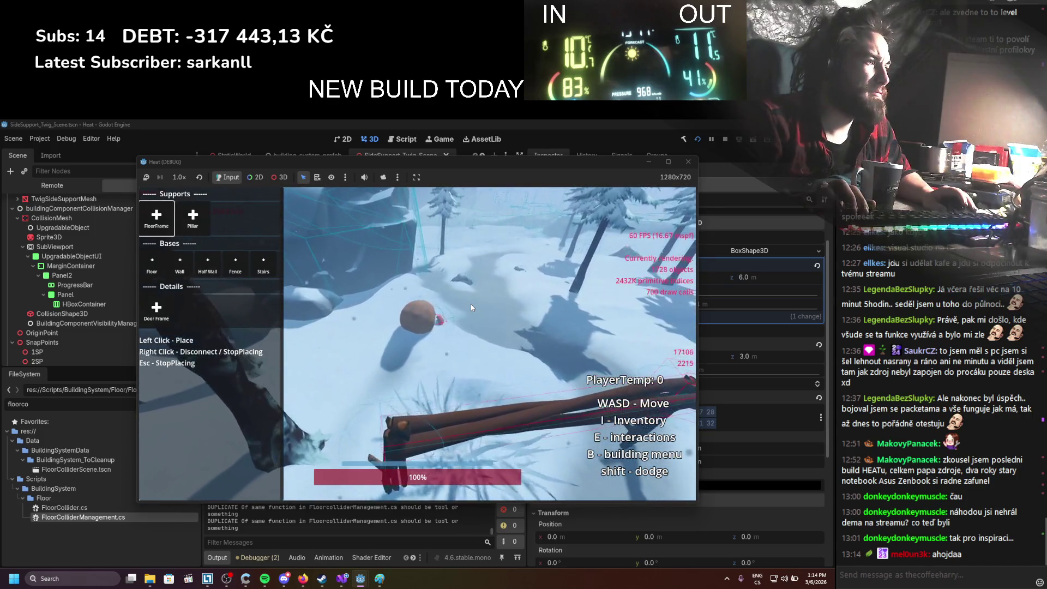
key("w")
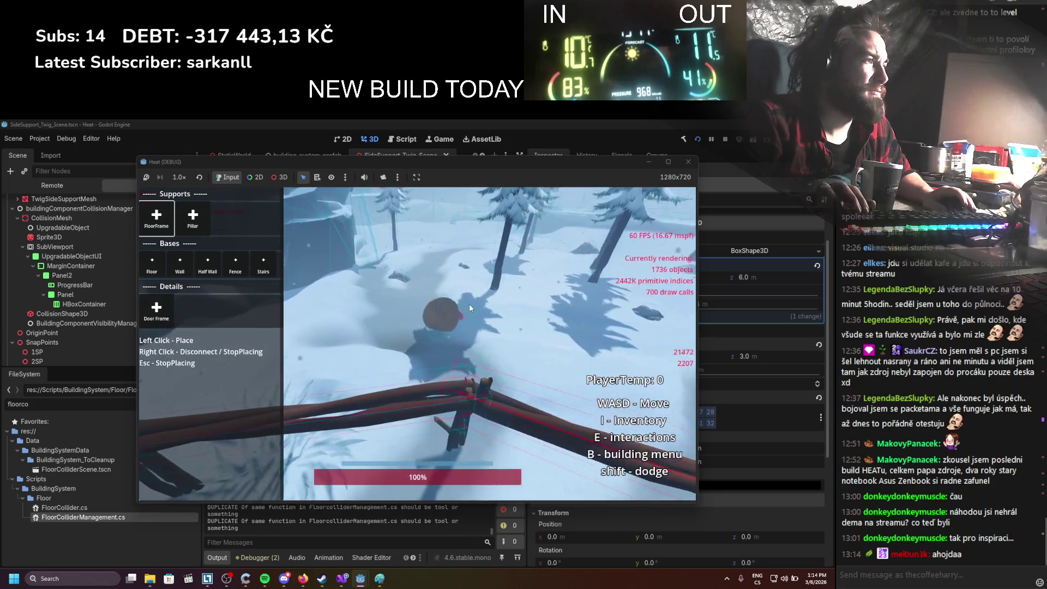
key("w")
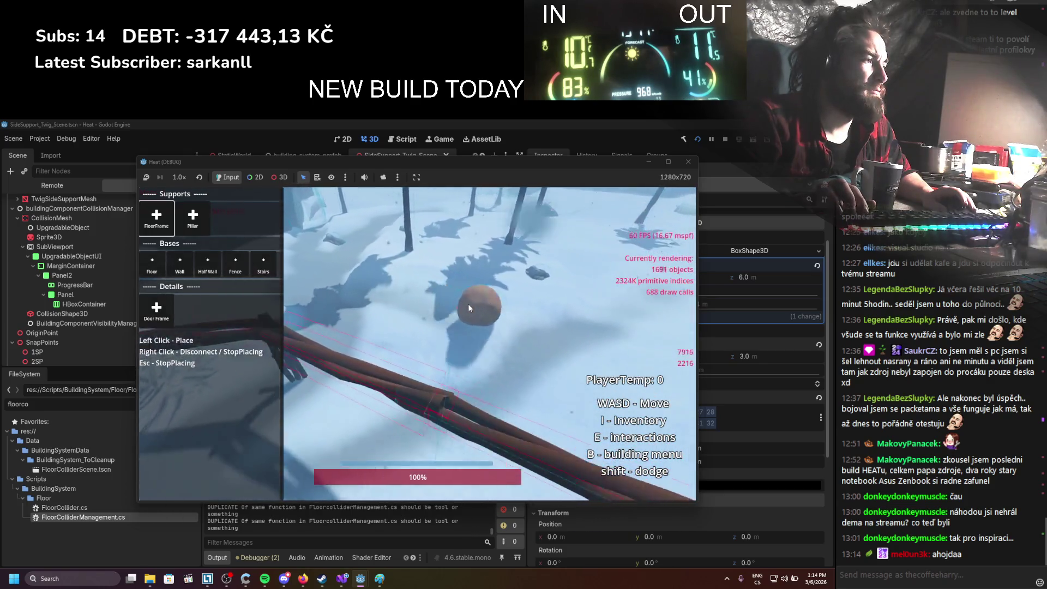
key("a")
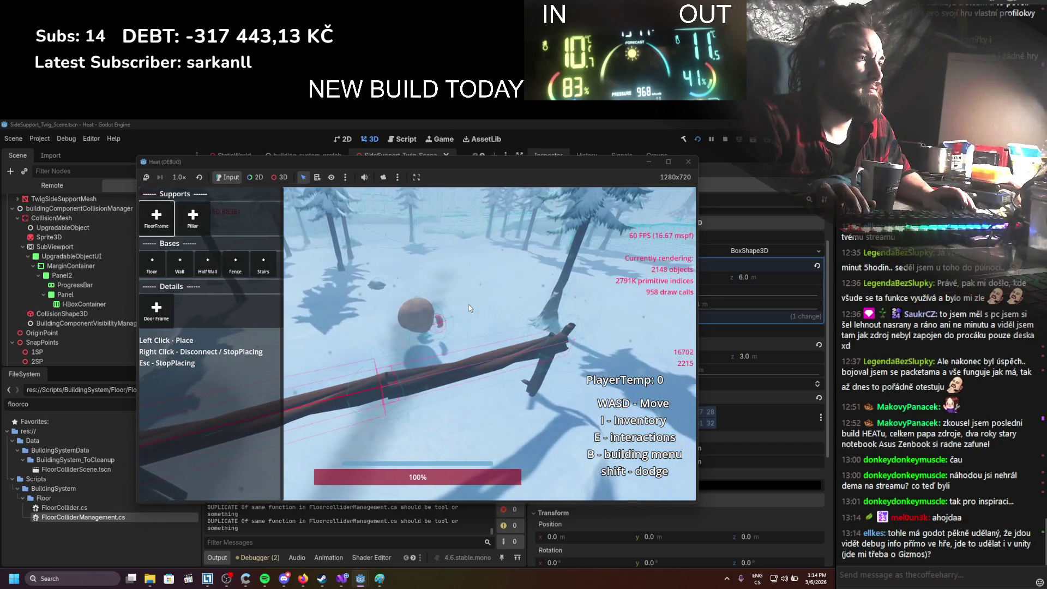
key("a")
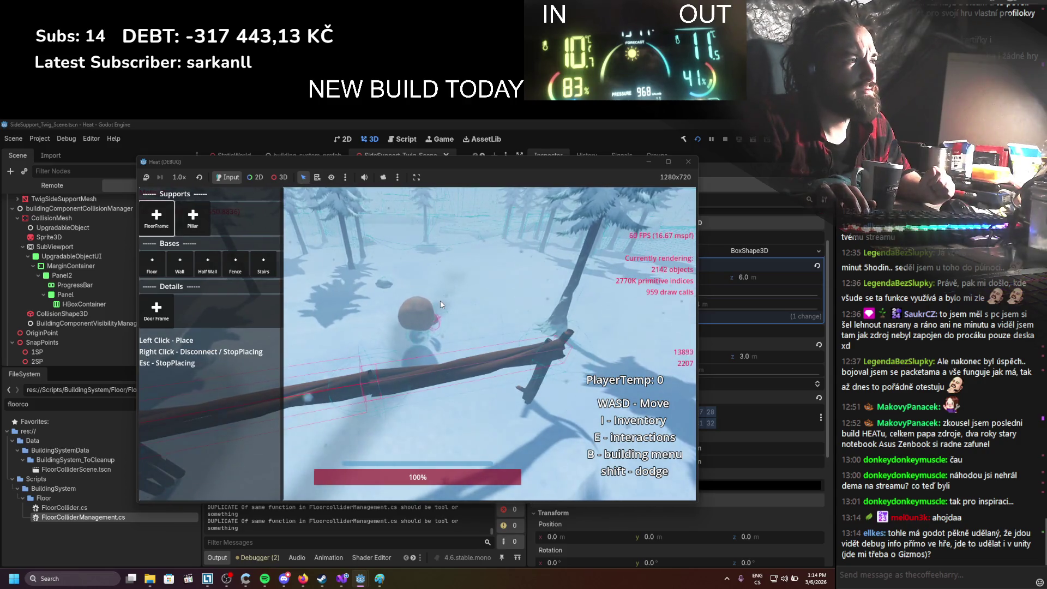
key("d")
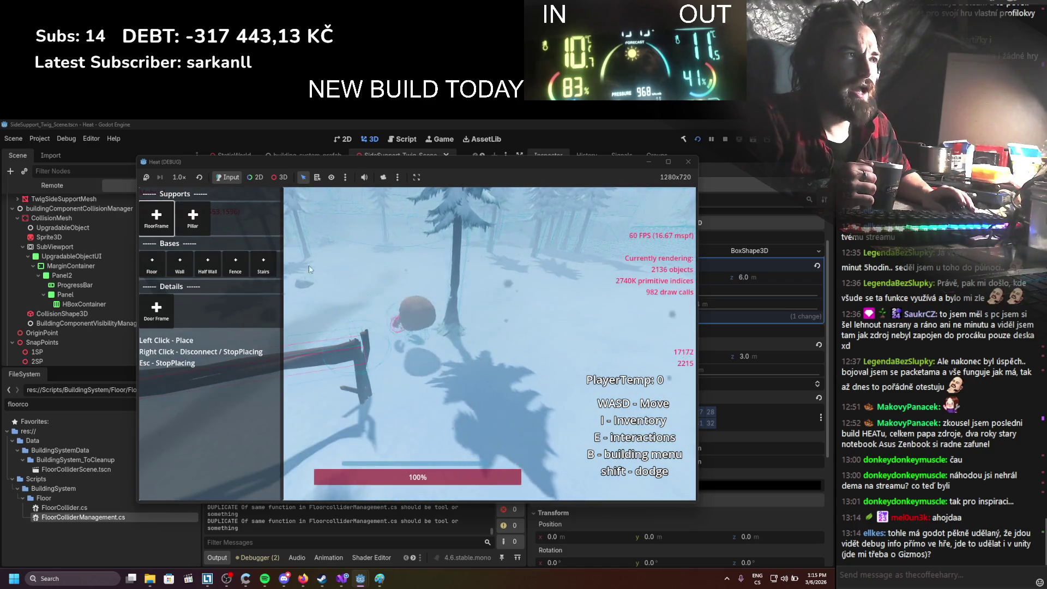
Place two parallel twig FloorFrame logs between the posts in the running Heat game
left_click(152, 229)
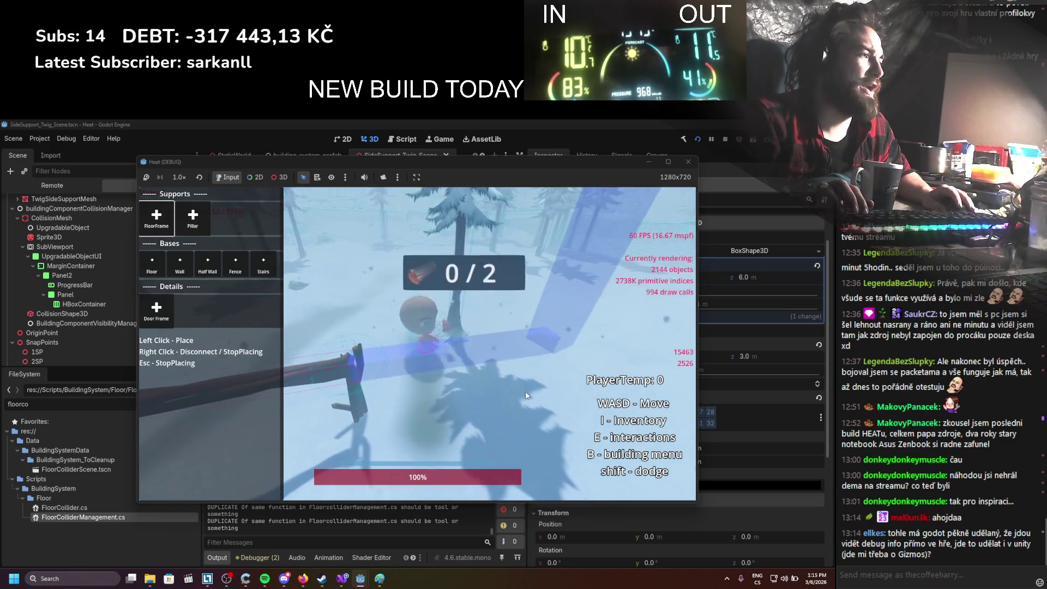
left_click(476, 355)
left_click(477, 355)
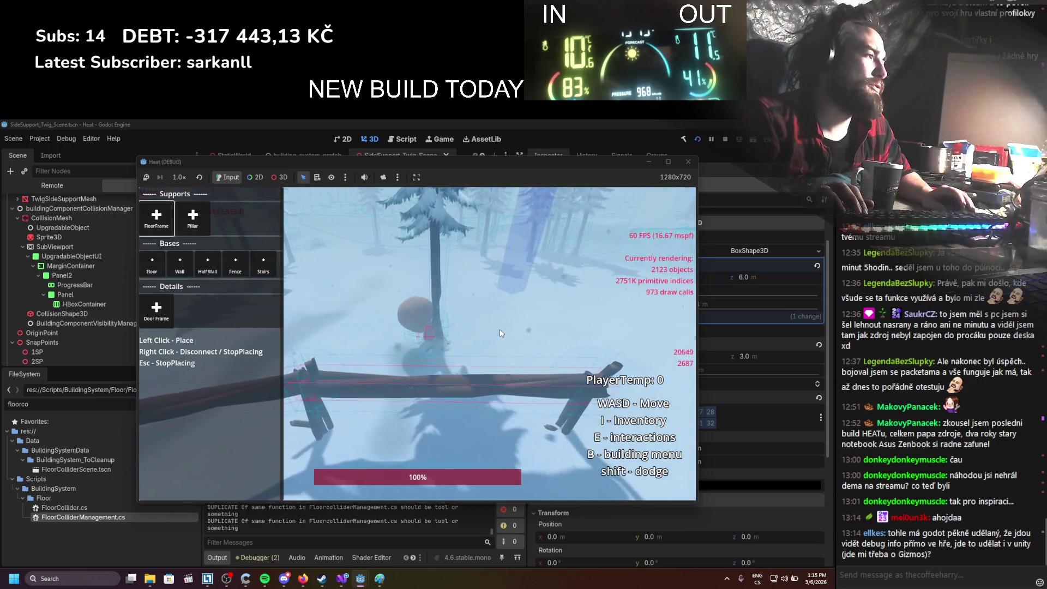
key("w")
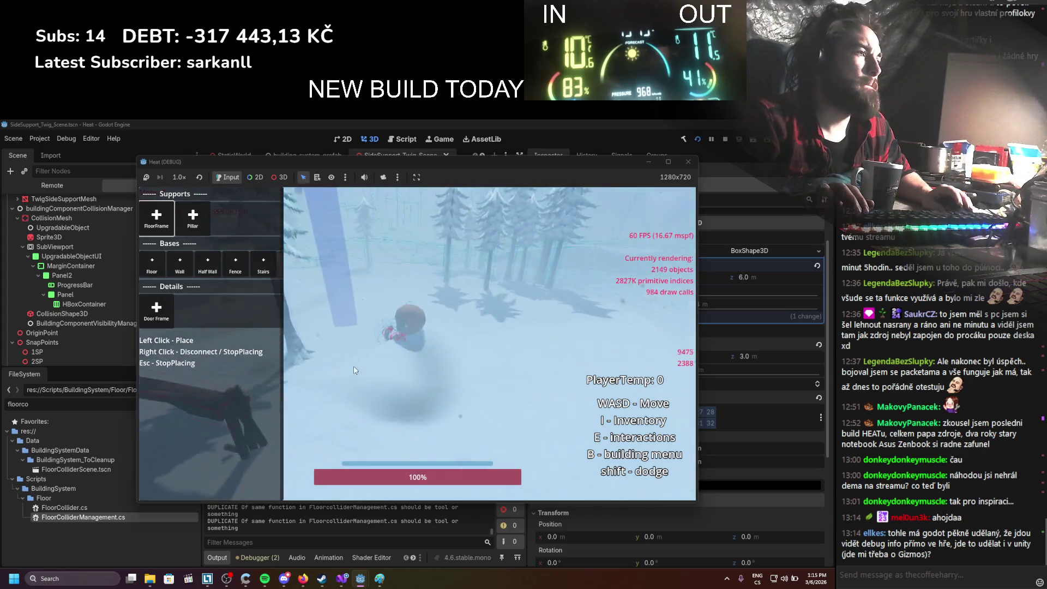
left_click(359, 431)
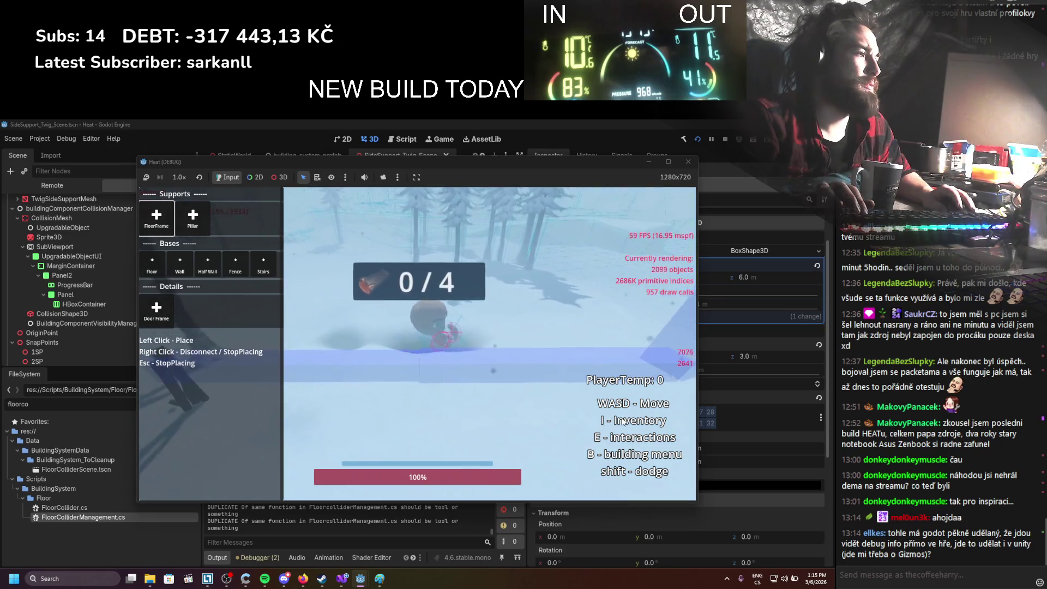
left_click(579, 421)
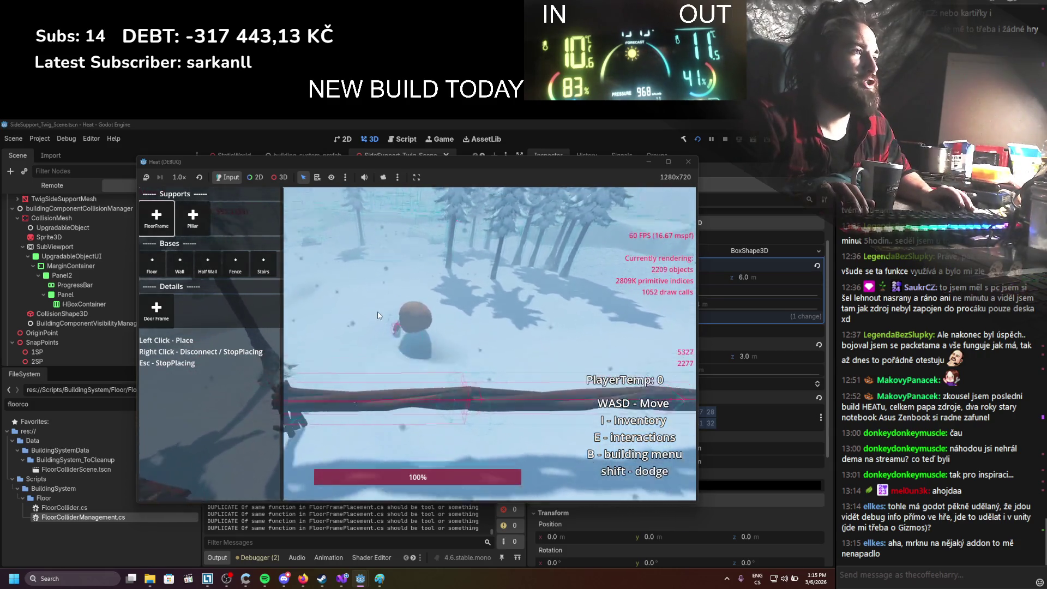
left_click(157, 224)
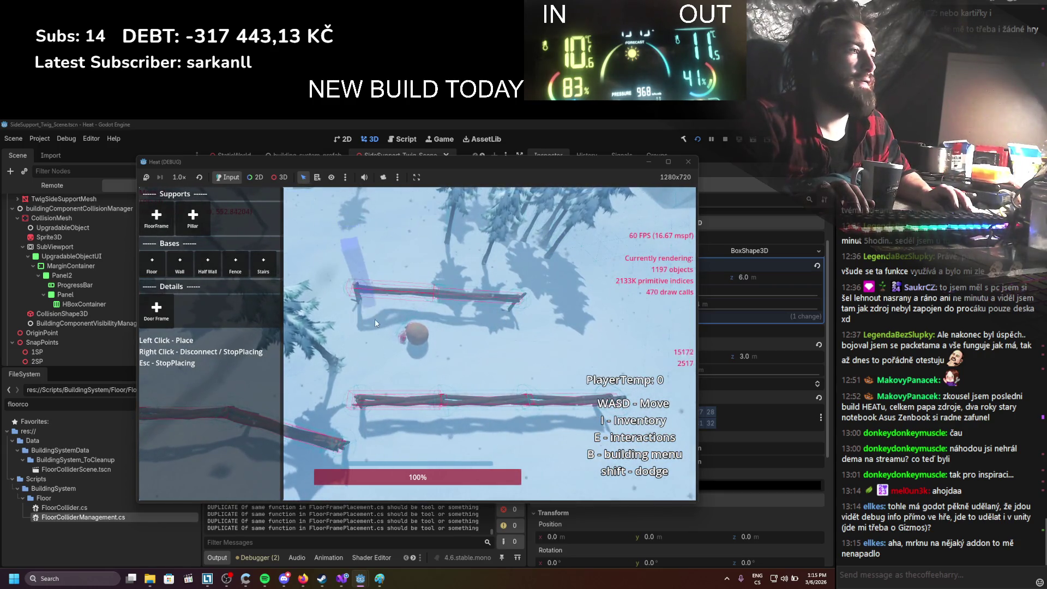
Place another log parallel to the existing one, then walk around the rear logs
left_click(456, 232)
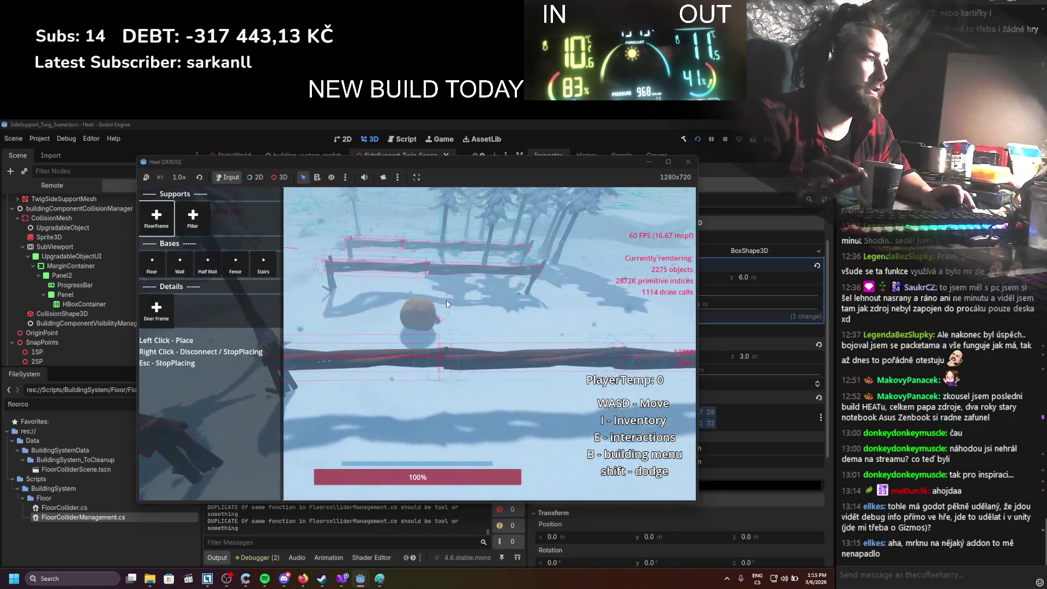
key("w")
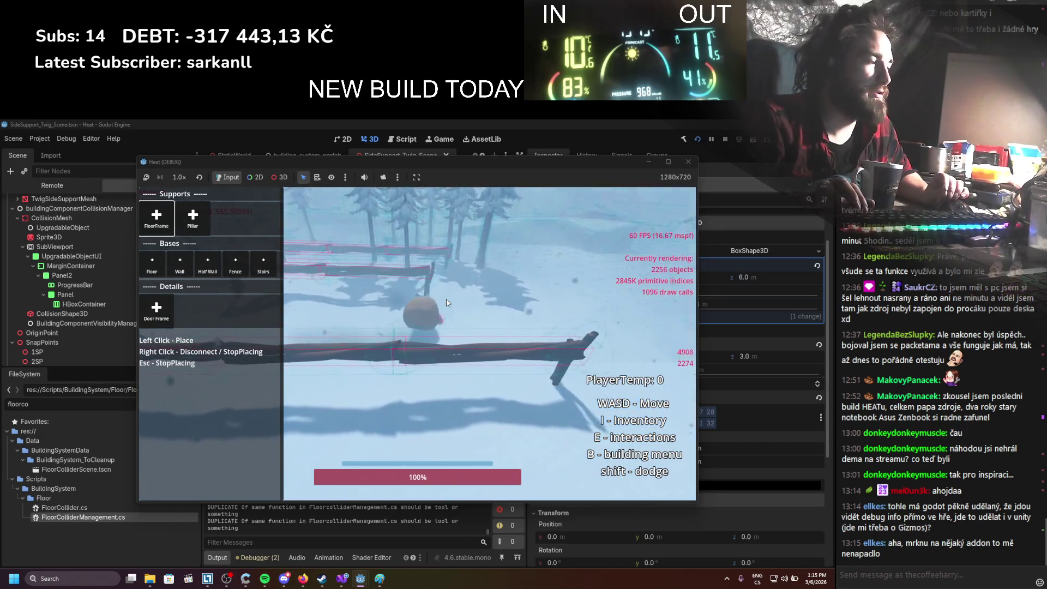
key("s")
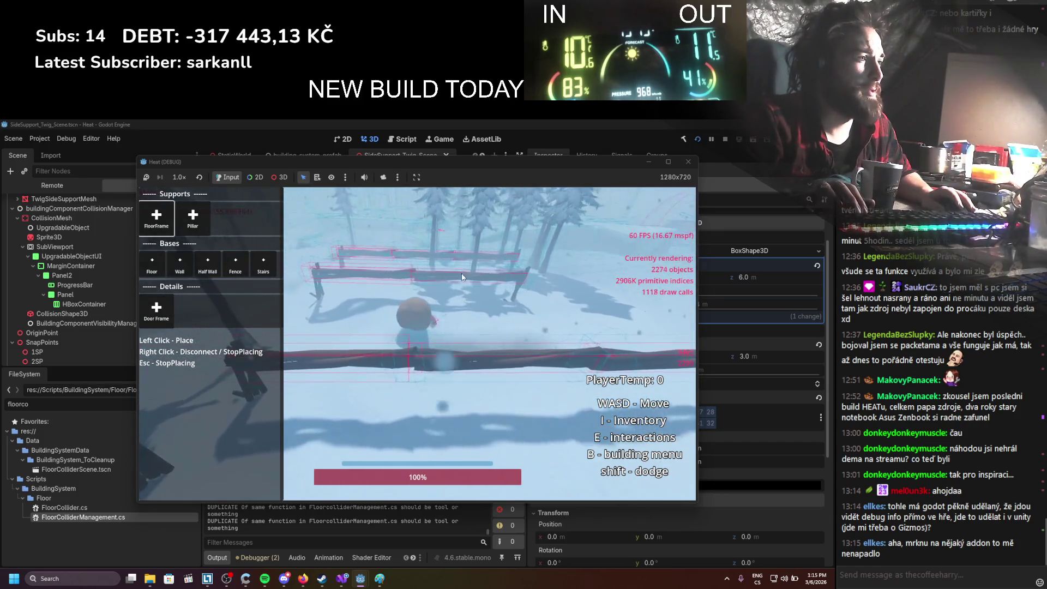
key("w")
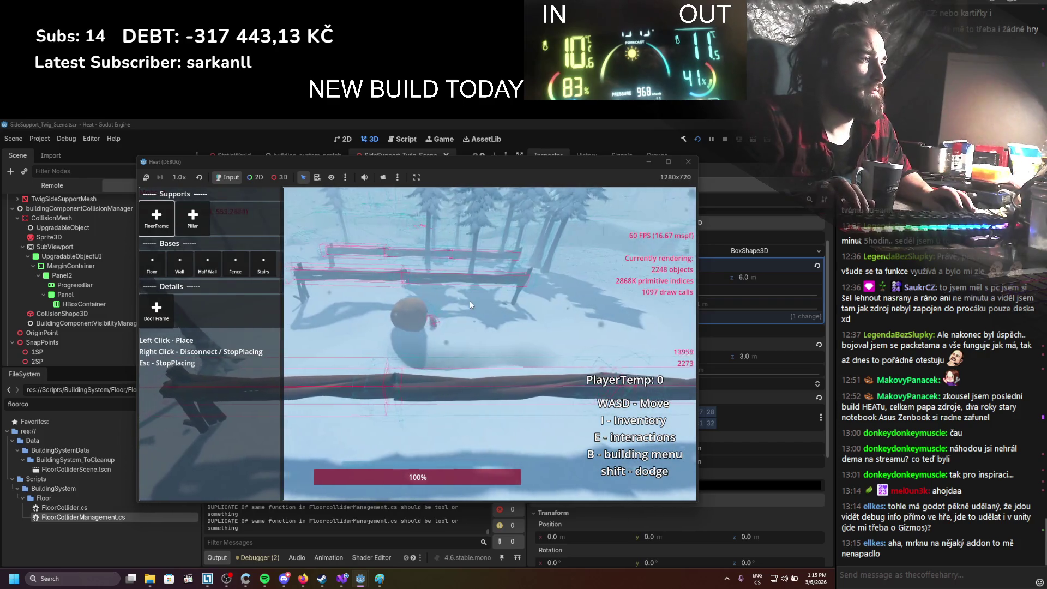
key("a")
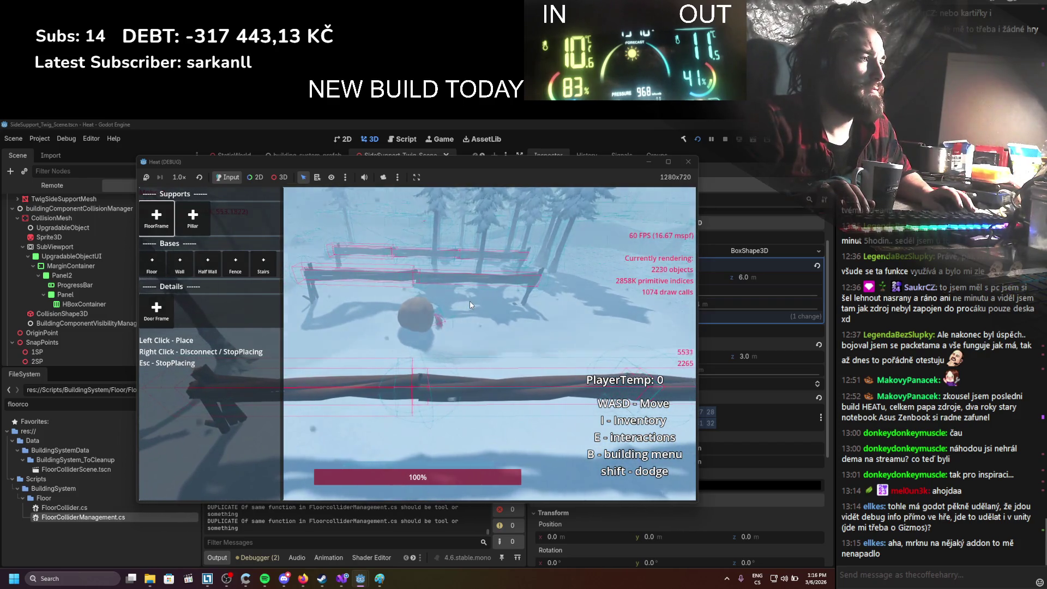
key("a")
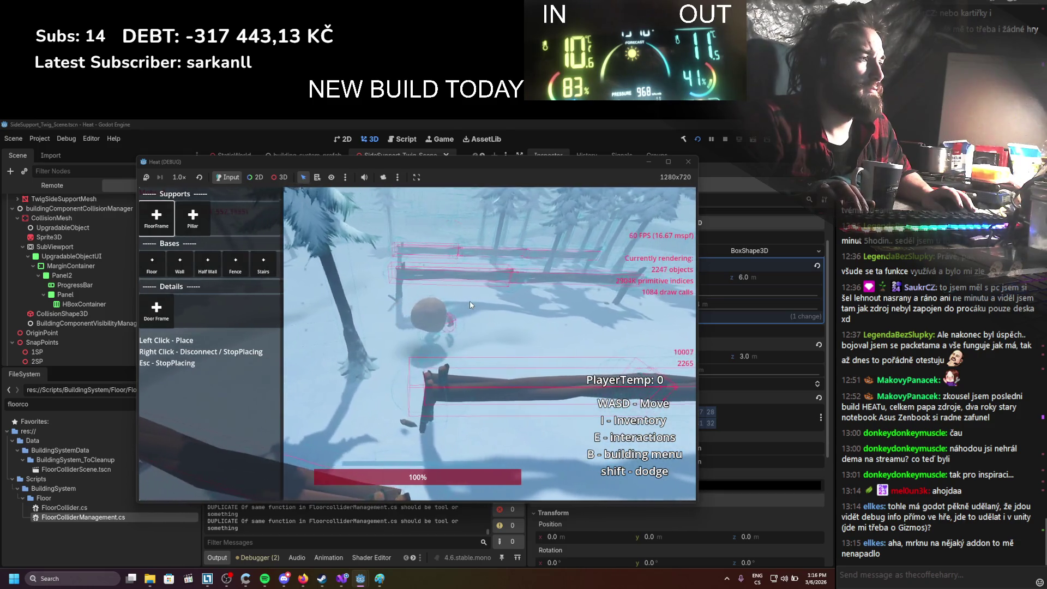
key("a")
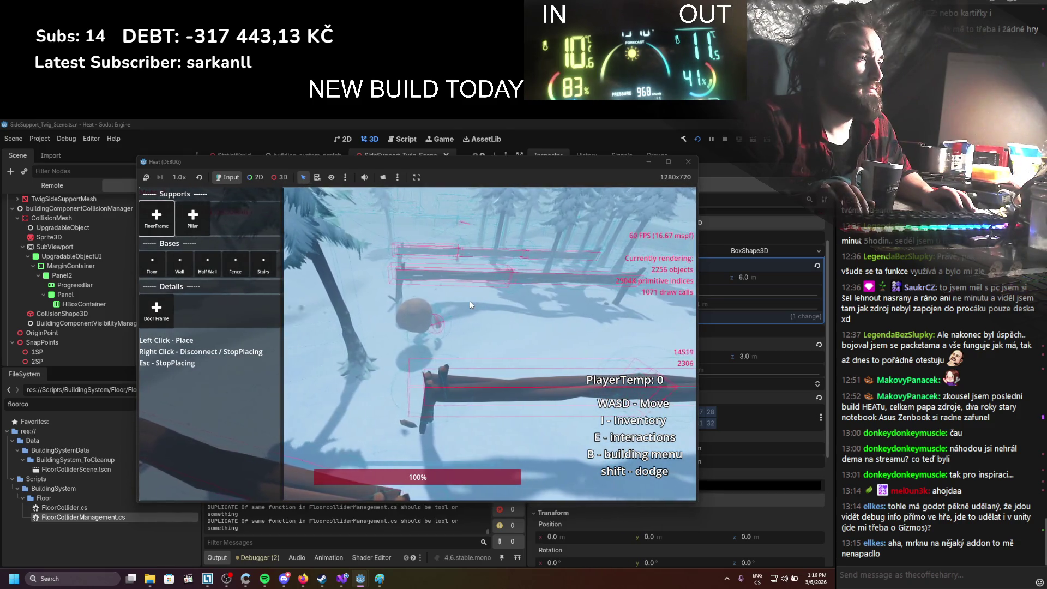
key("d")
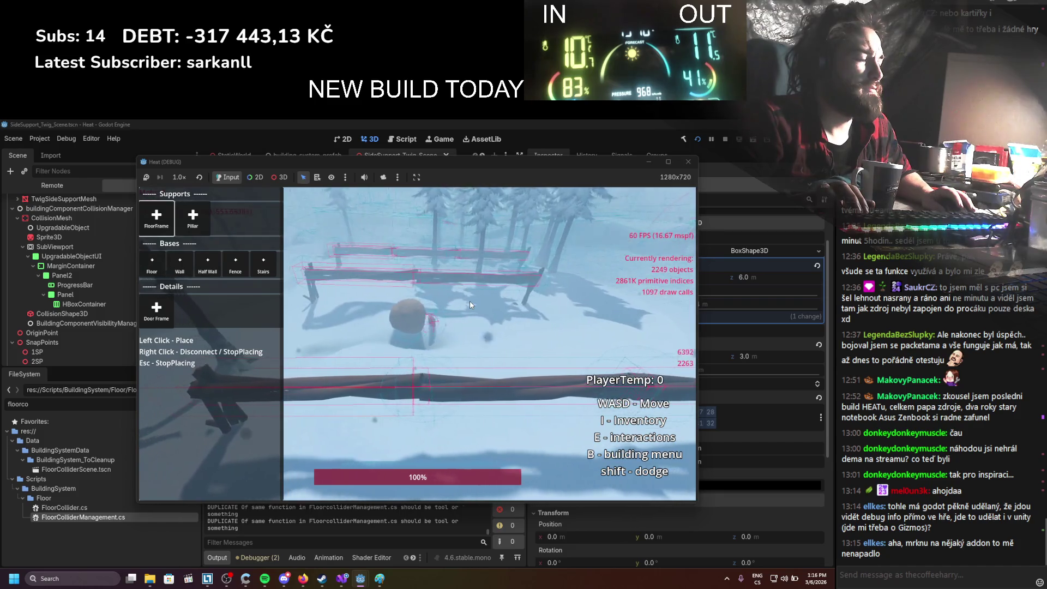
key("a")
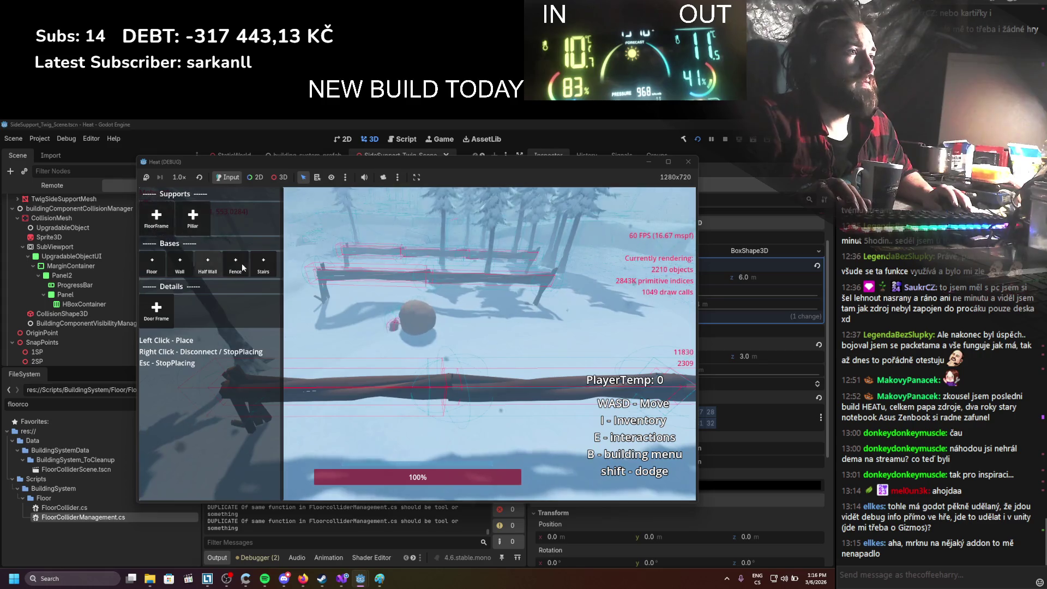
Reselect FloorFrame, stretch its preview past the fence across the snow, then stop the game
left_click(157, 218)
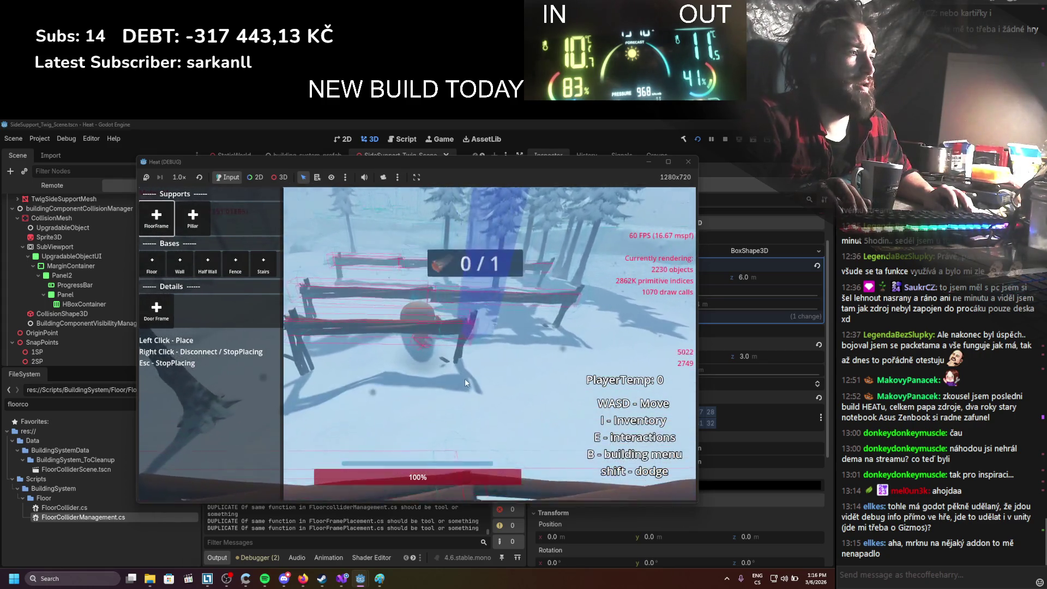
key("w")
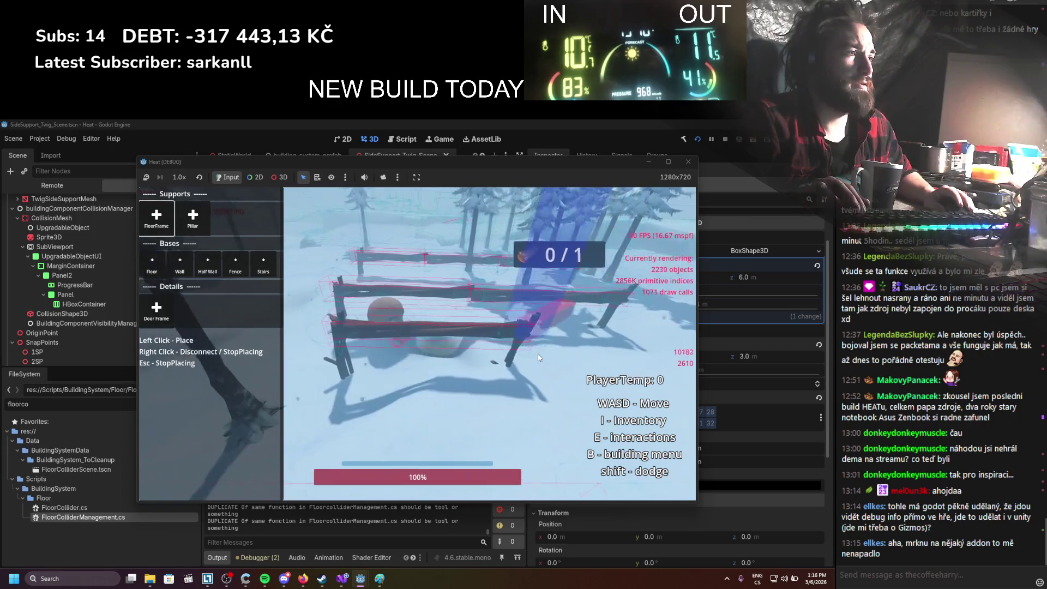
key("a")
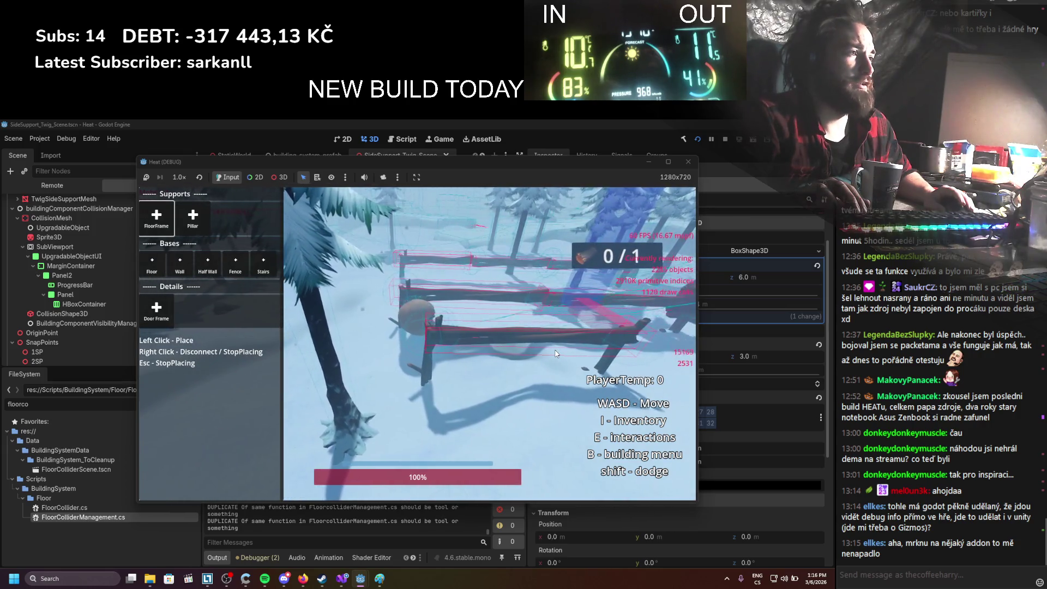
key("d")
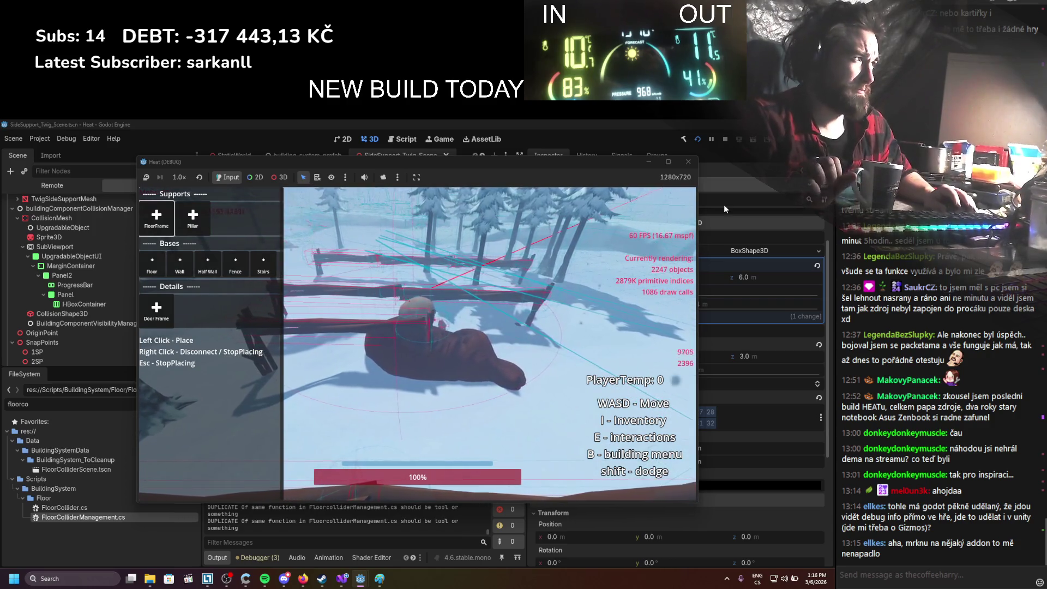
left_click(725, 140)
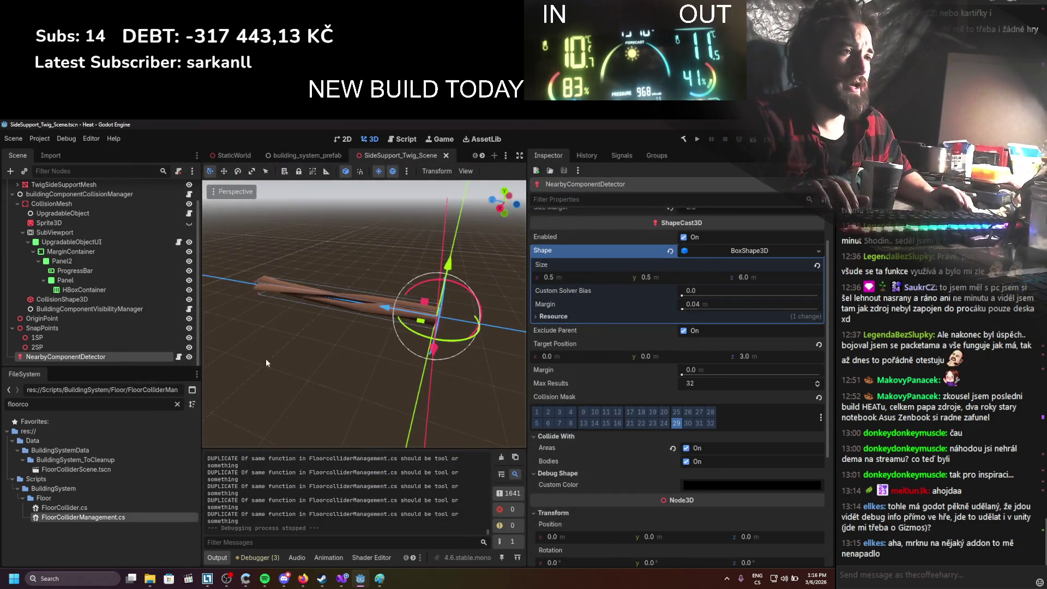
Open NearbyComponentDetector's C# script in Visual Studio from its script icon
left_click(178, 357)
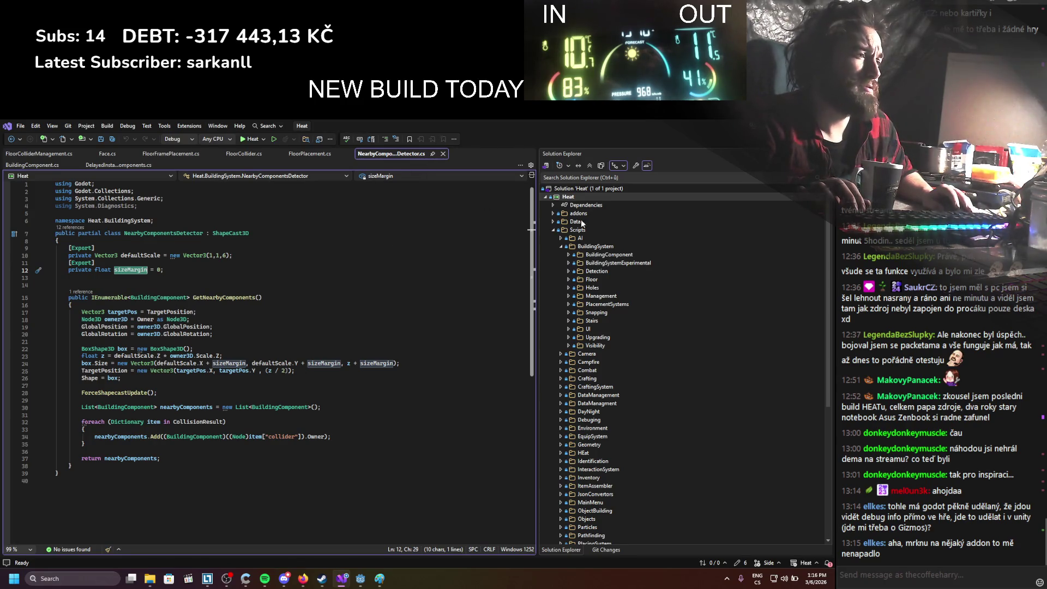
Rerun Heat with the updated detector code, place one log floor frame, then stop the game
key("alt+Tab")
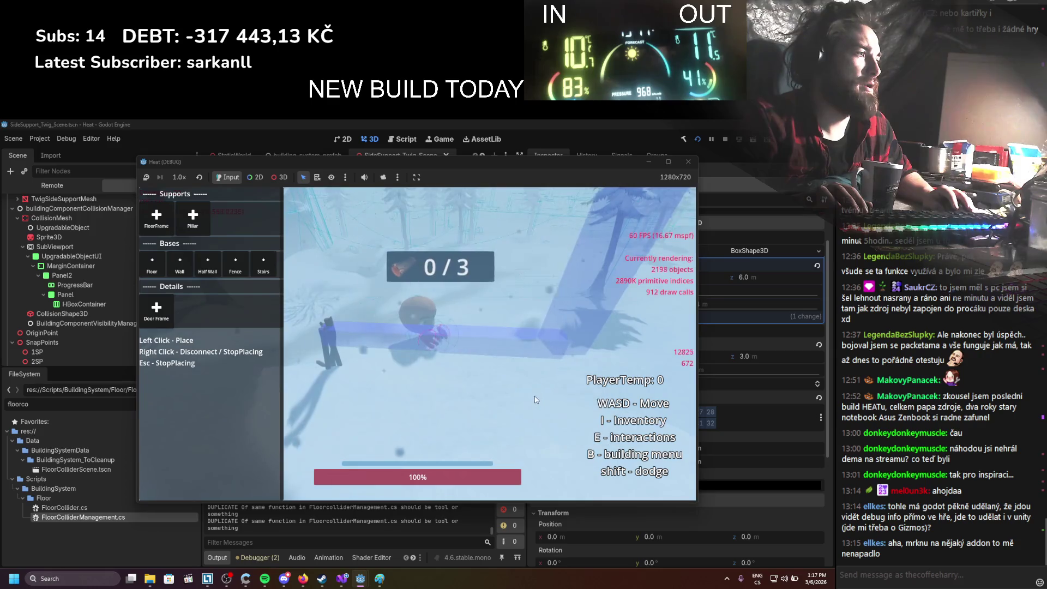
left_click(562, 355)
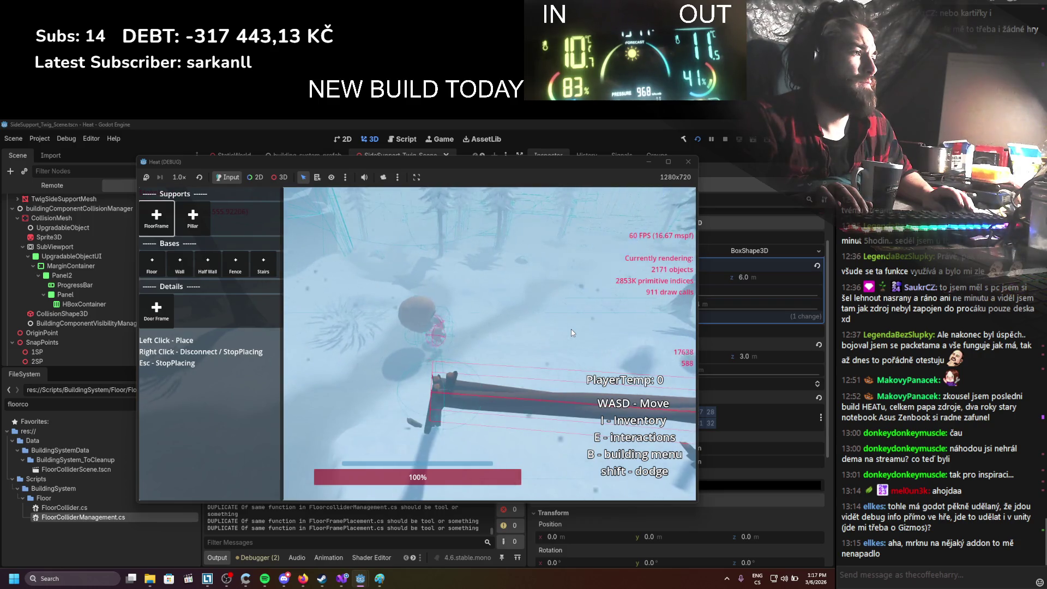
left_click(688, 161)
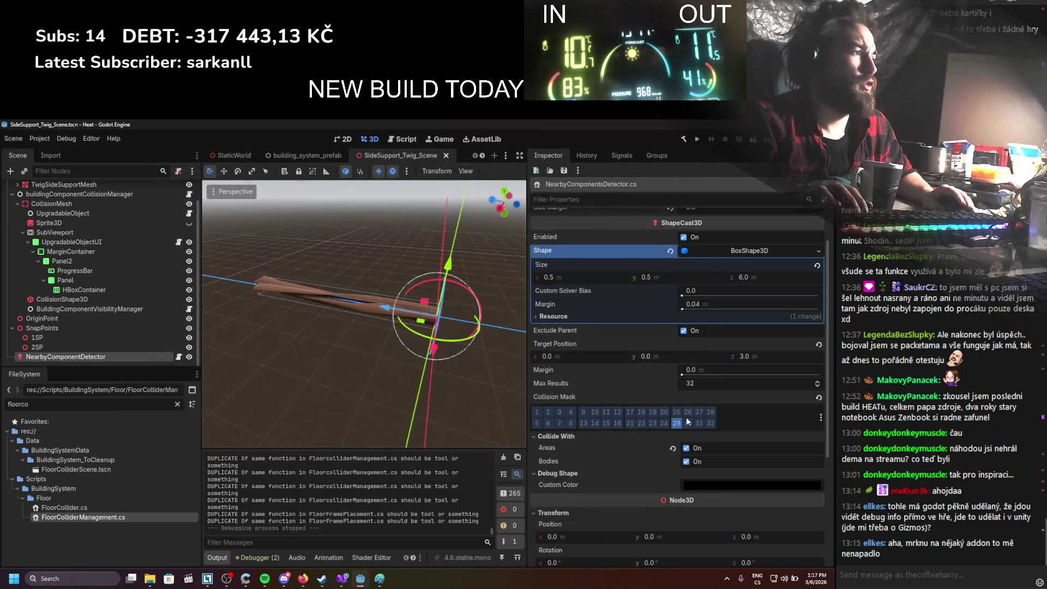
Raise NearbyComponentDetector's Size Margin from 0.3 to 1.0 and relaunch the game with F5
scroll(687, 419, "down", 4)
scroll(688, 478, "up", 5)
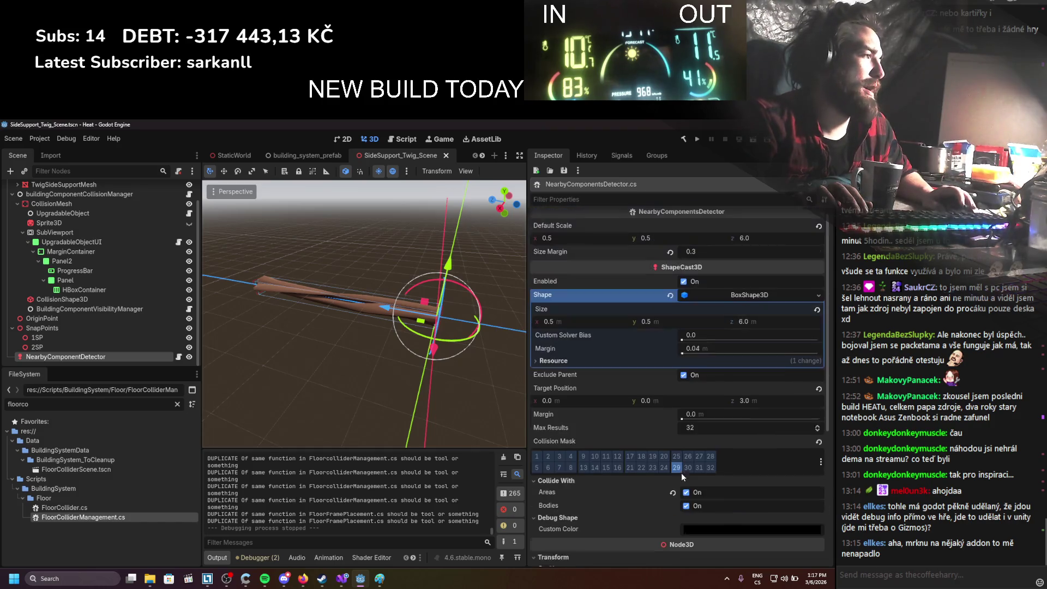
type("1")
key("Return")
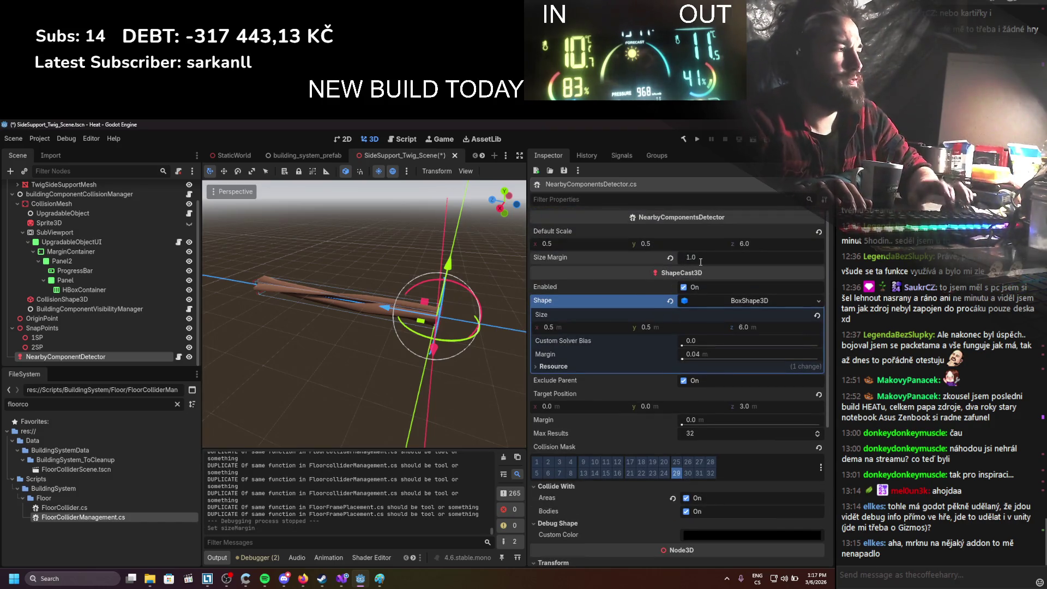
key("F5")
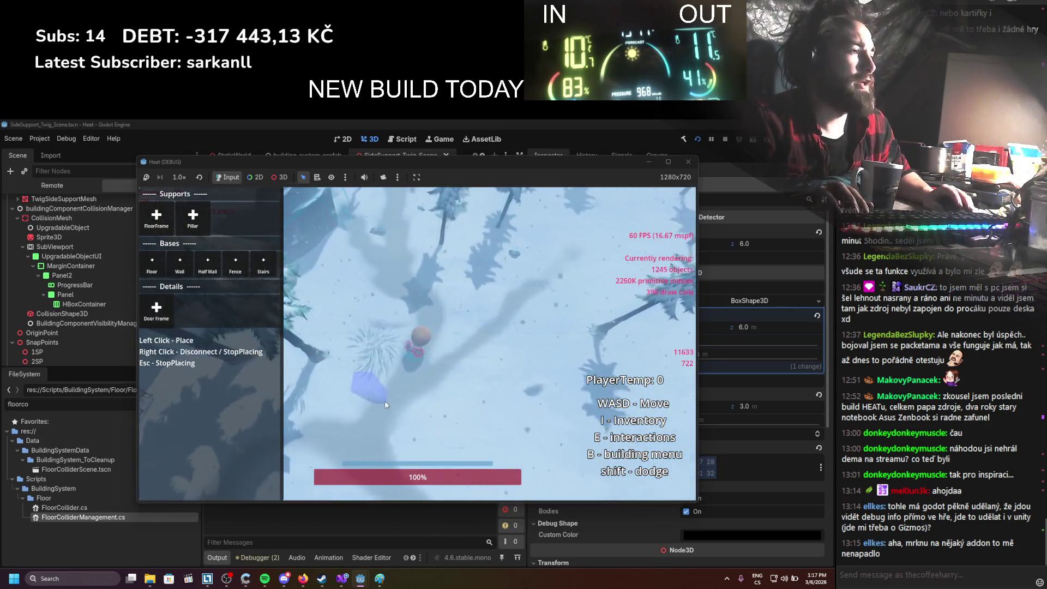
Start a floor frame in the snow with the 1.0 margin, then stop the game
left_click(384, 400)
scroll(495, 399, "up", 3)
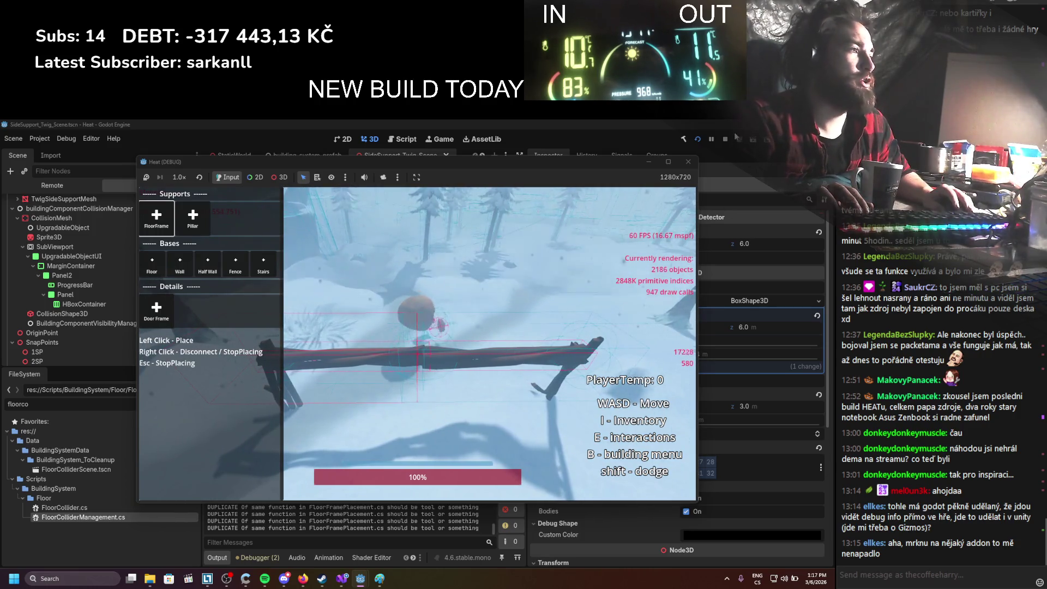
left_click(688, 161)
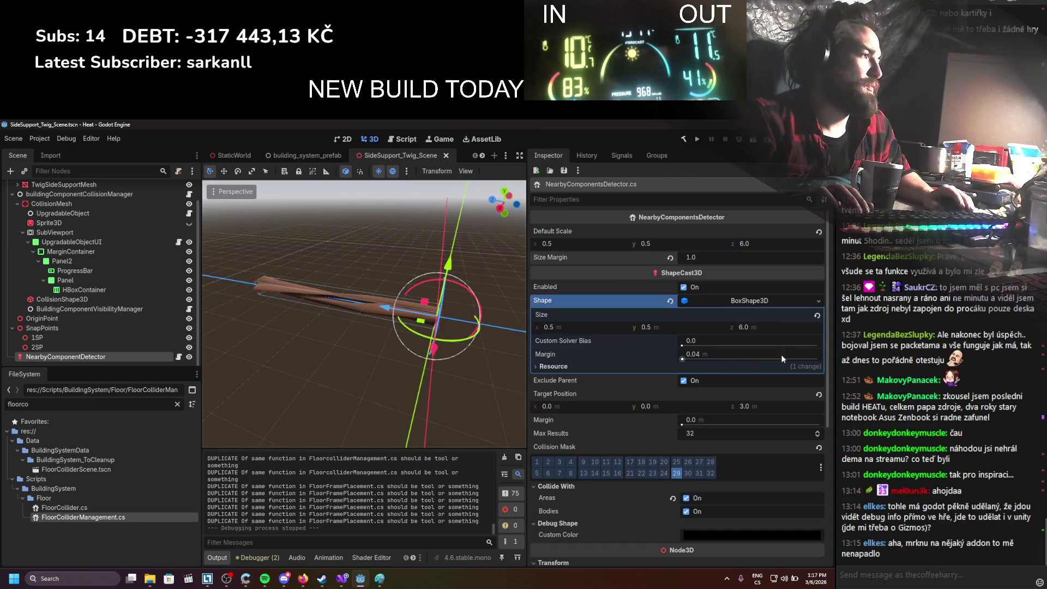
Reset the detector's Size Margin to 0.3 and inspect the collision manager, detector and CollisionMesh nodes
type("0.3")
key("Return")
scroll(111, 291, "up", 3)
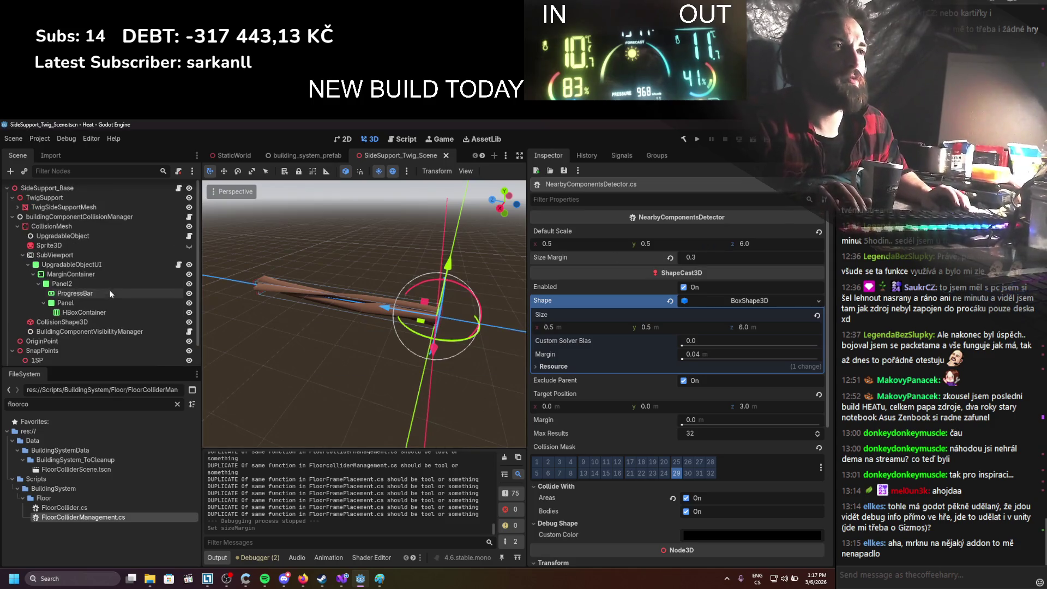
left_click(72, 218)
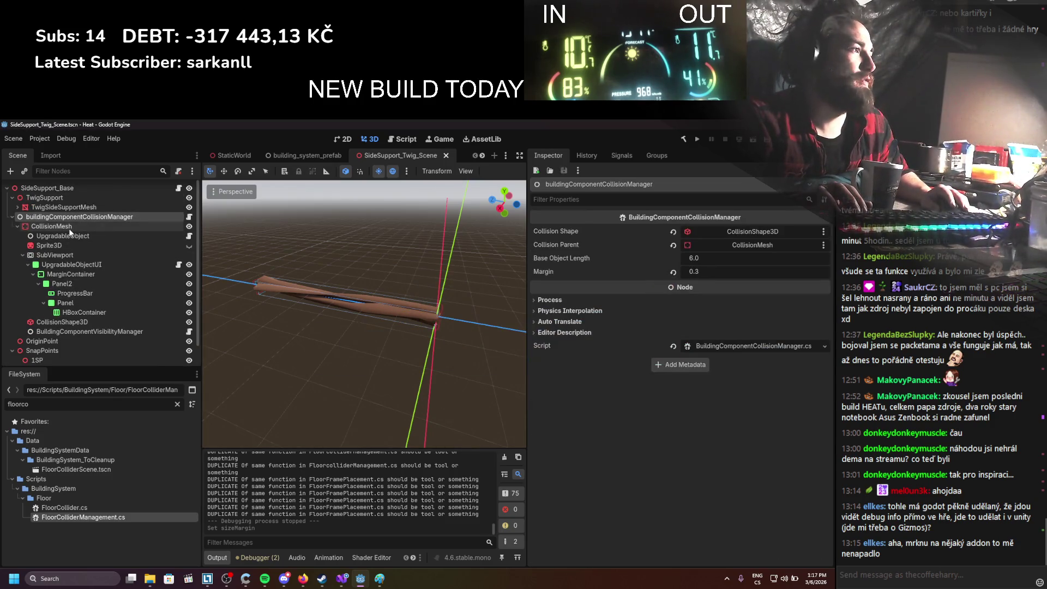
scroll(115, 324, "down", 1)
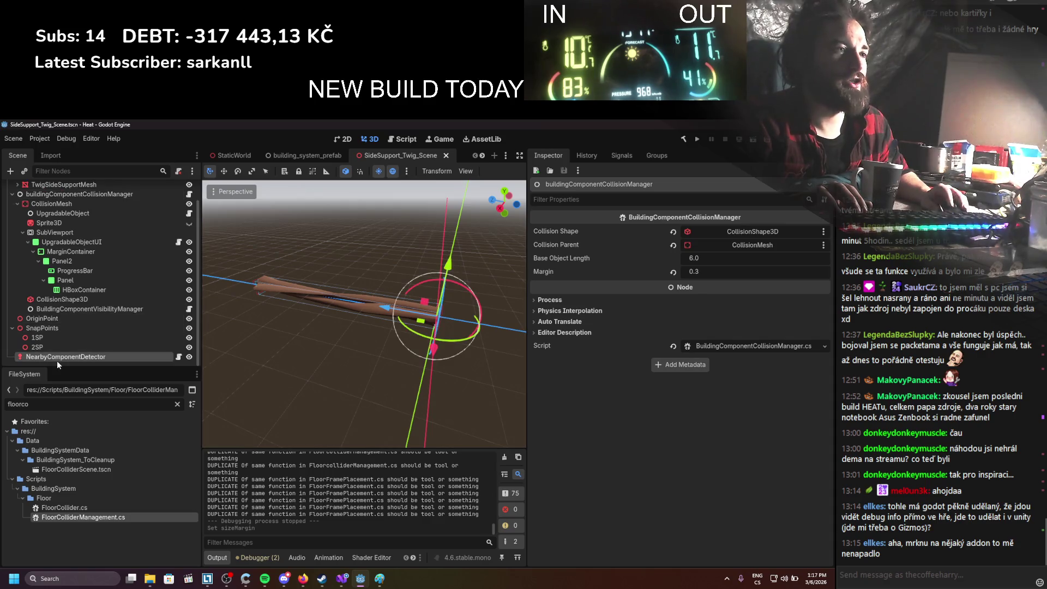
left_click(58, 359)
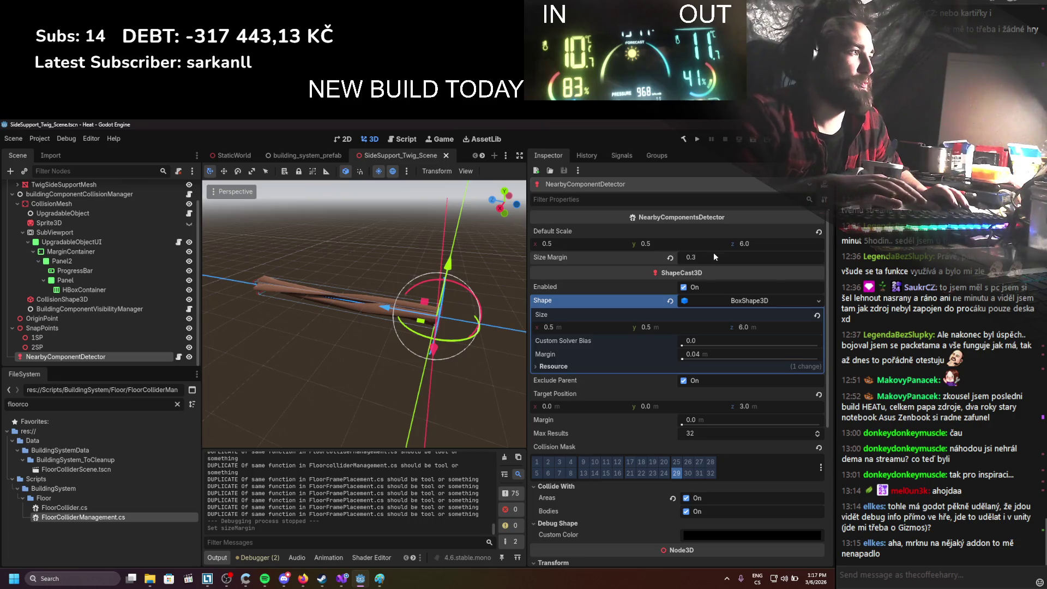
left_click(141, 204)
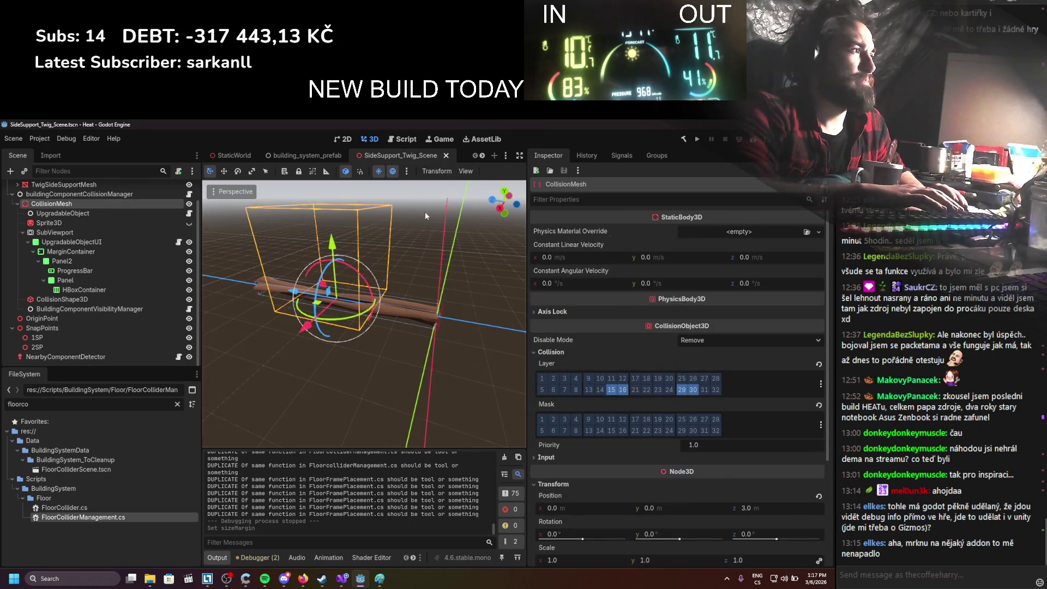
left_click(99, 194)
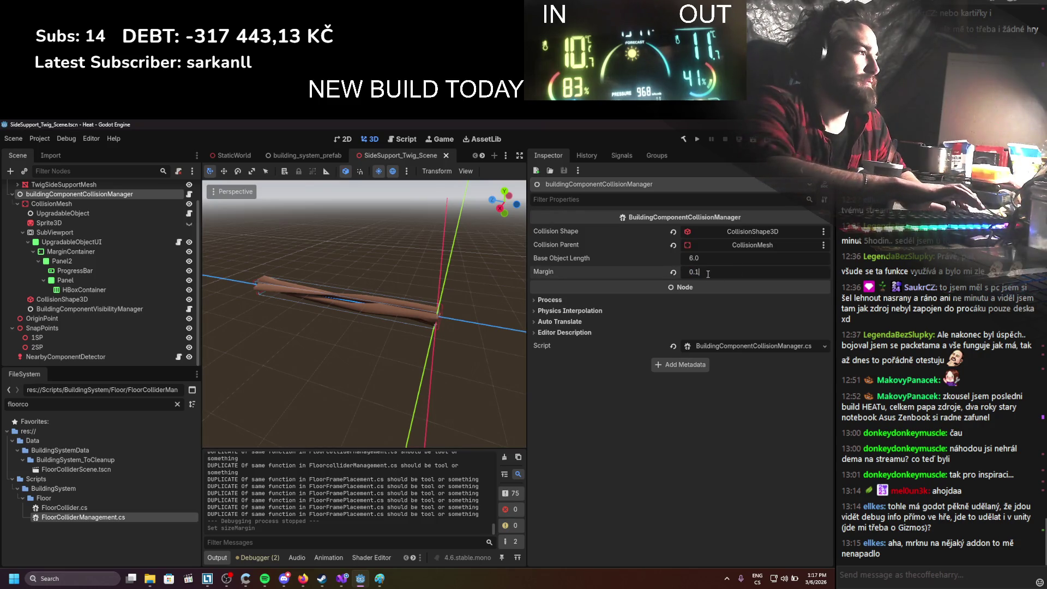
Set the collision manager's Margin to 0.15 and the detector's Size Margin to 0.4, then save
type("5")
key("Return")
left_click(156, 357)
left_click(701, 263)
key("Return")
key("ctrl+s")
Change the collision manager's Margin to 0.2 and relaunch Heat to test
left_click(79, 194)
left_click(690, 271)
type("2")
key("Return")
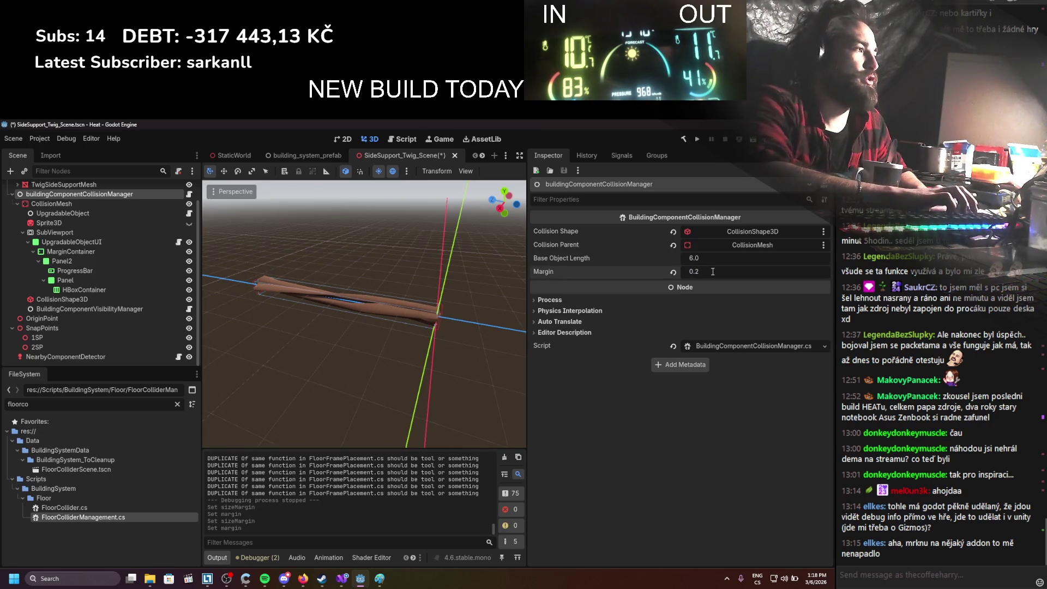
left_click(698, 140)
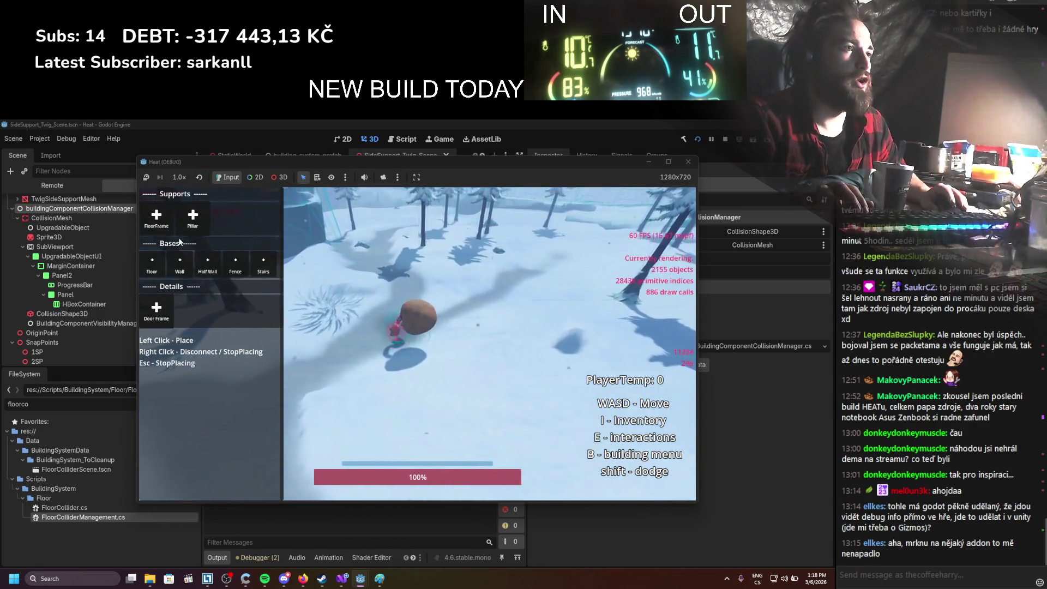
Choose FloorFrame, lay a frame across the snow toward the trees, then stop the game
left_click(168, 229)
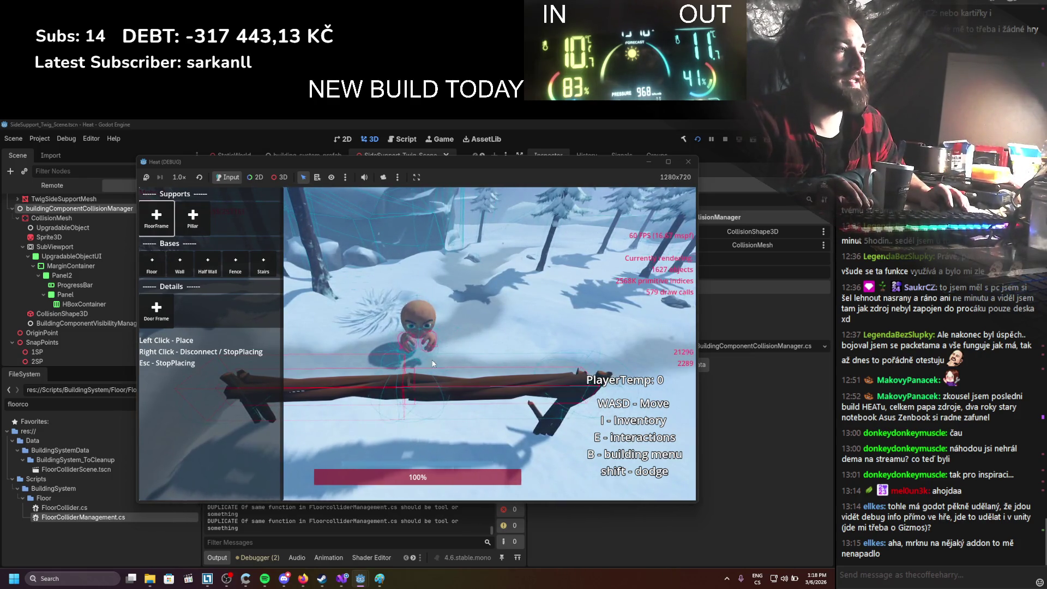
key("w")
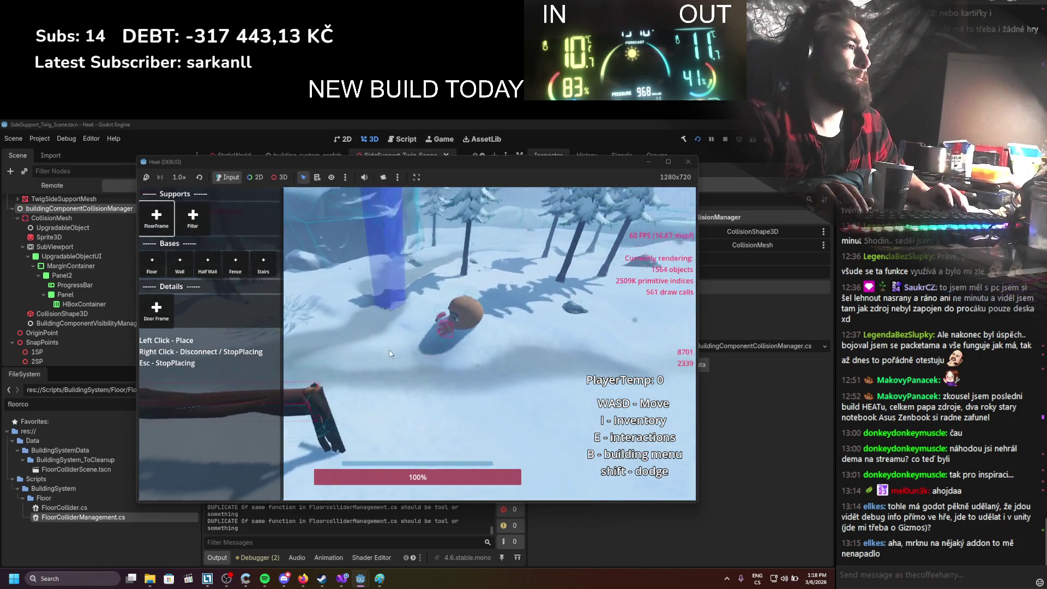
left_click(395, 352)
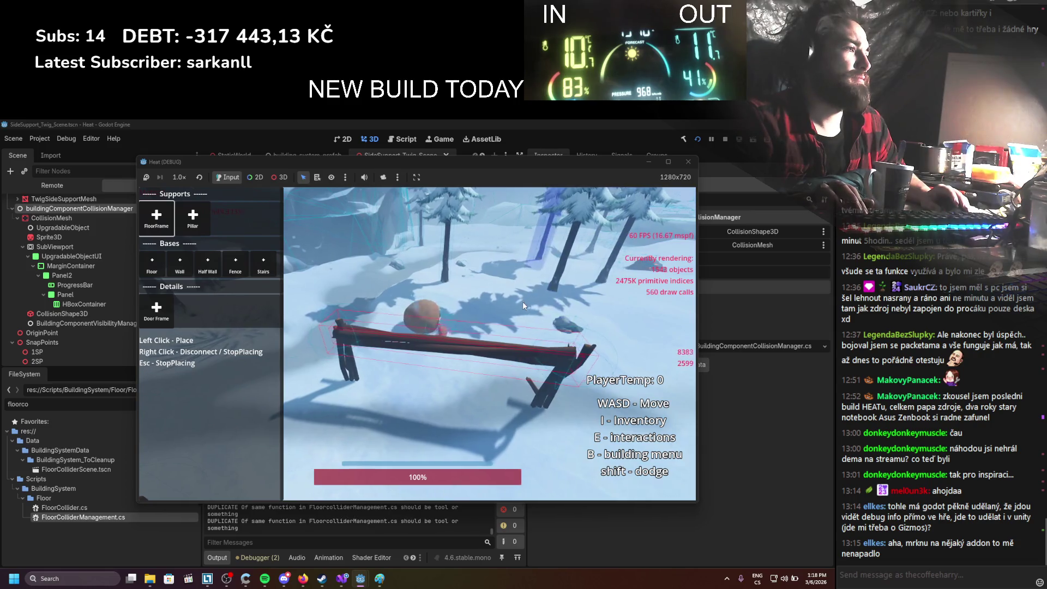
key("d")
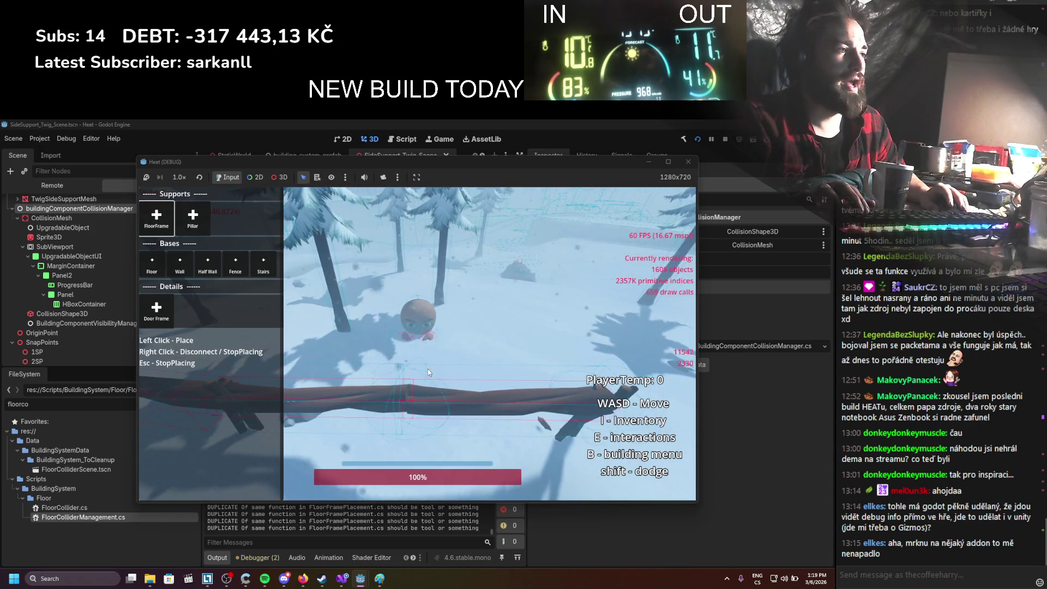
key("w")
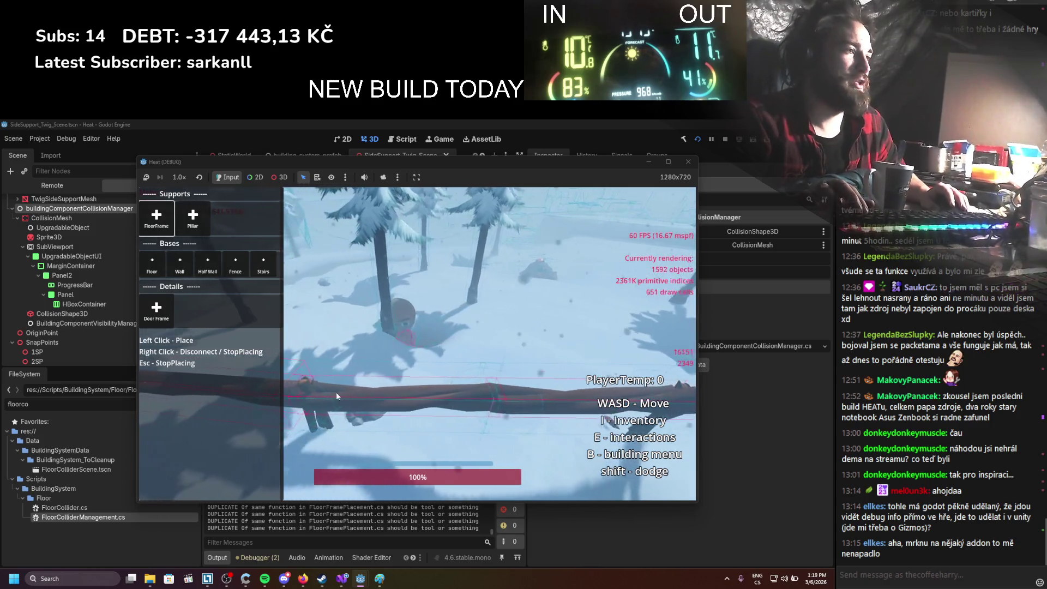
key("d")
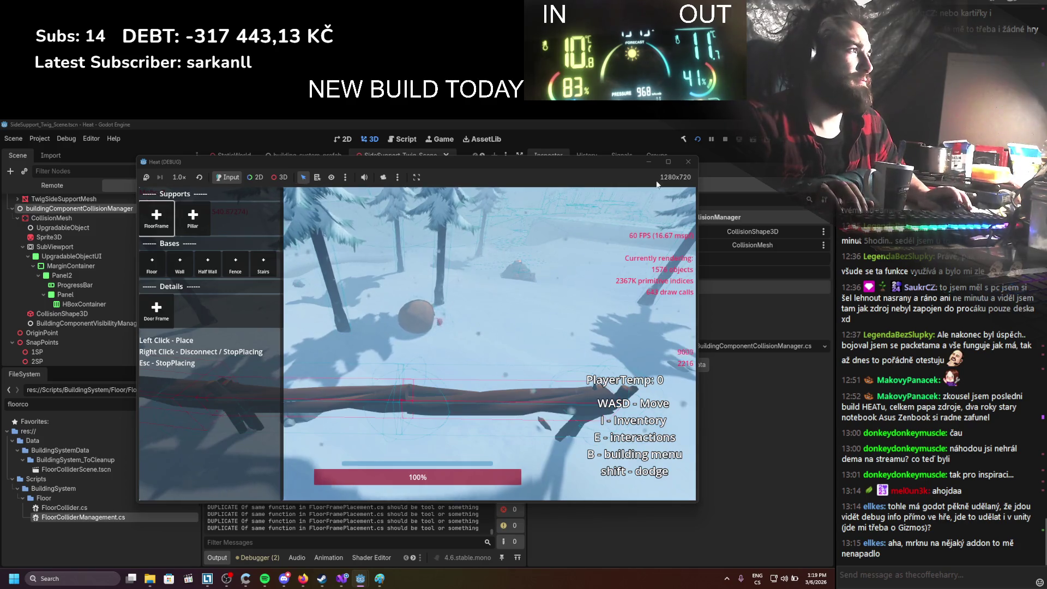
left_click(729, 139)
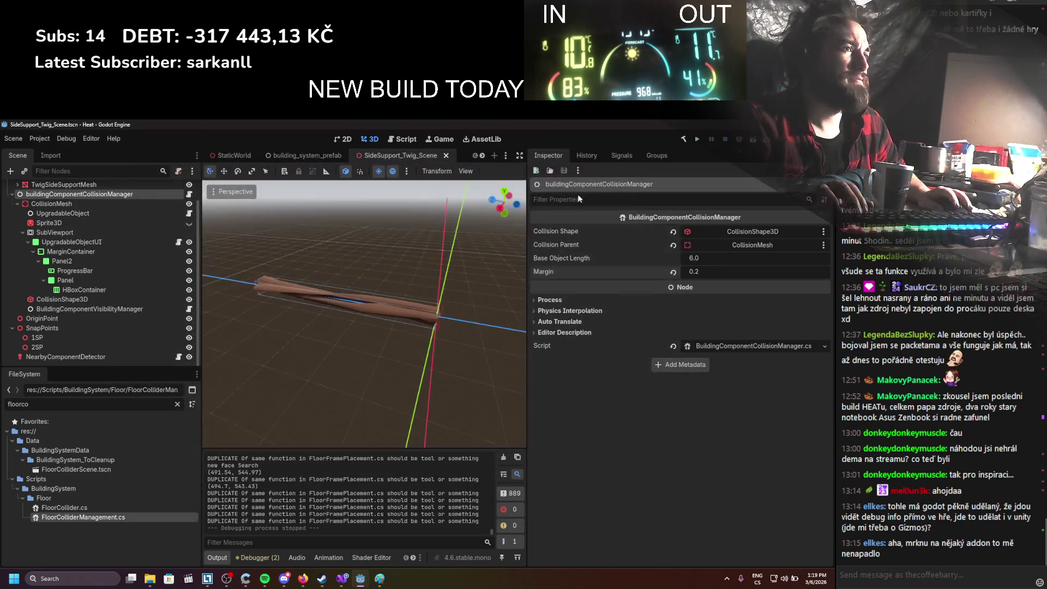
Check NearbyComponentDetector's Size Margin, then switch to its script in Visual Studio
left_click(73, 357)
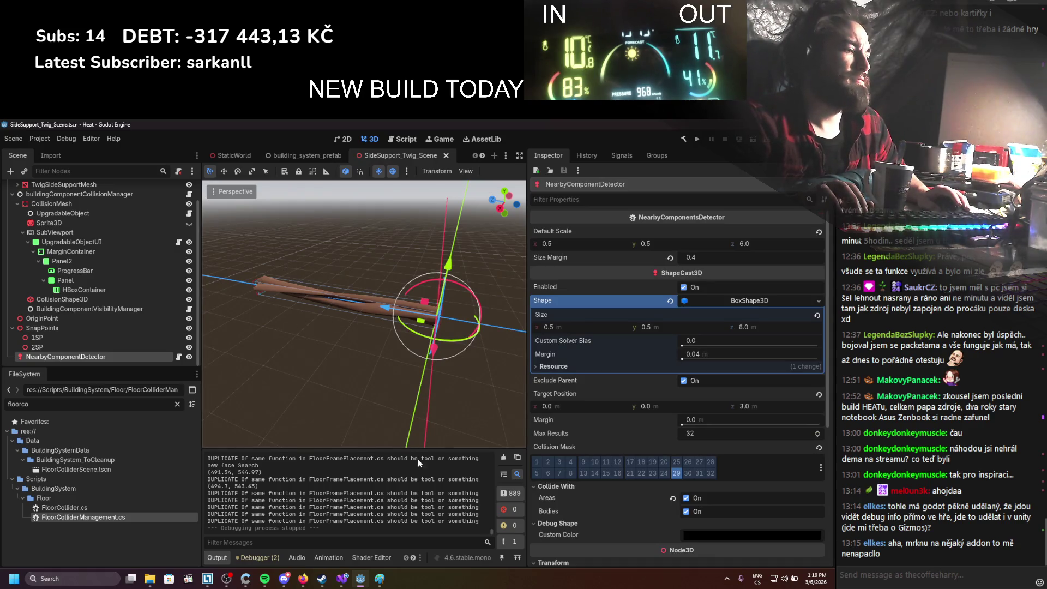
left_click(343, 583)
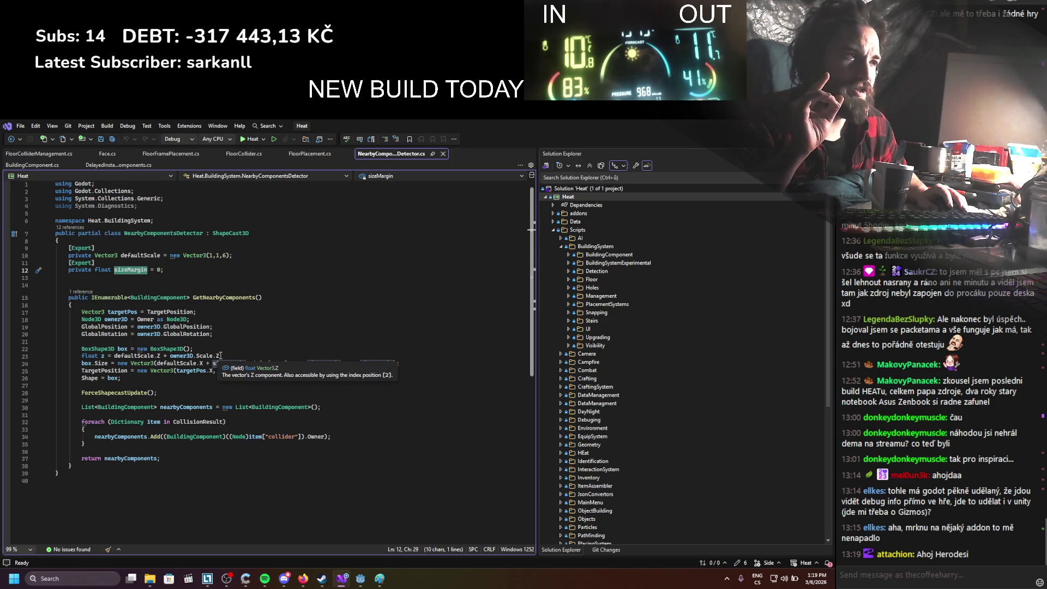
Append + 0.2f after owner3D.Scale.Z in line 23's z size calculation, save, and return to Godot
left_click(221, 355)
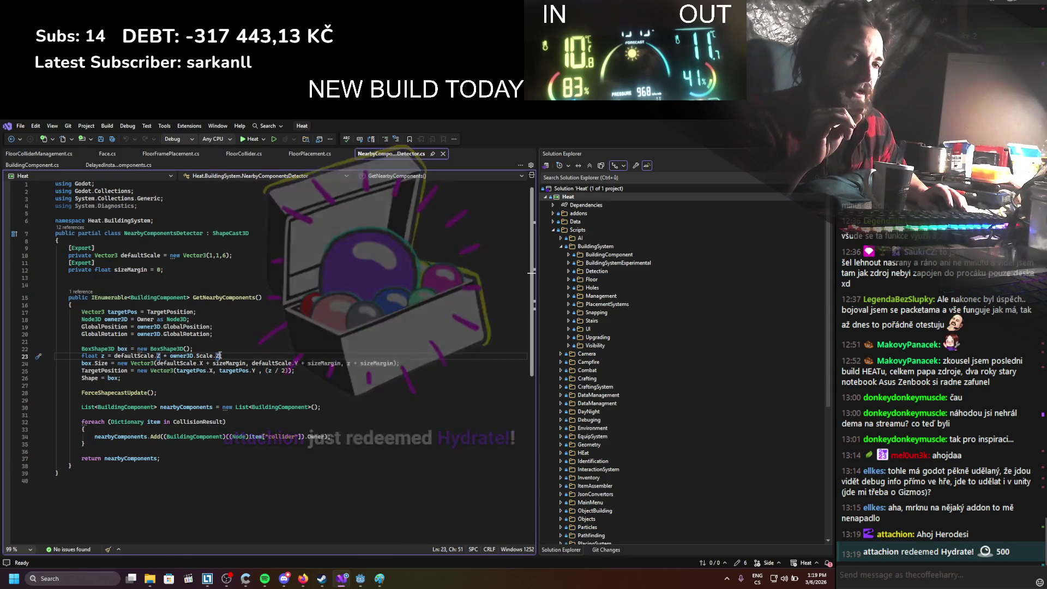
mouse_move(220, 355)
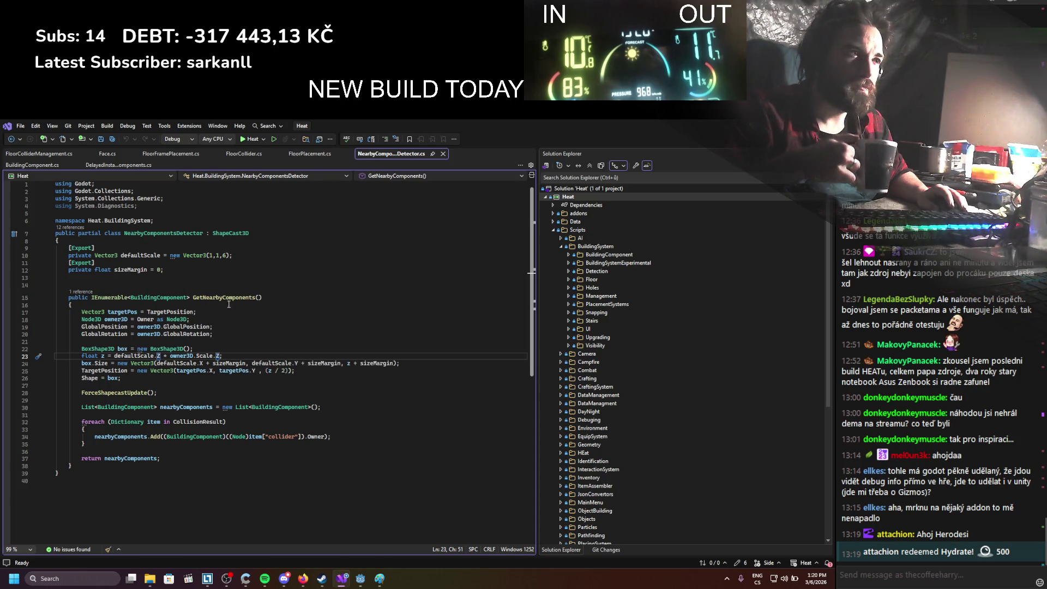
mouse_move(230, 300)
type(" + 0.2f")
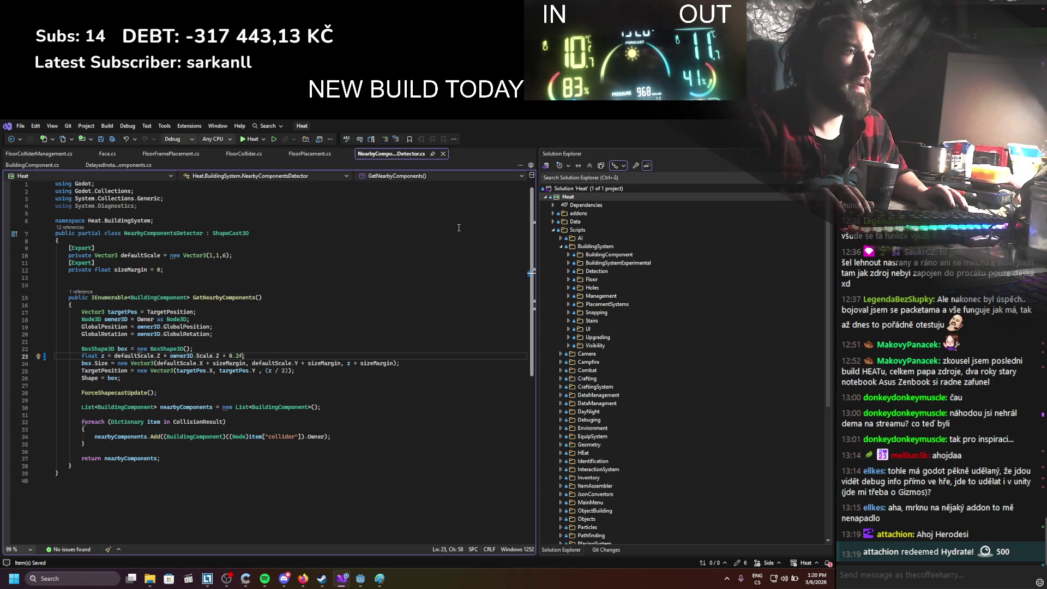
key("alt+Tab")
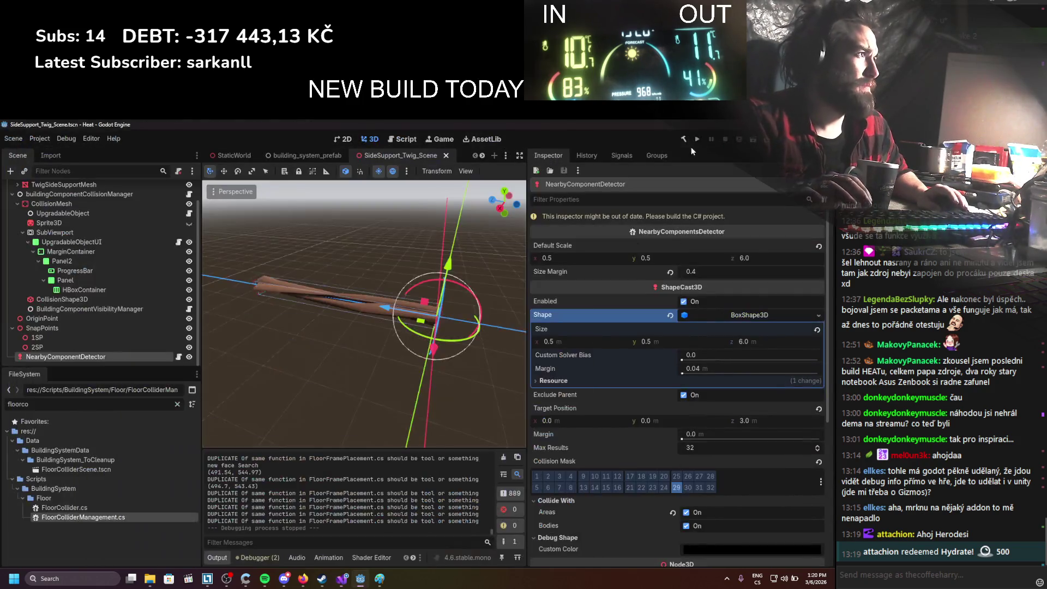
Run the project and place a twig FloorFrame beam with two clicks
left_click(697, 140)
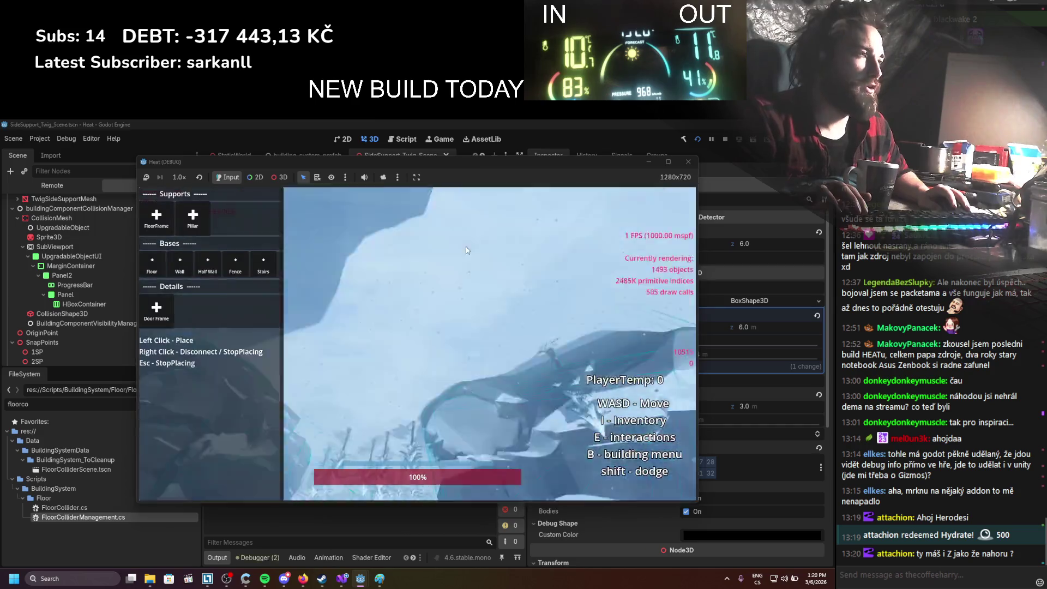
left_click(146, 230)
left_click(413, 403)
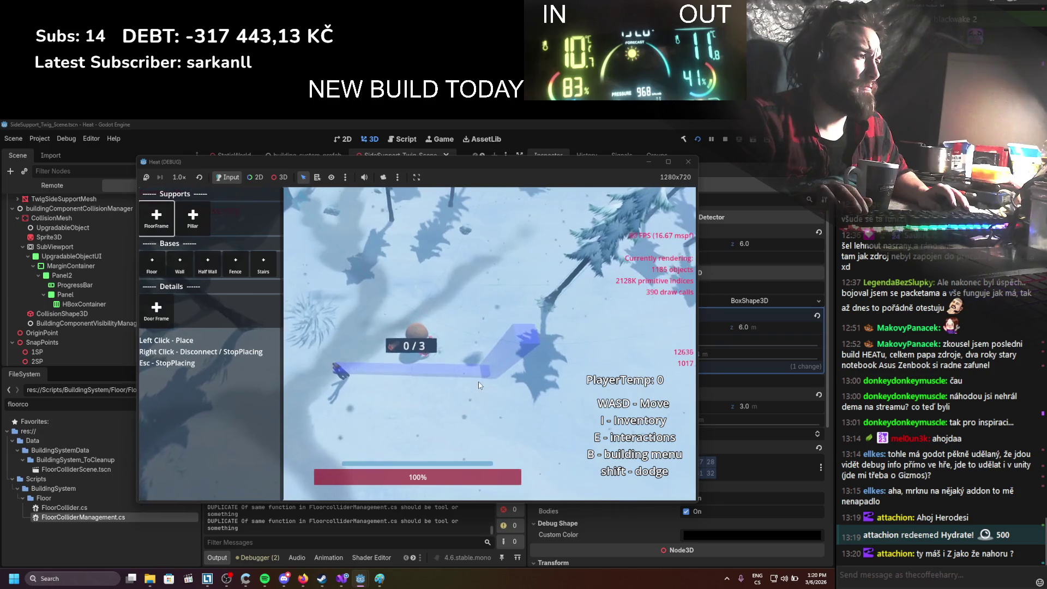
left_click(487, 406)
scroll(488, 407, "up", 5)
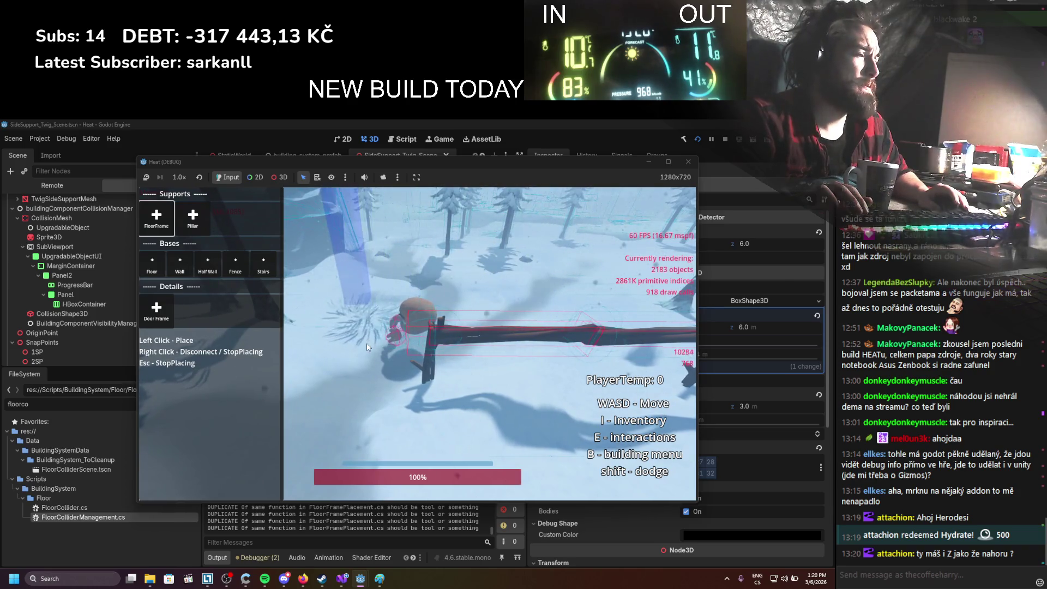
Walk around the placed beam to check detection, then stop the game and return to Visual Studio
key("w")
key("a")
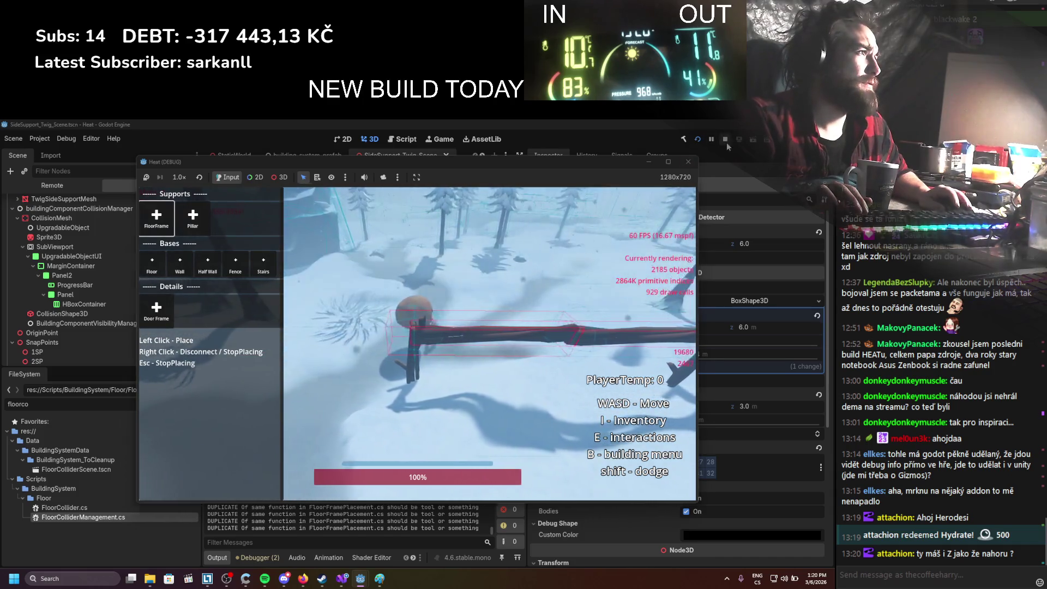
key("alt+F4")
left_click(341, 584)
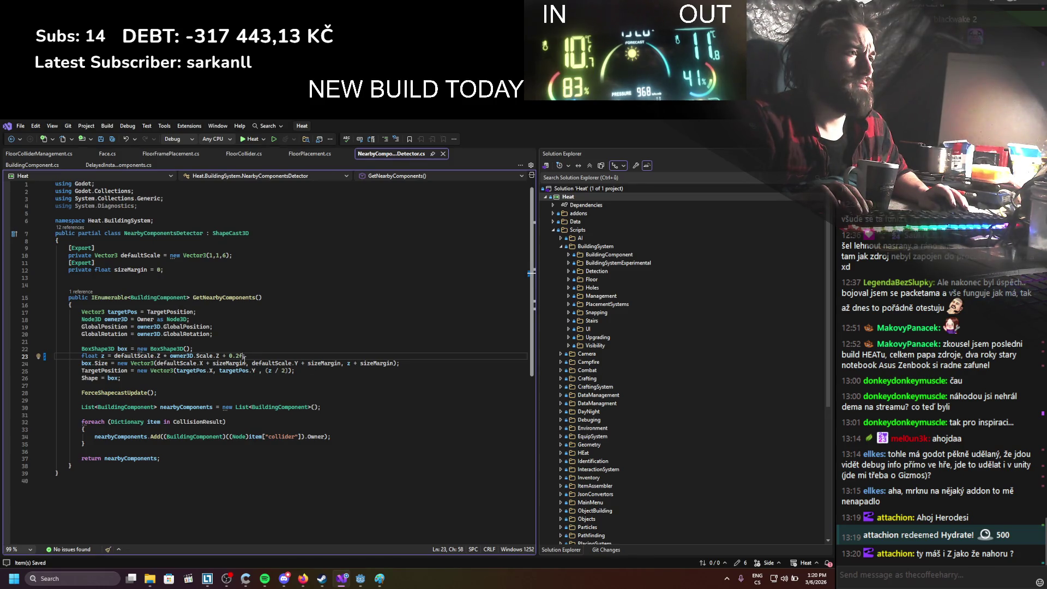
Remove the + 0.2f from the z size, change the target-position offset to 0.1f, and save
left_click_drag(244, 355, 221, 355)
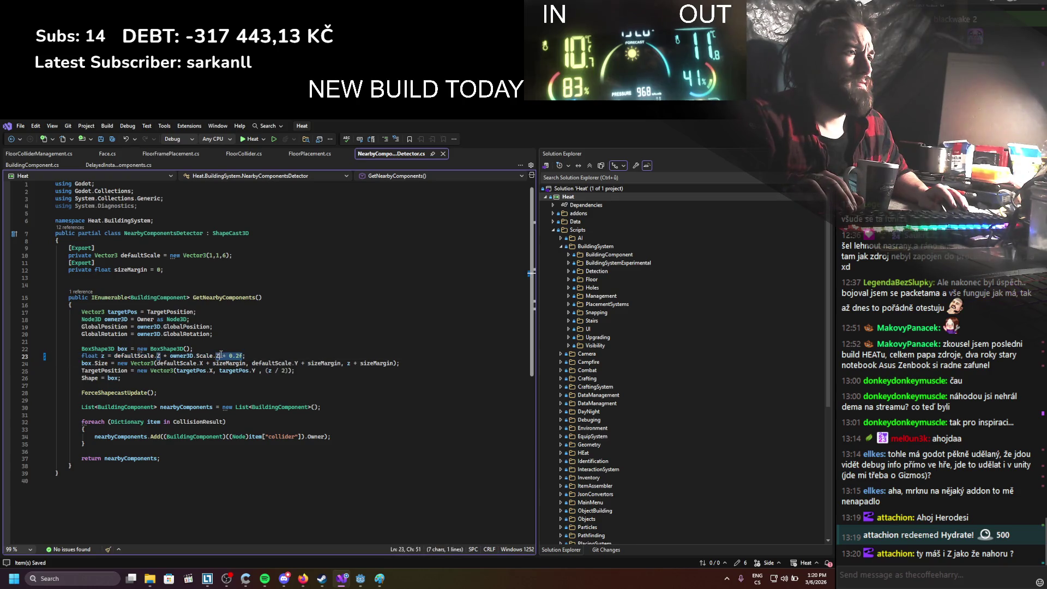
key("BackSpace")
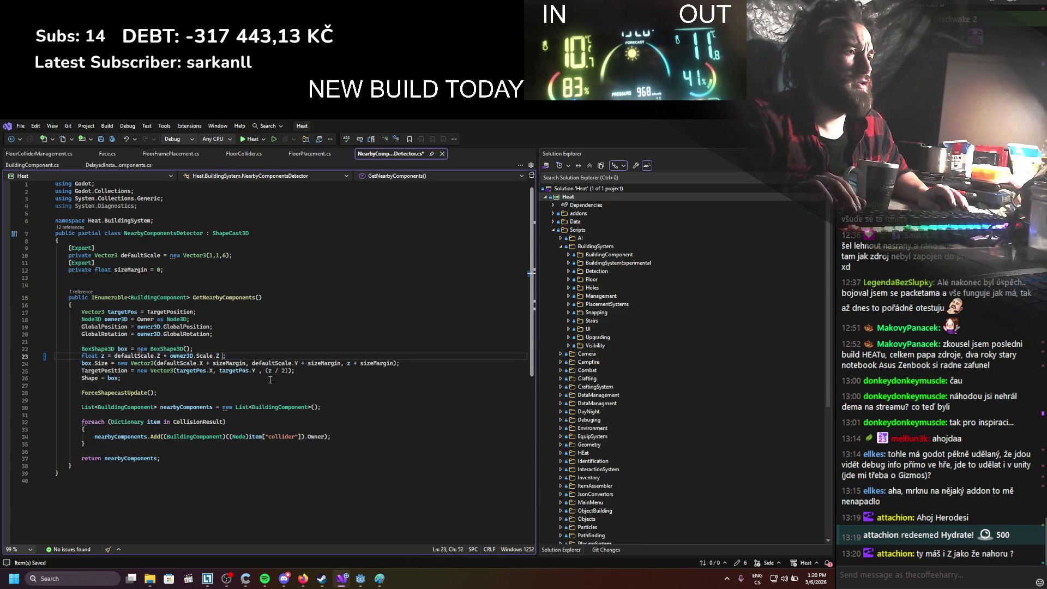
left_click(291, 372)
type("+ 0.2f")
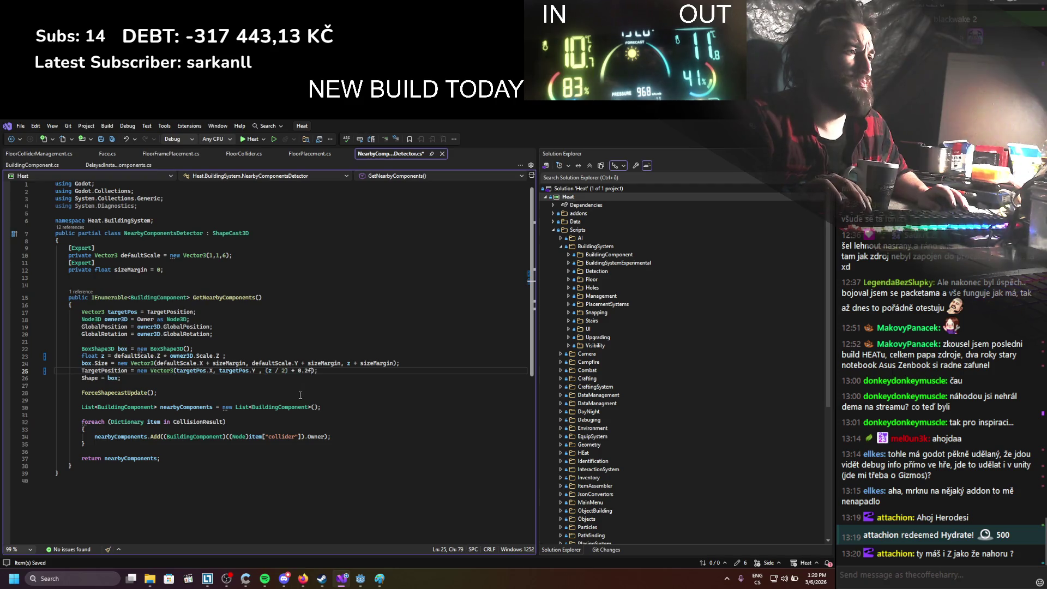
key("BackSpace")
type("1")
key("ctrl+s")
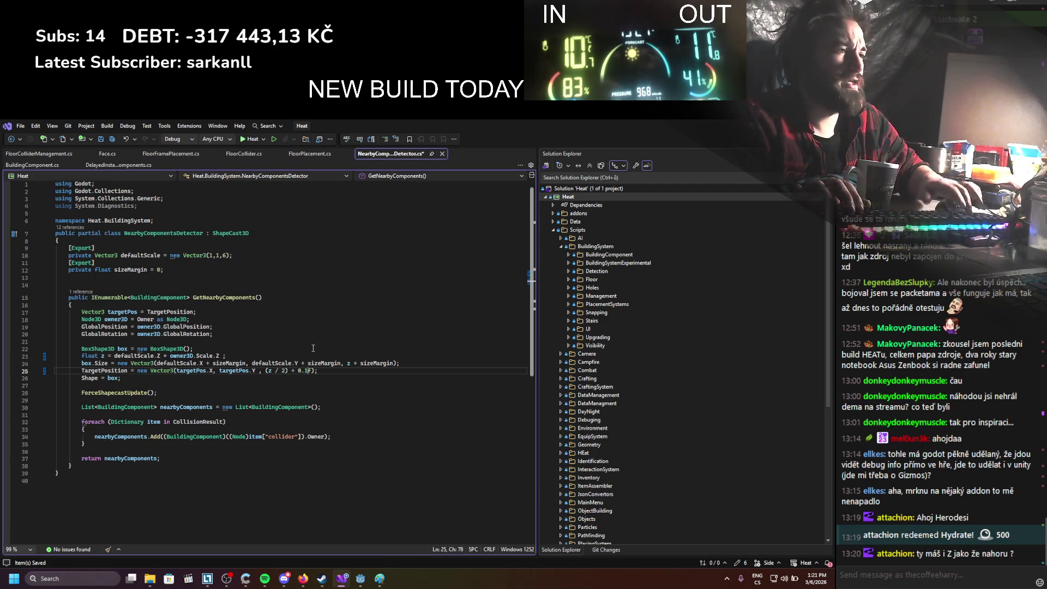
Test-run in Godot, then delete the 0.1f offset so TargetPosition Z is (z / 2), and save
key("alt+Tab")
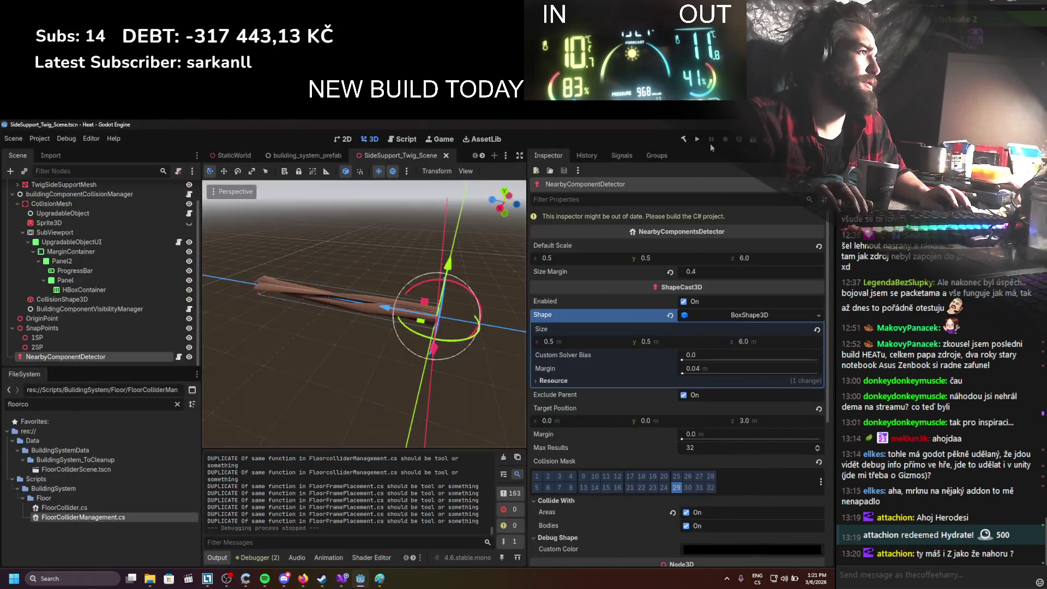
left_click(702, 139)
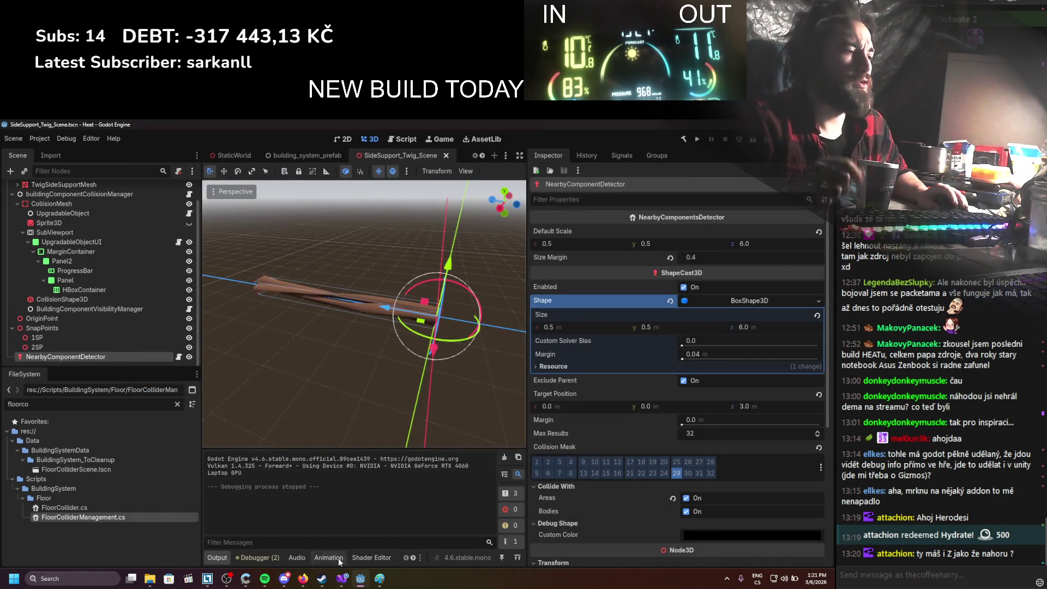
left_click(342, 578)
left_click_drag(309, 371, 290, 370)
key("BackSpace")
key("ctrl+s")
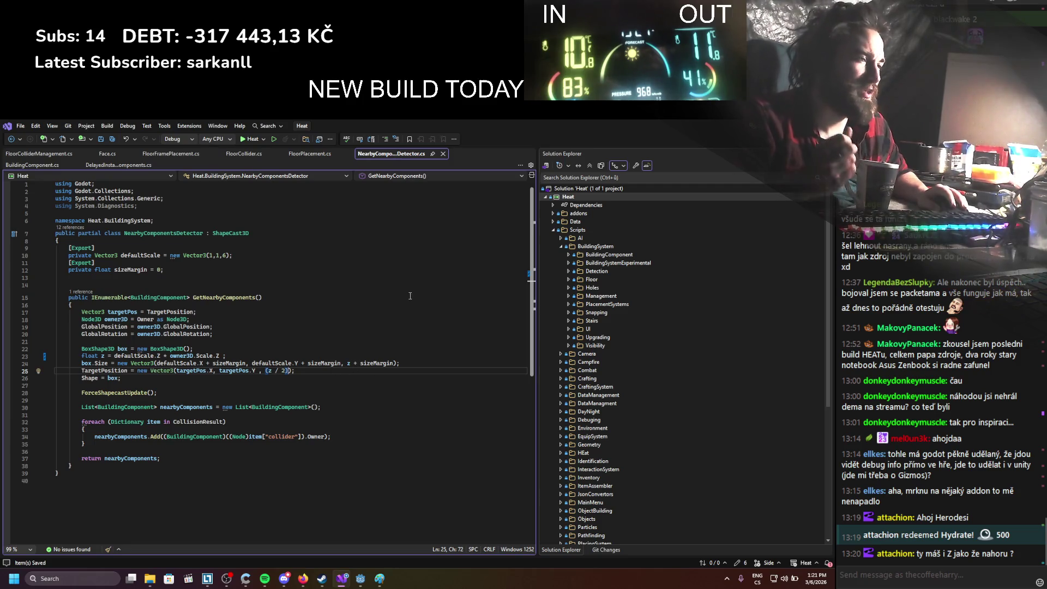
key("alt+Tab")
scroll(132, 234, "up", 2)
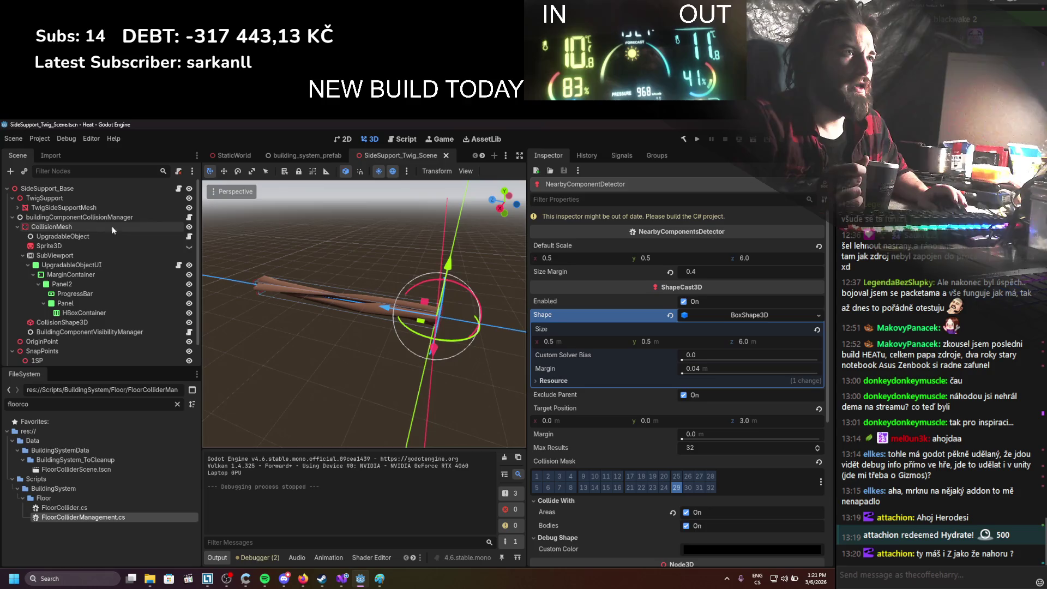
left_click(105, 188)
left_click_drag(355, 315, 243, 332)
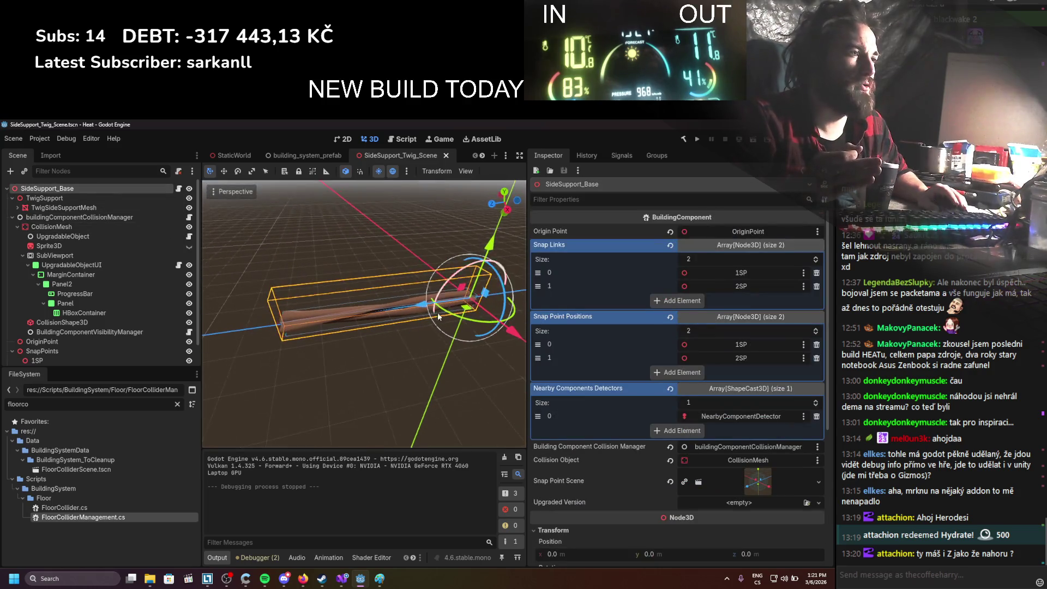
mouse_move(326, 365)
left_mouse_down()
mouse_move(263, 352)
mouse_move(340, 352)
mouse_move(253, 353)
mouse_move(315, 349)
mouse_move(298, 358)
left_mouse_up()
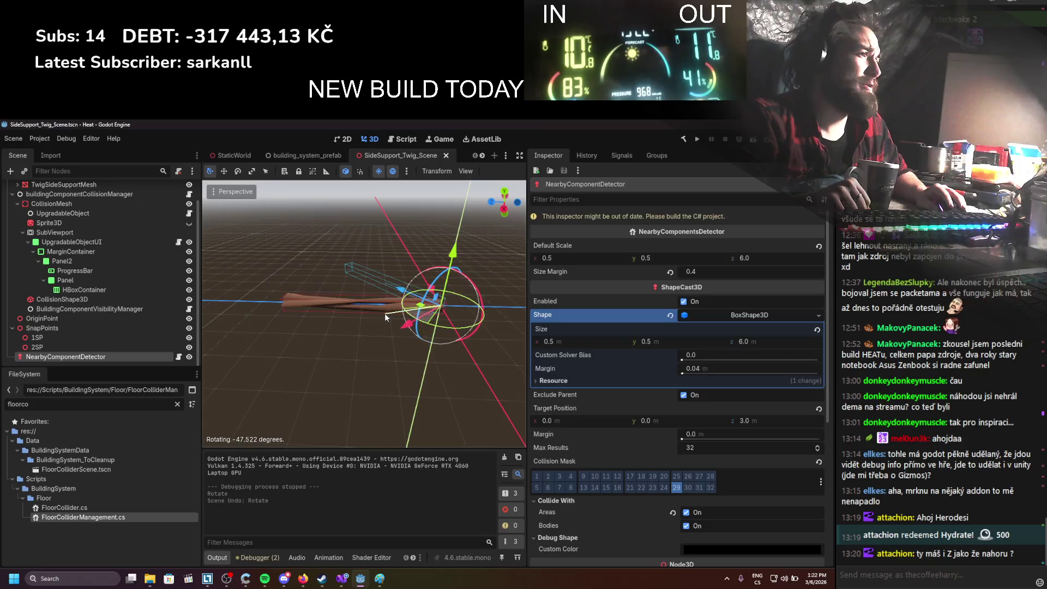
mouse_move(764, 417)
left_mouse_down()
mouse_move(734, 417)
mouse_move(754, 417)
left_mouse_up()
left_click(762, 331)
key("ctrl+z")
key("ctrl+z")
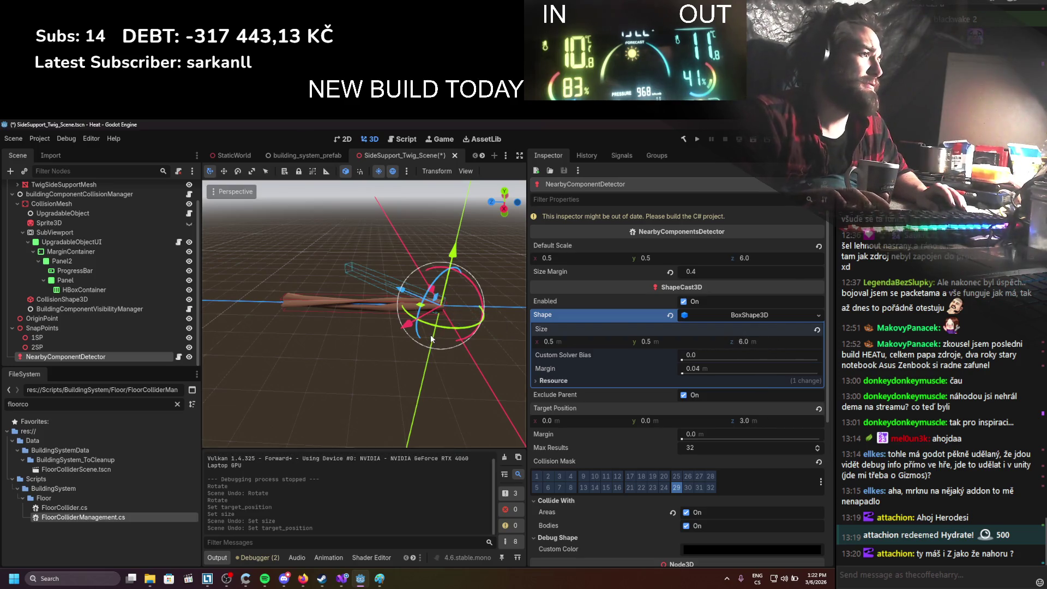
key("ctrl+z")
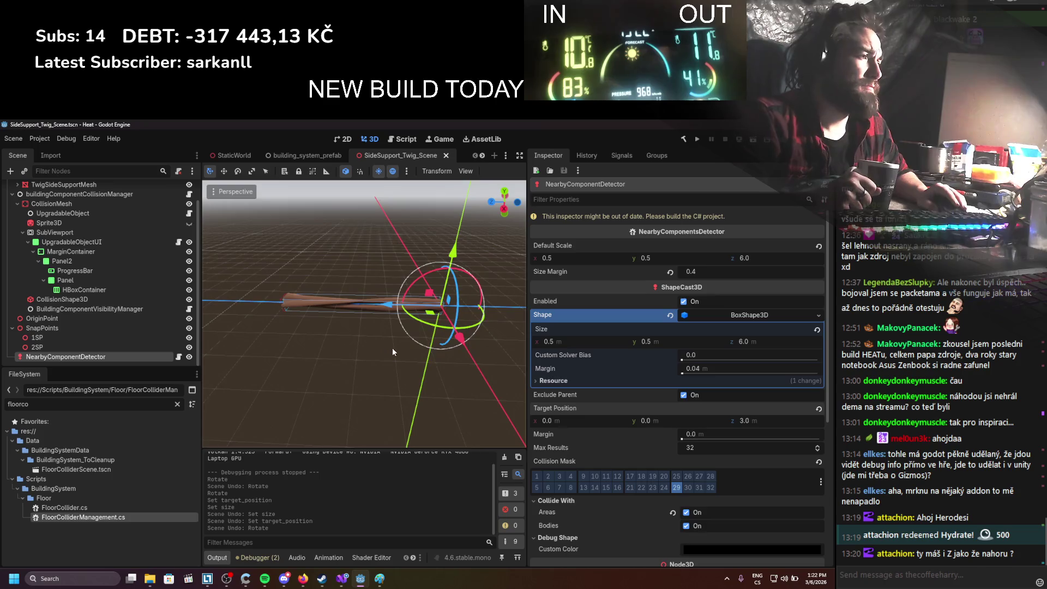
left_click_drag(391, 347, 395, 356)
left_click_drag(287, 325, 303, 295)
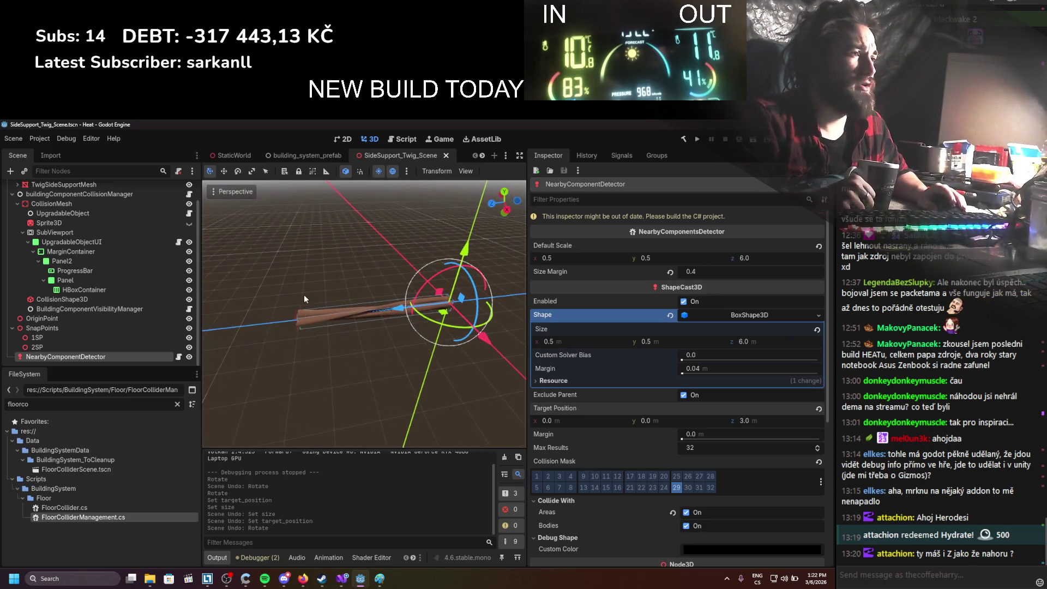
left_click_drag(304, 340, 285, 333)
left_click(342, 580)
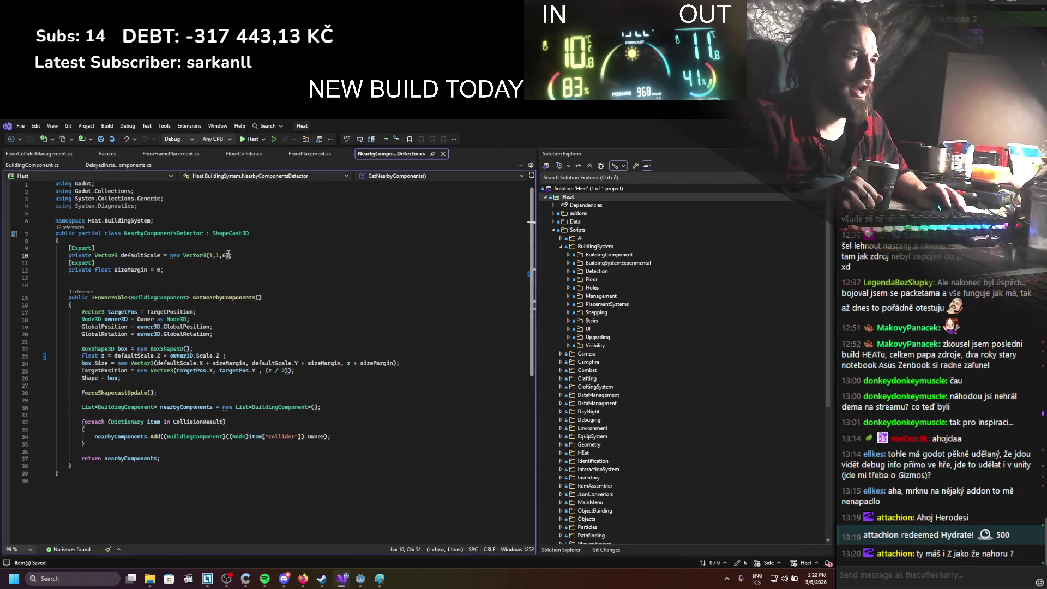
left_click(218, 299)
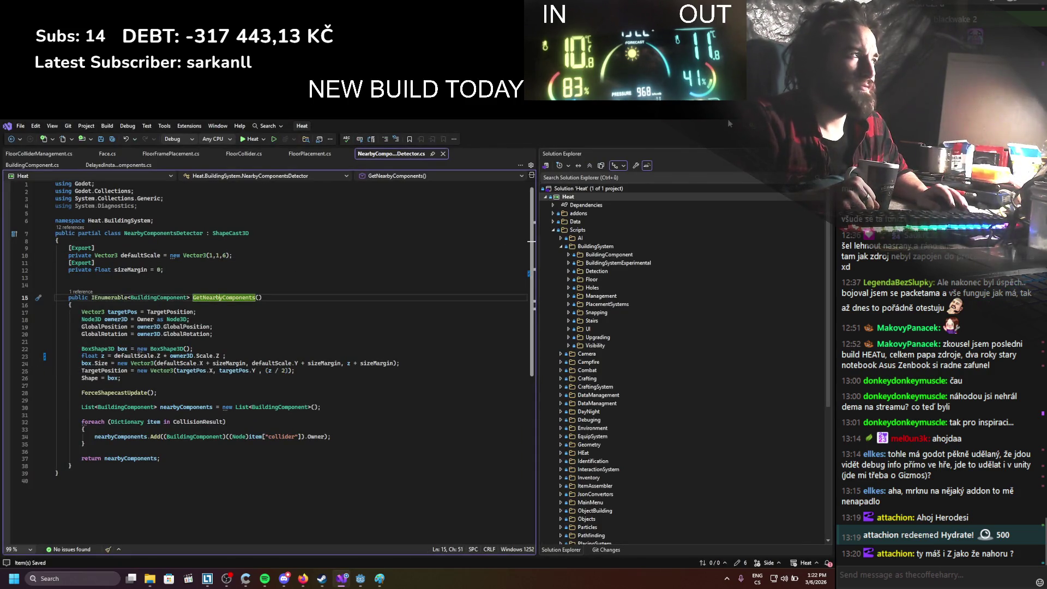
key("alt+Tab")
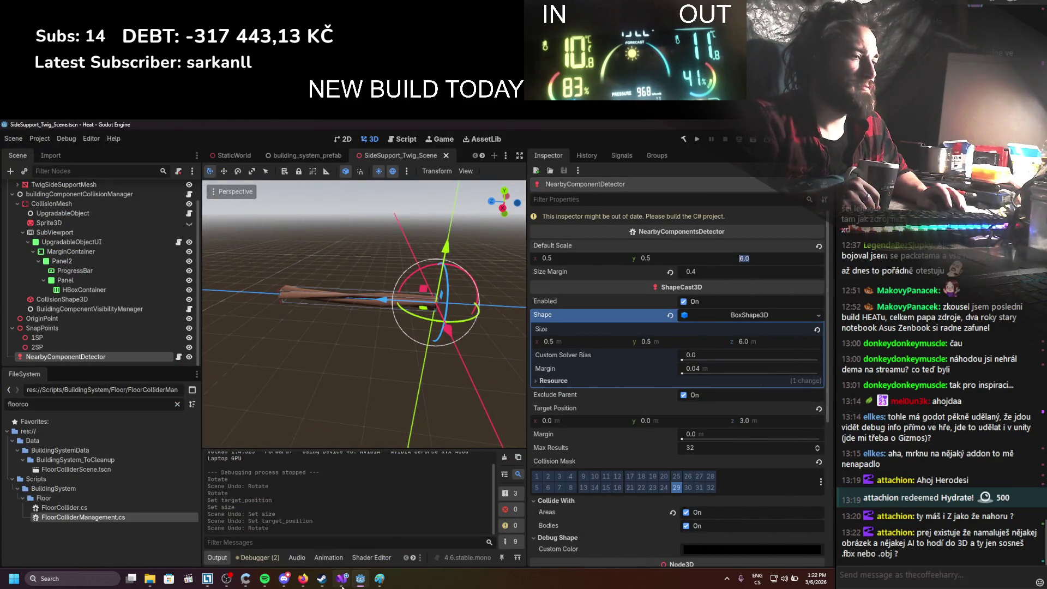
mouse_move(341, 583)
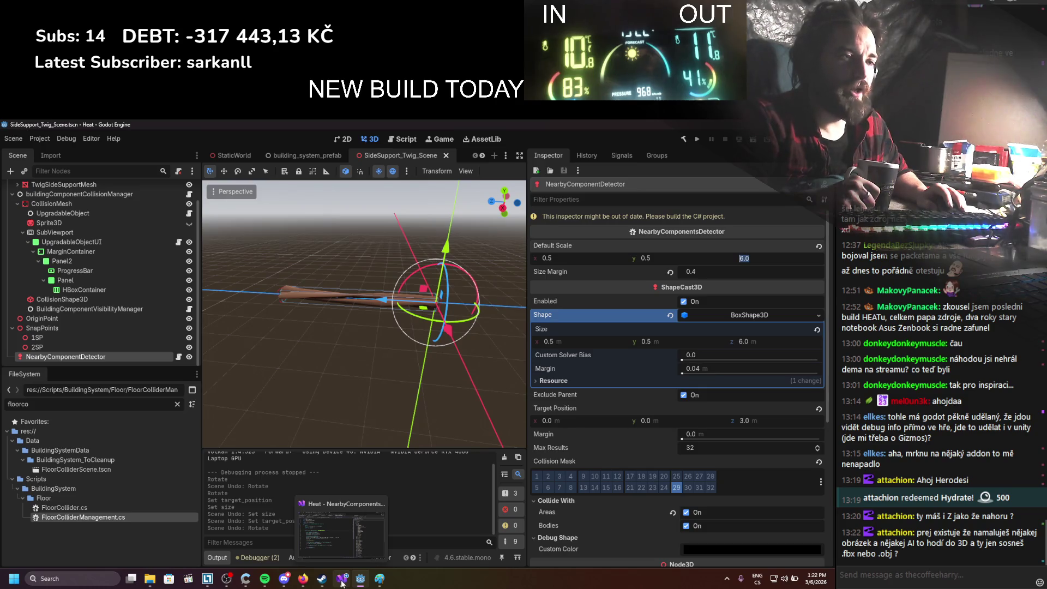
left_click(342, 583)
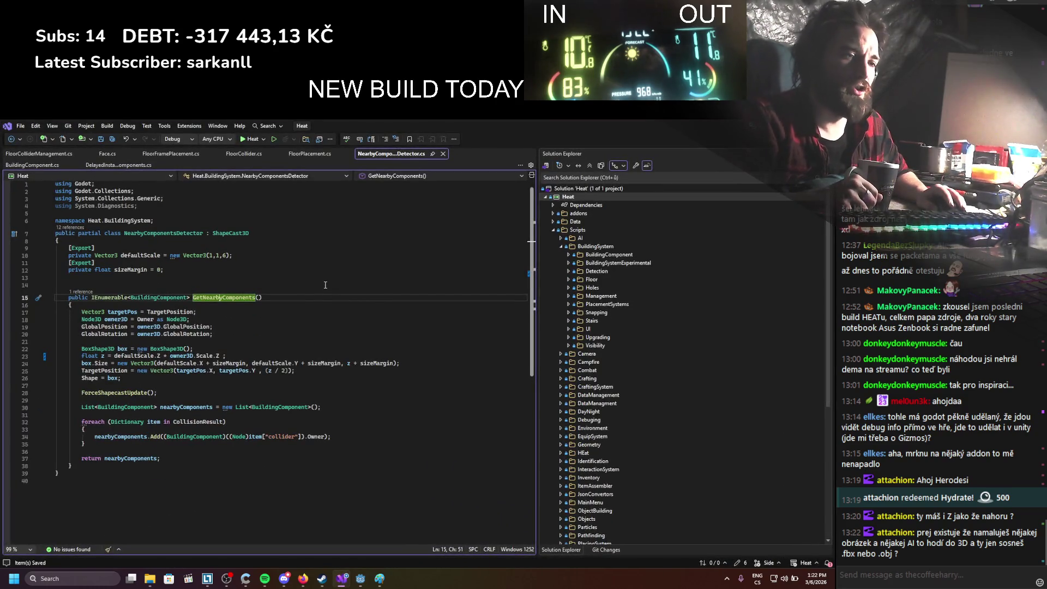
left_click(333, 405)
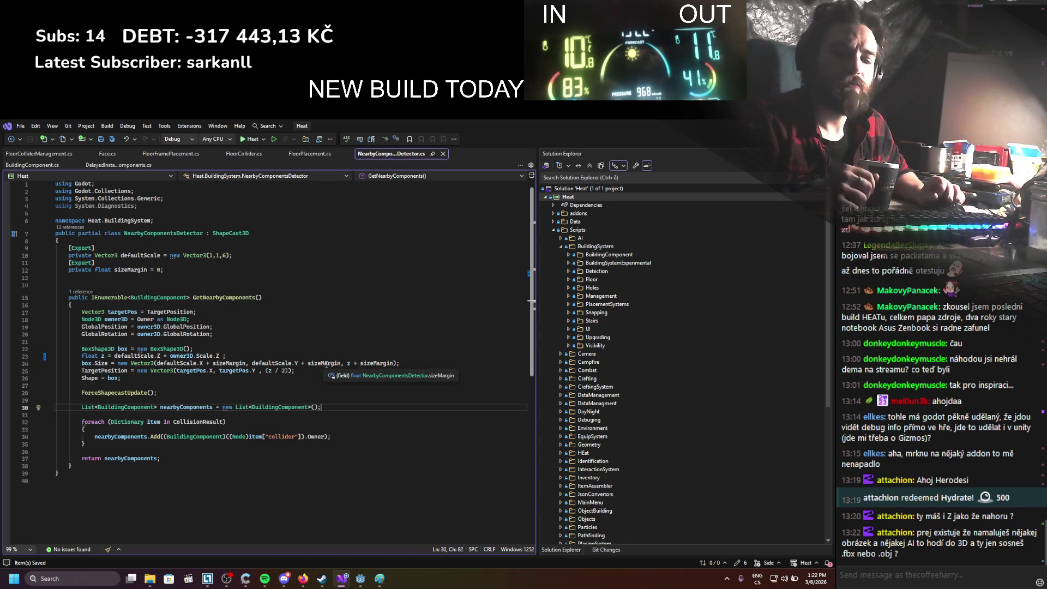
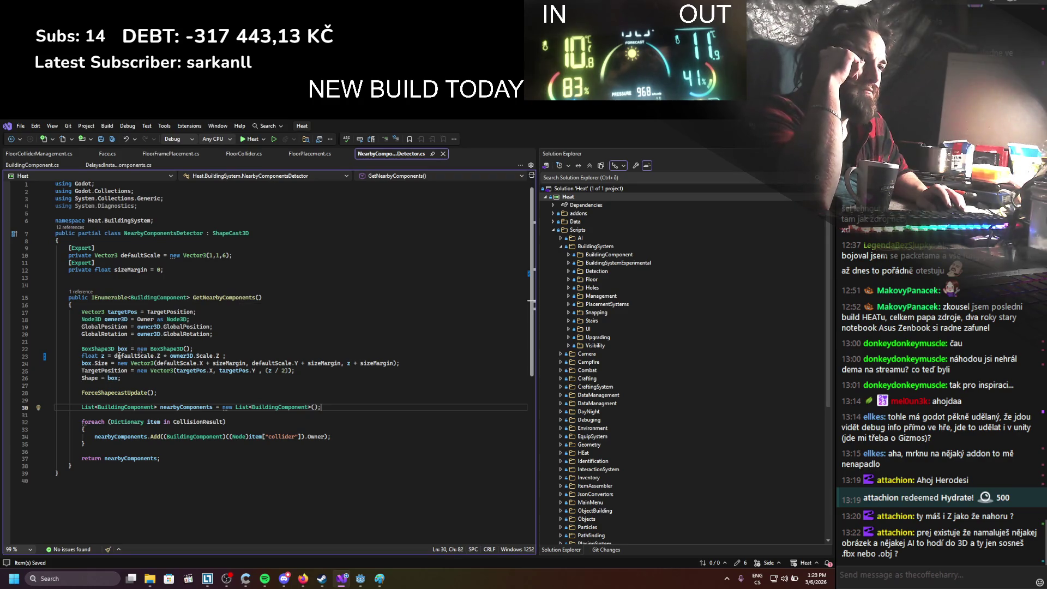
Add a GD.Print(owner3D.Scale.Z) debug line below the BoxShape3D line
left_click_drag(114, 356, 212, 356)
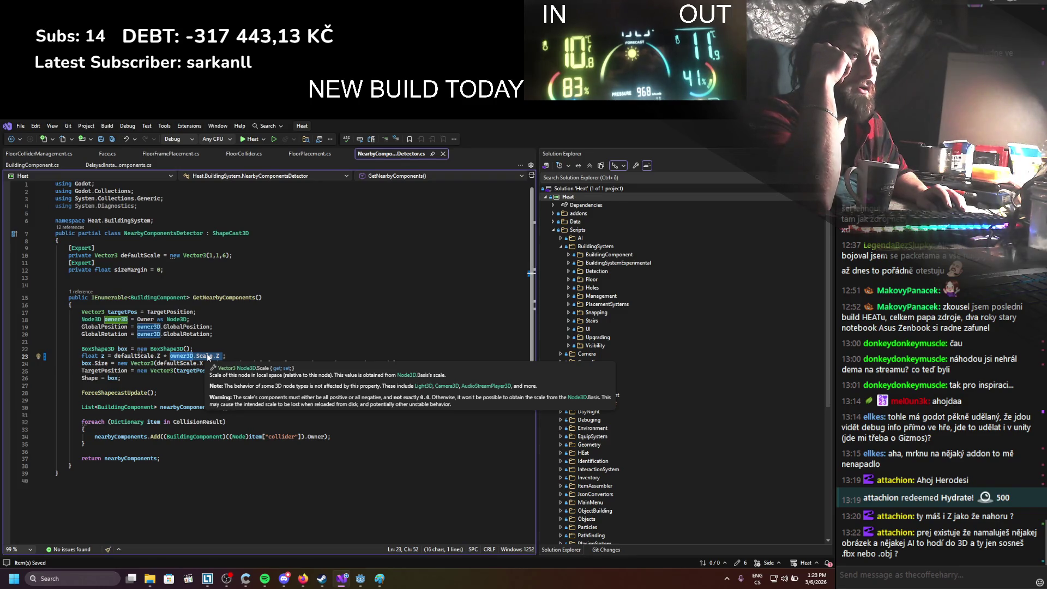
double_click(207, 358)
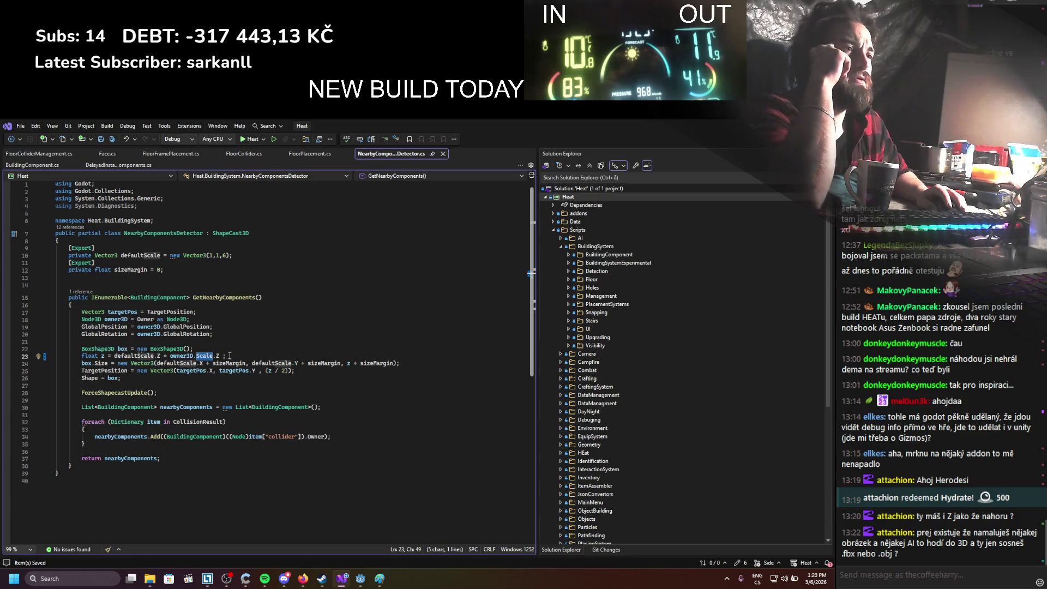
left_click(231, 352)
key("Return")
type("GD")
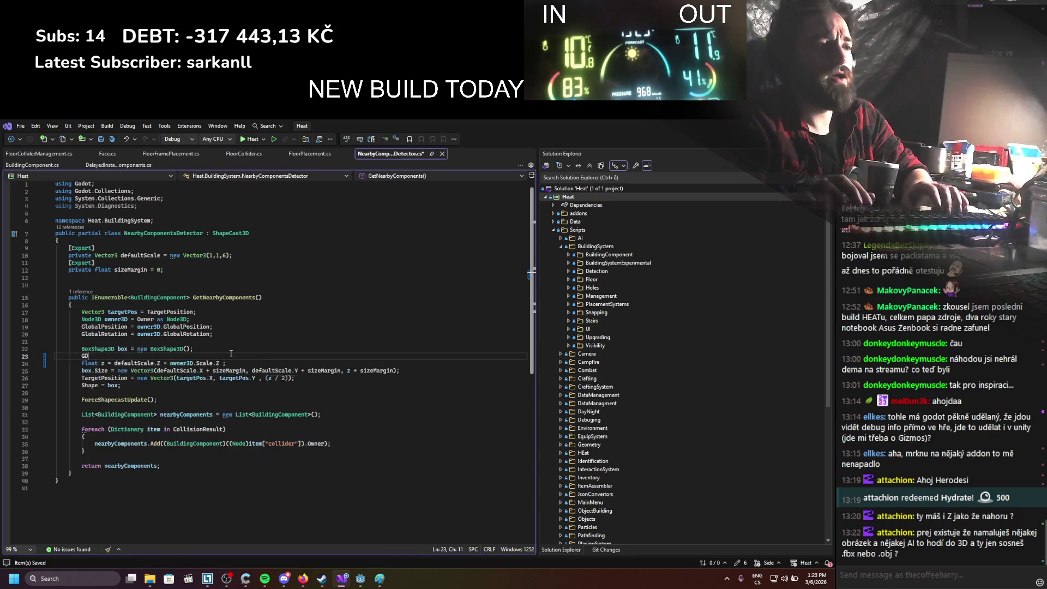
type(".Print();")
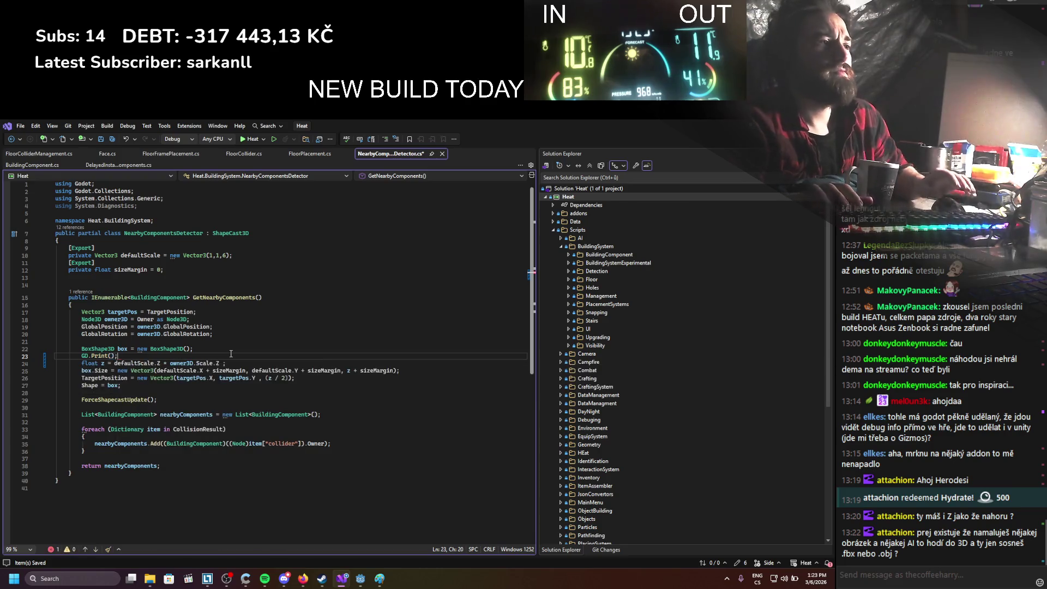
left_click_drag(170, 363, 220, 363)
key("ctrl+c")
left_click(112, 356)
key("ctrl+v")
Duplicate the print so it outputs owner3D.GlobalScale, and check what GlobalScale is
key("End")
key("ctrl+d")
double_click(141, 363)
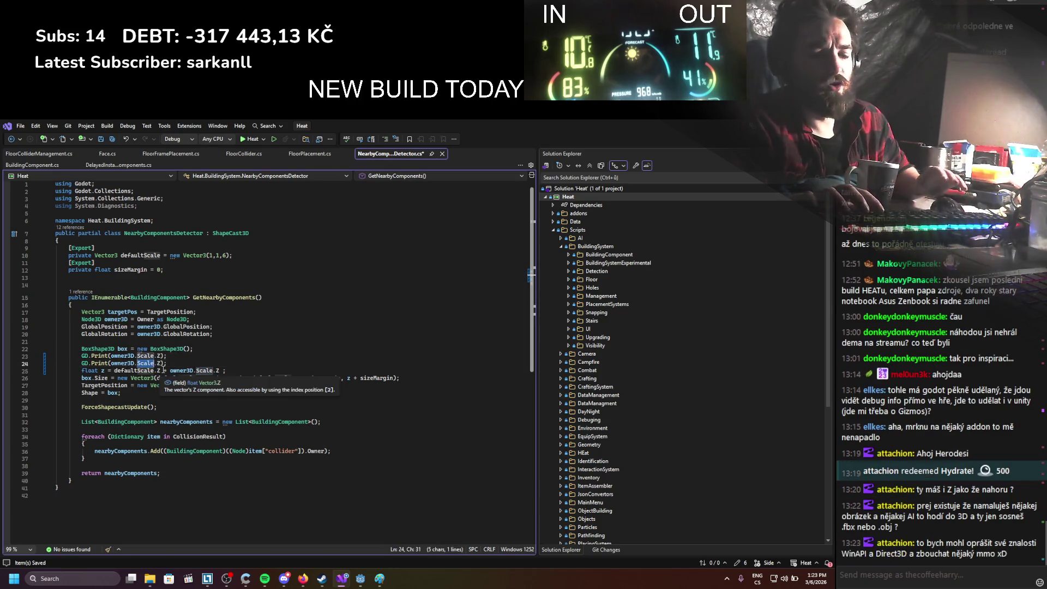
type("globalscale ")
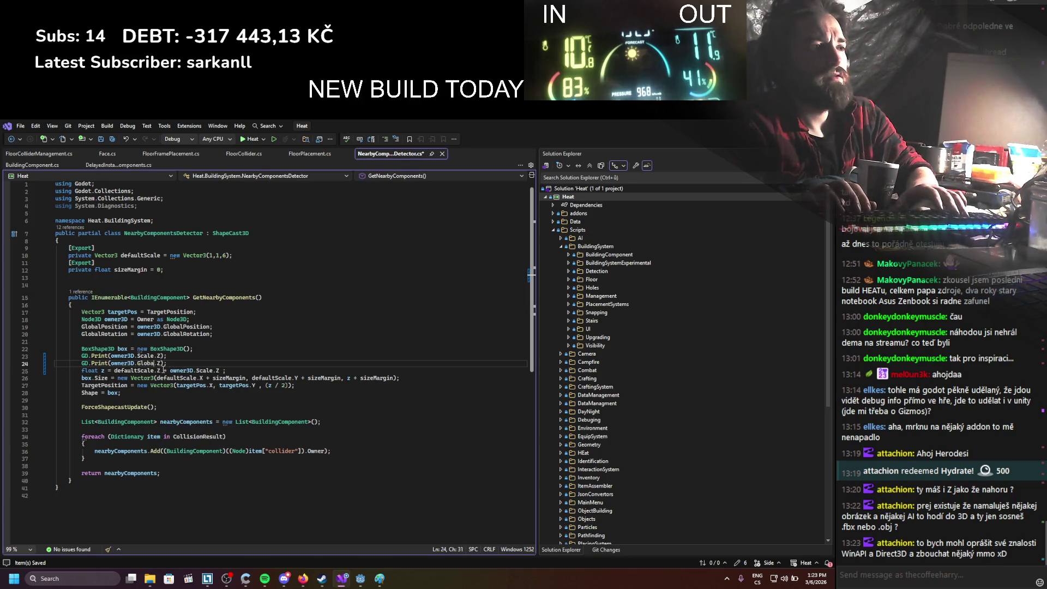
type("globalsc")
key("Tab")
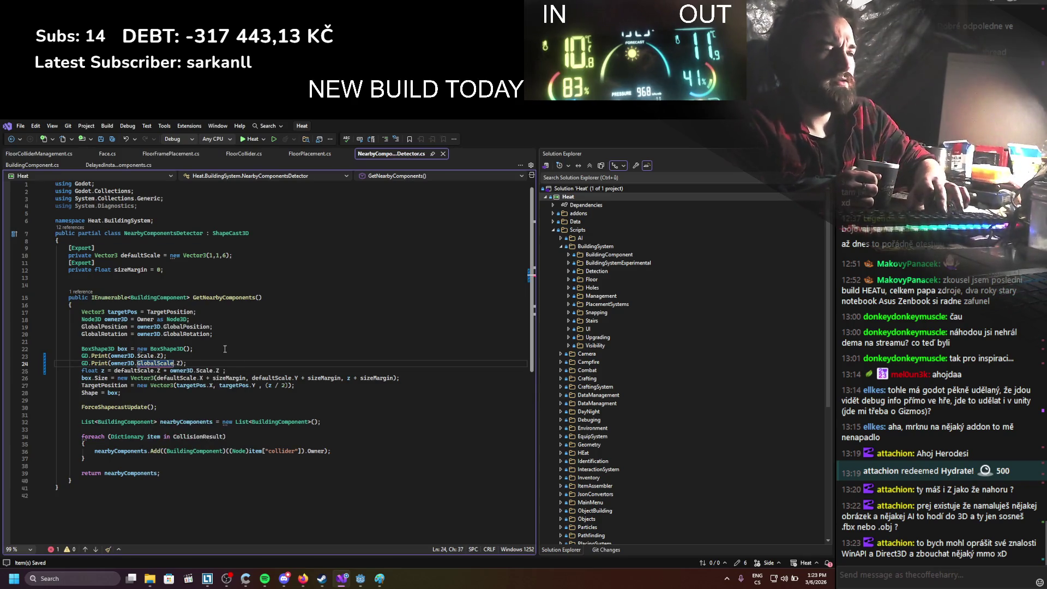
type("()")
key("BackSpace")
key("BackSpace")
left_click(244, 330)
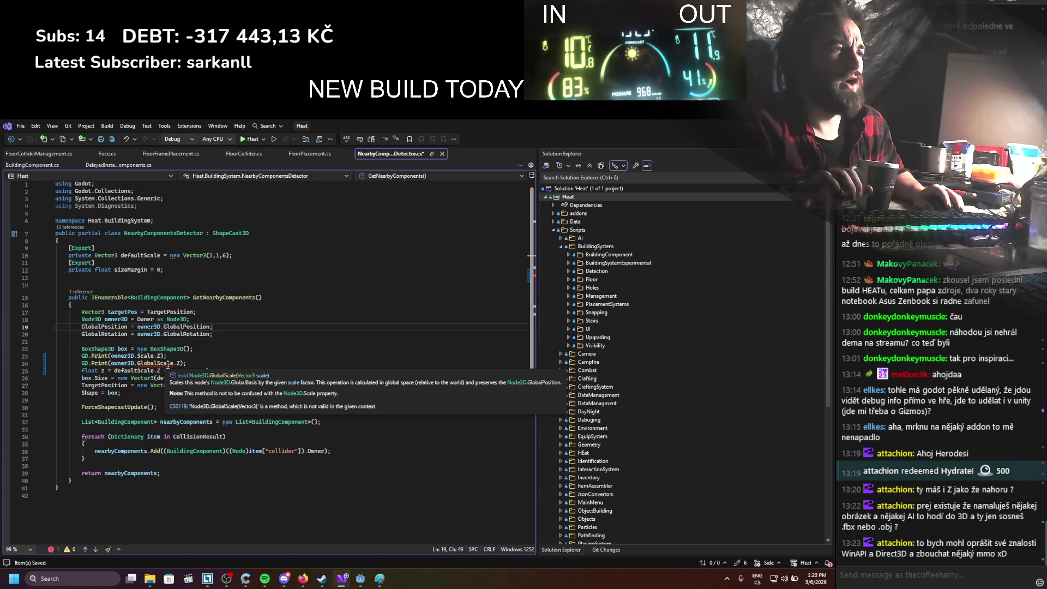
Delete both debug print lines, restoring the original scaling code, and build the game
left_click(170, 363)
type("(")
key("BackSpace")
key("End")
key("shift+Home")
key("shift+Home")
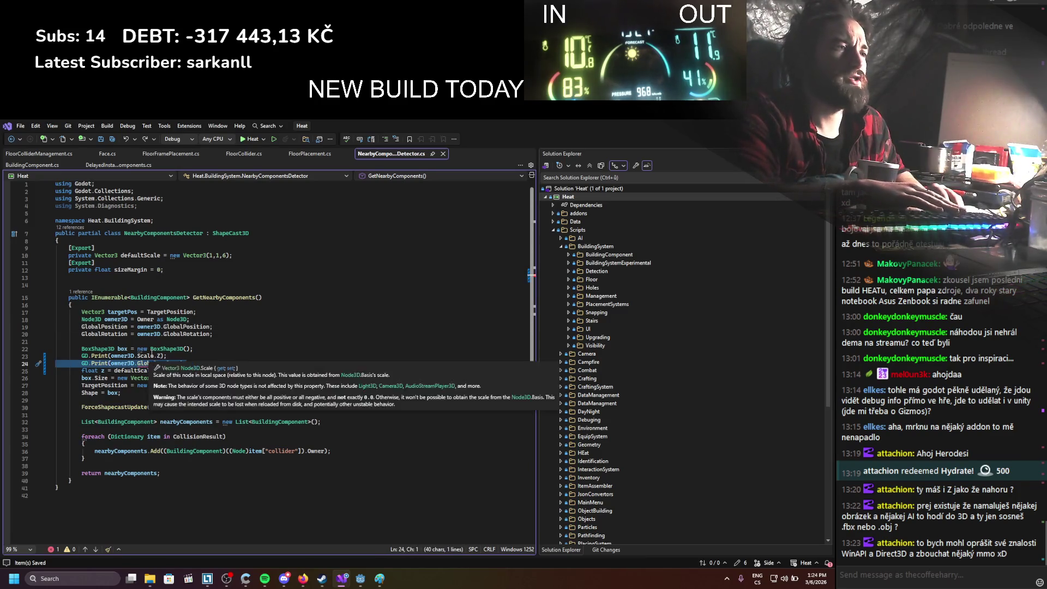
key("BackSpace")
key("BackSpace")
key("shift+Home")
key("shift+Home")
key("BackSpace")
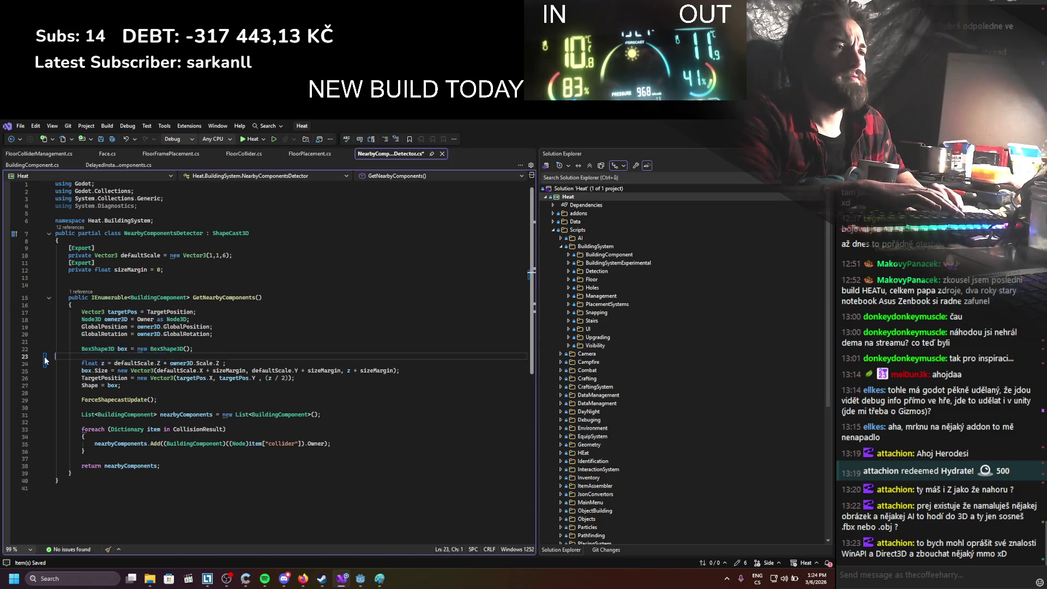
key("BackSpace")
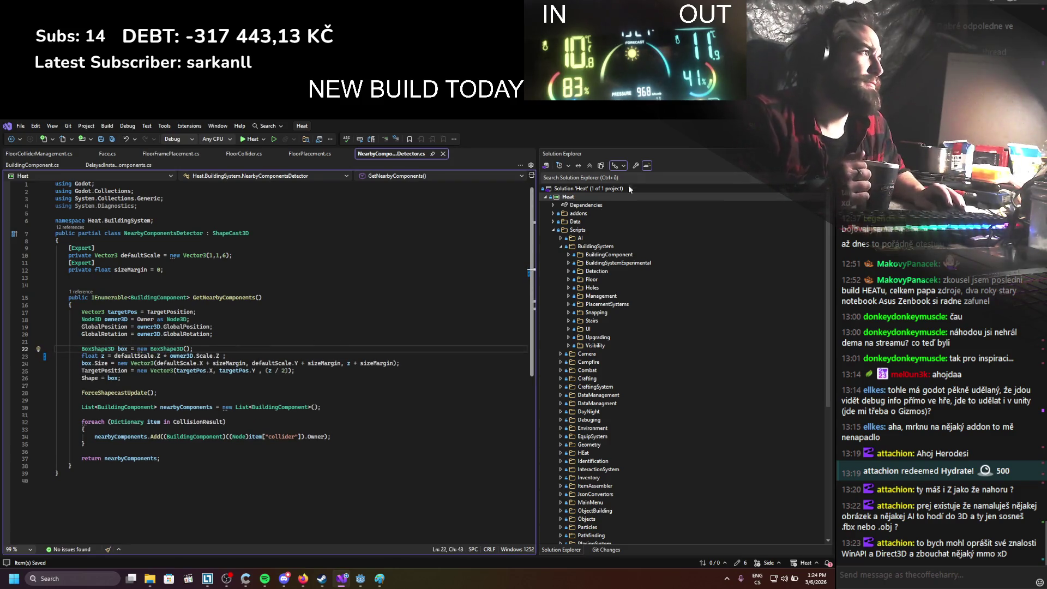
key("alt+Tab")
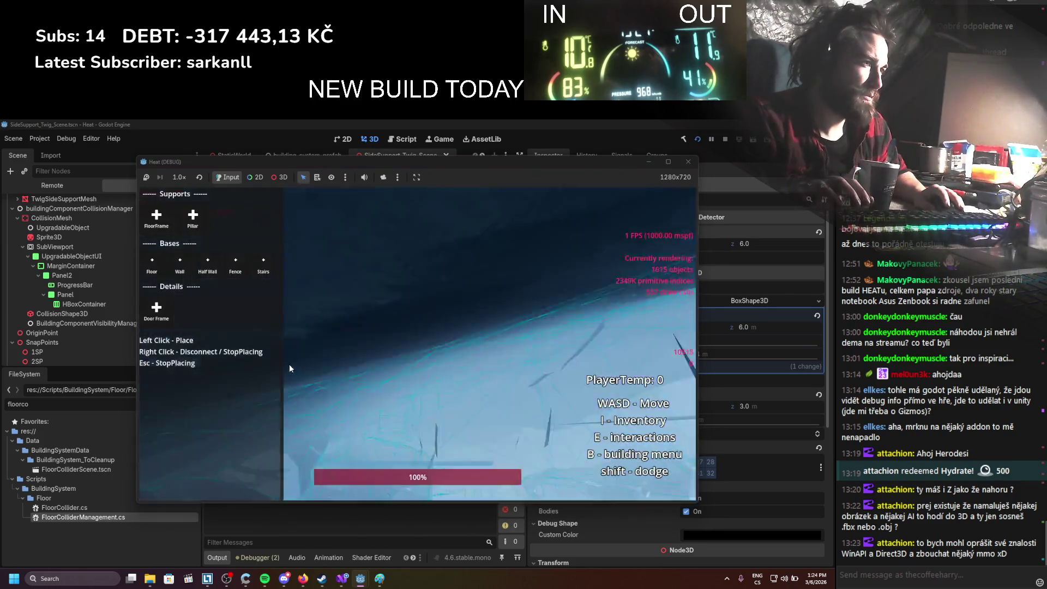
Place a FloorFrame beam in the snow and walk left and right to inspect it
left_click(158, 221)
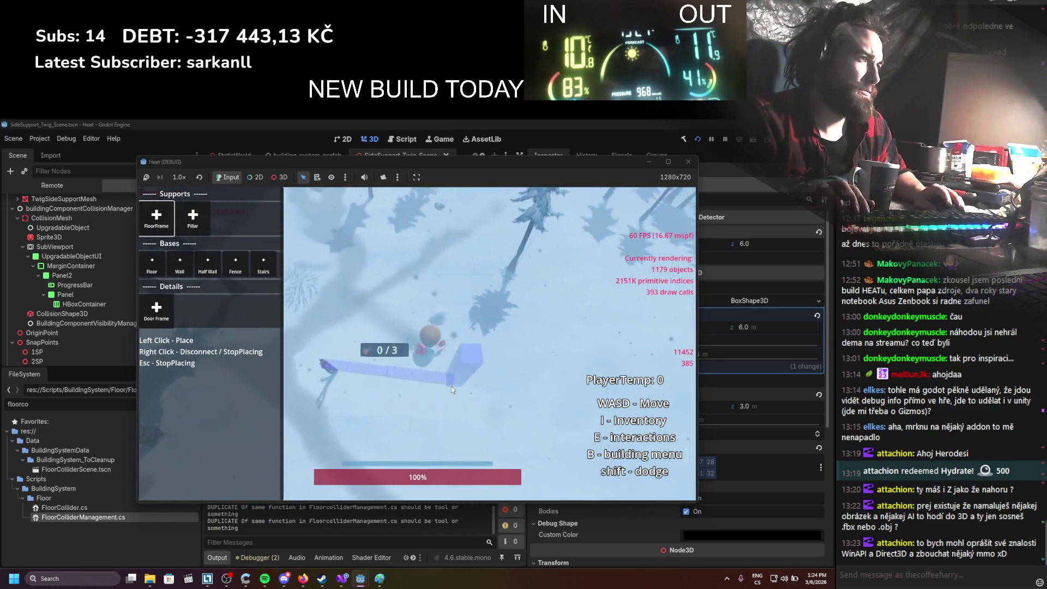
left_click(521, 391)
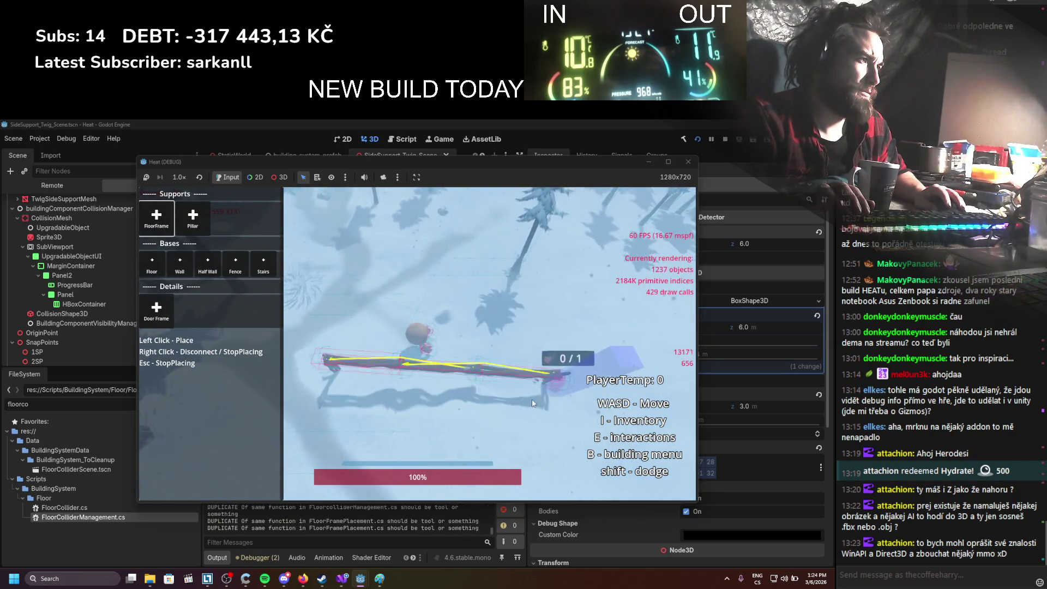
right_click(506, 410)
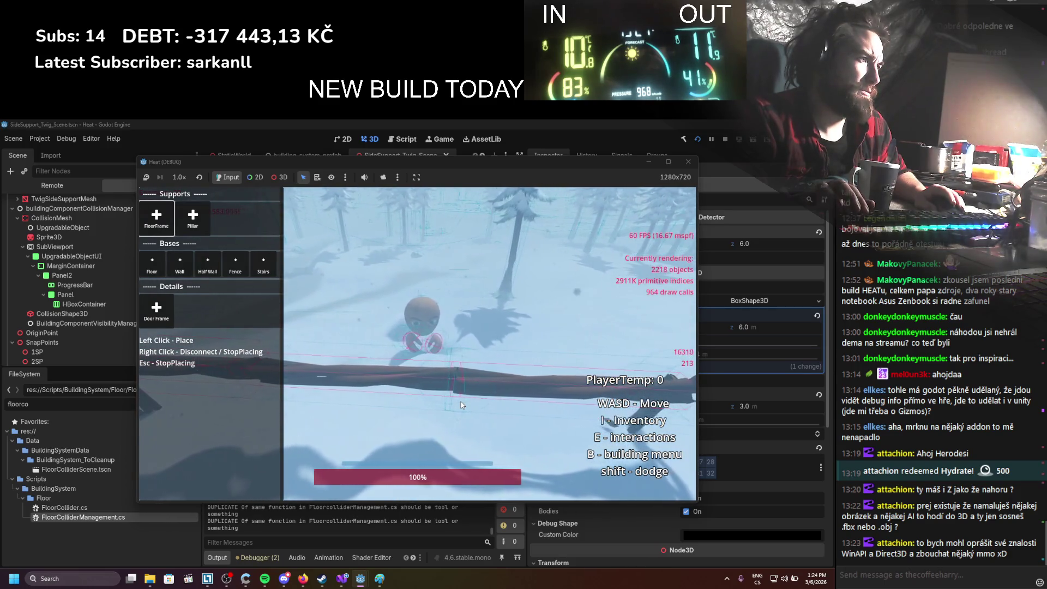
key("d")
key("a")
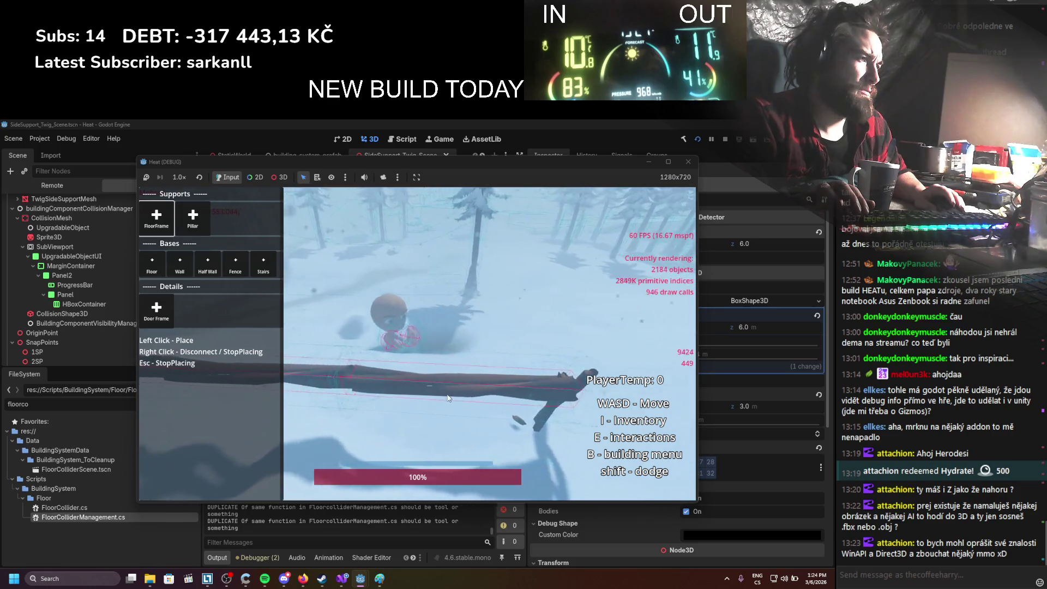
key("a")
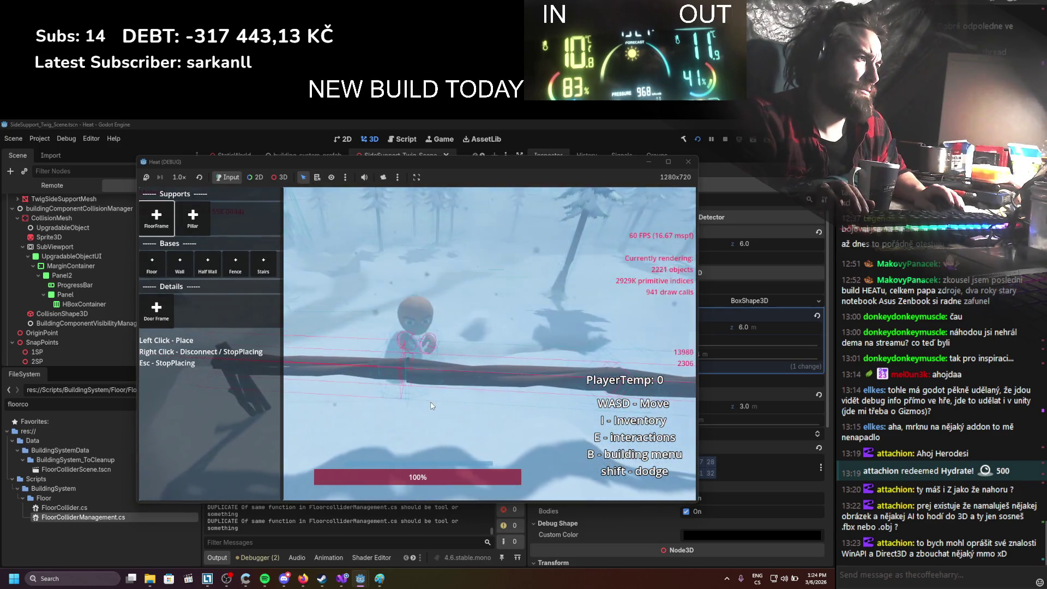
key("d")
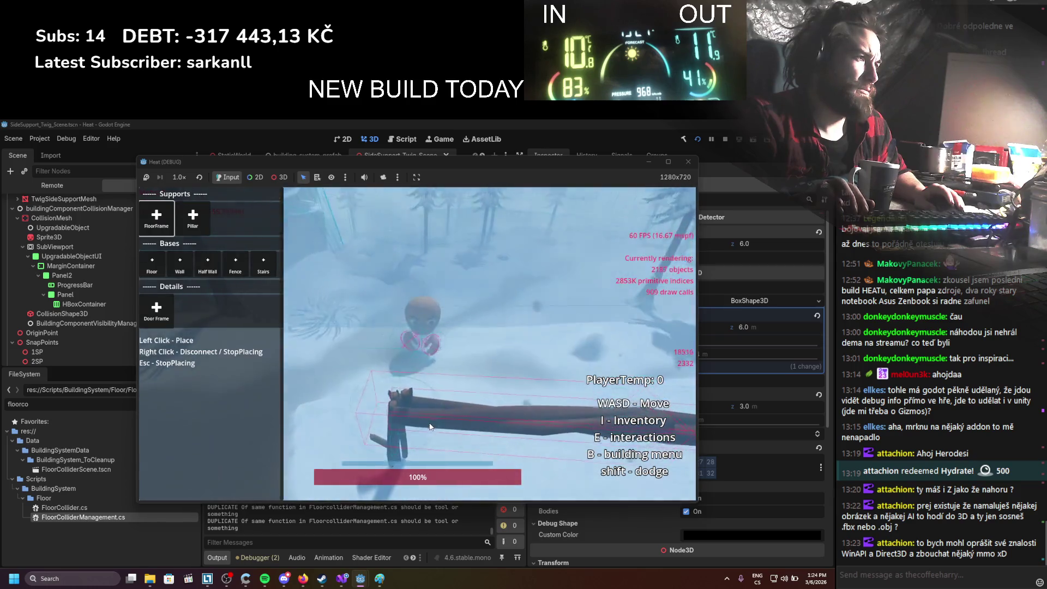
key("a")
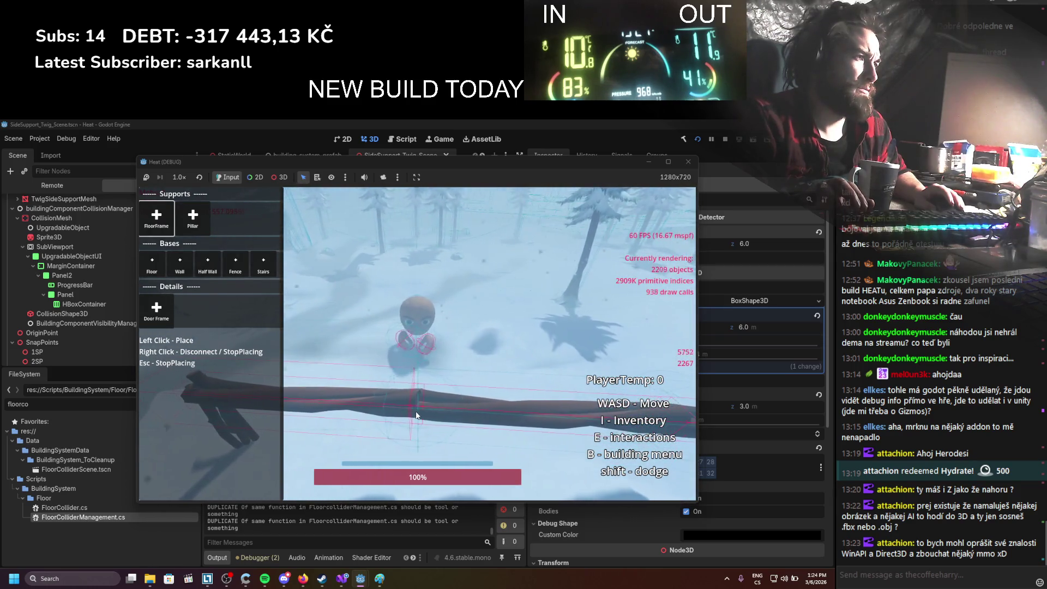
key("a")
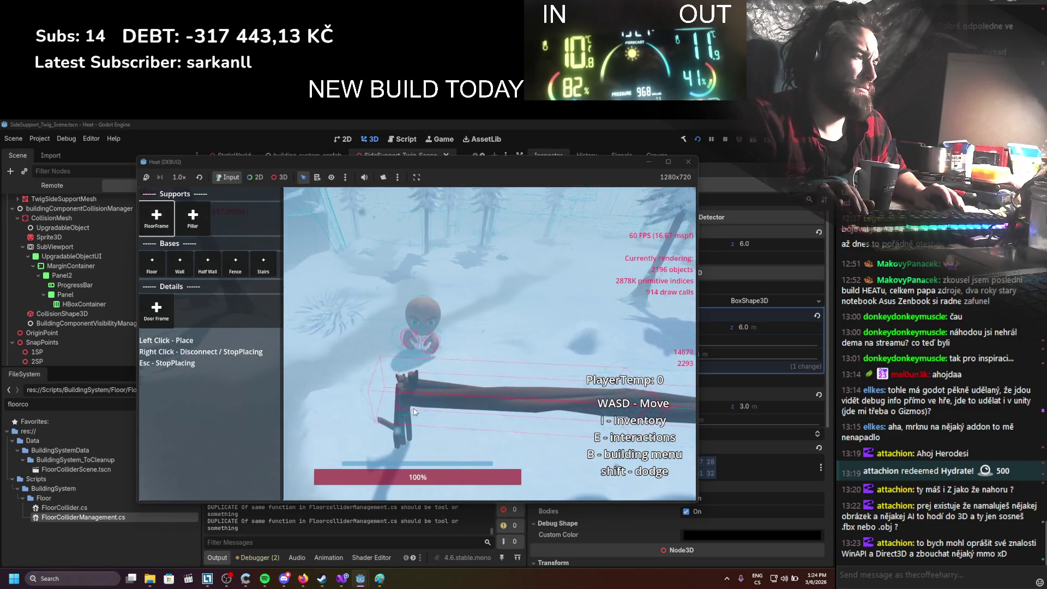
Keep walking around the placed beam to check its ends and placement
key("d")
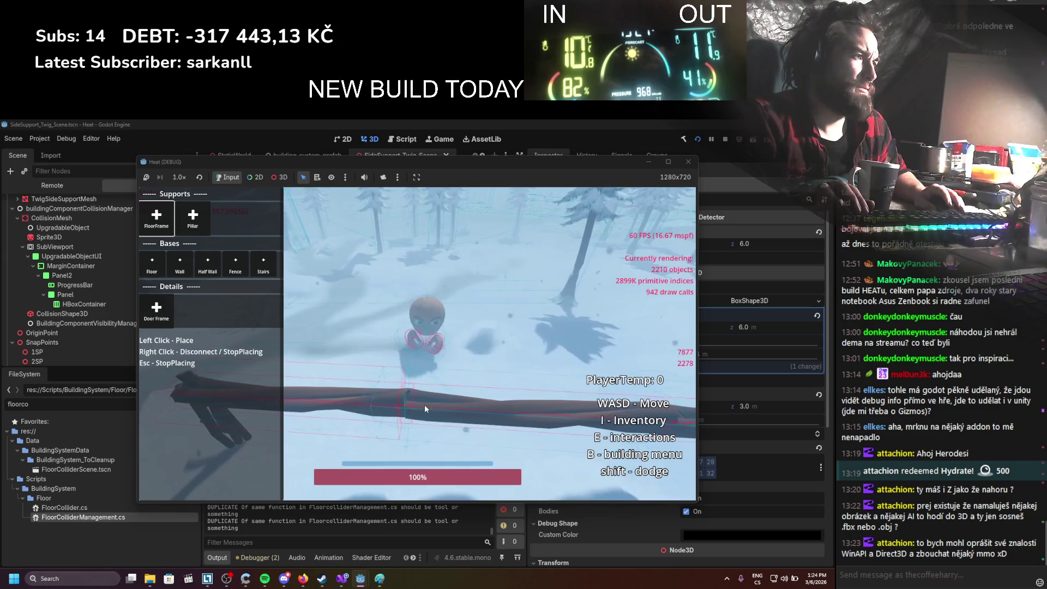
key("d")
key("a")
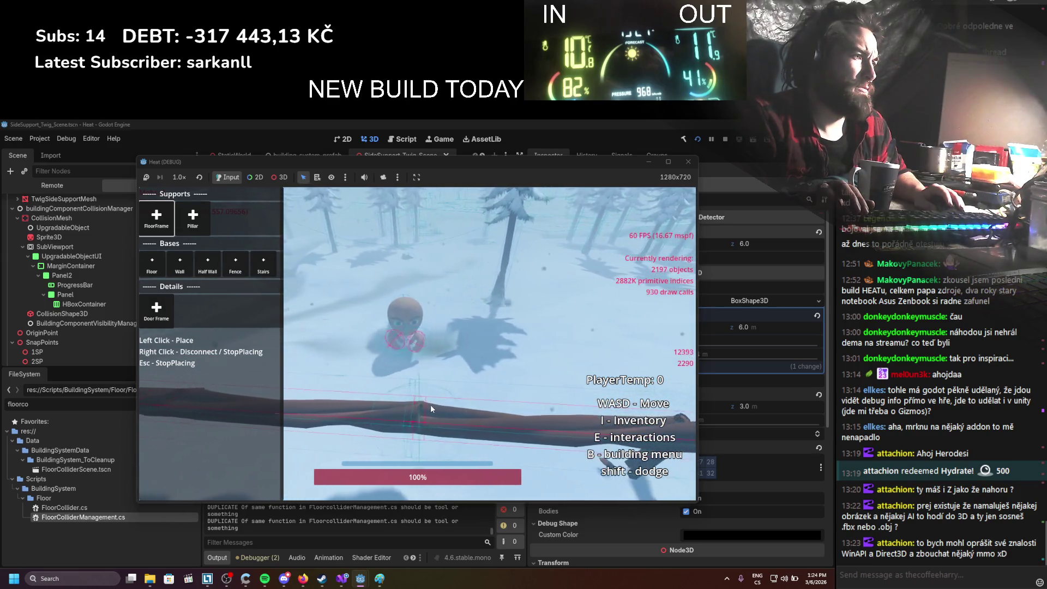
key("s")
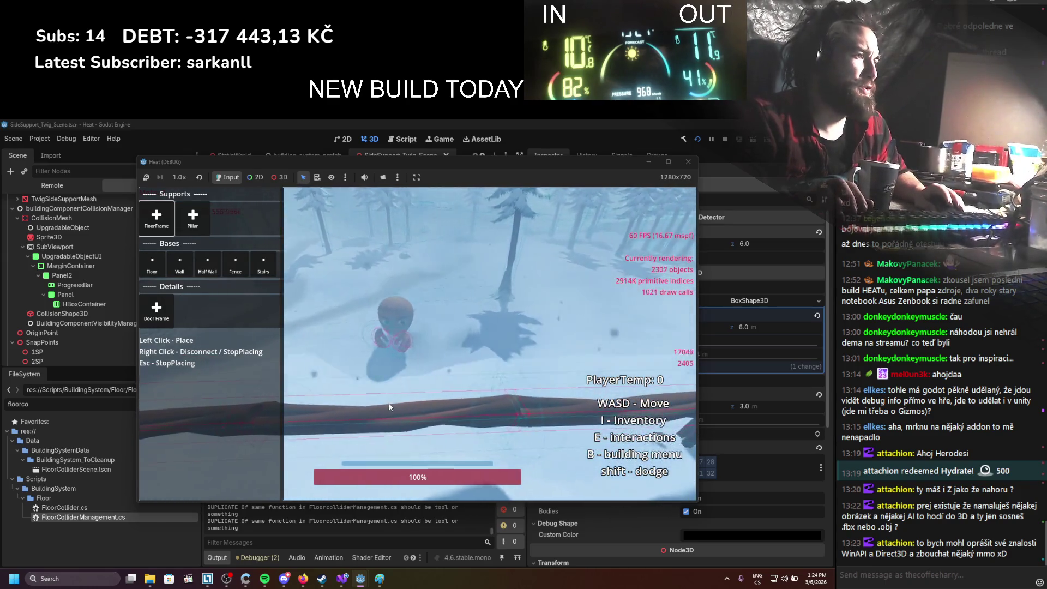
key("d")
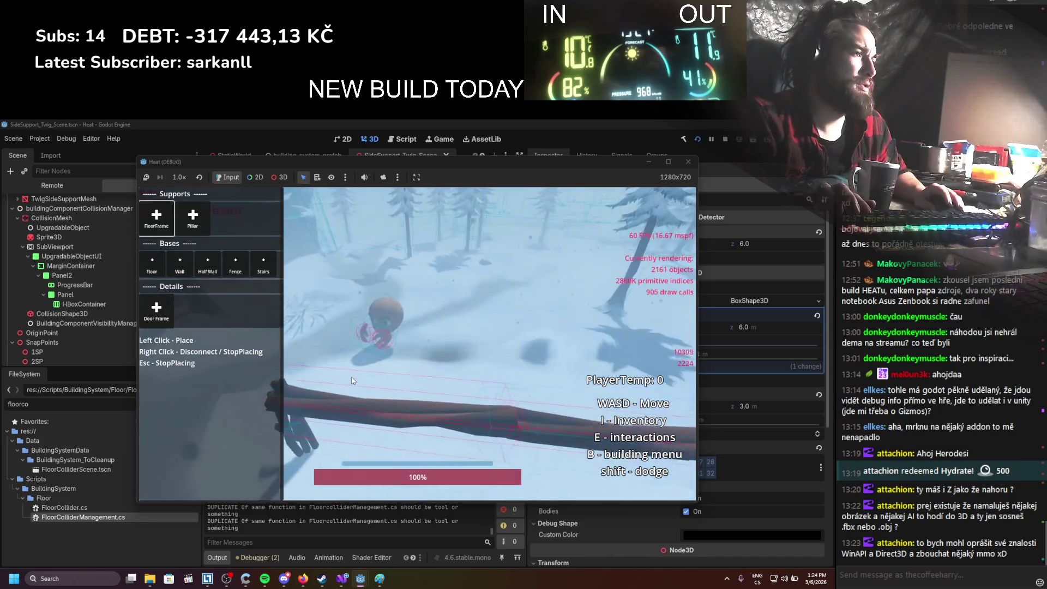
key("d")
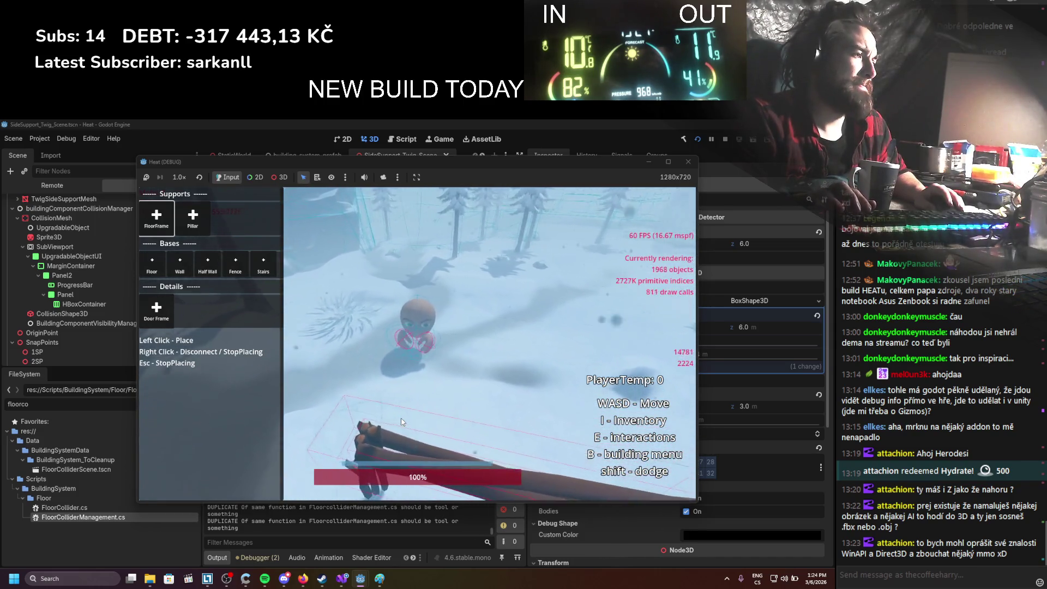
key("d")
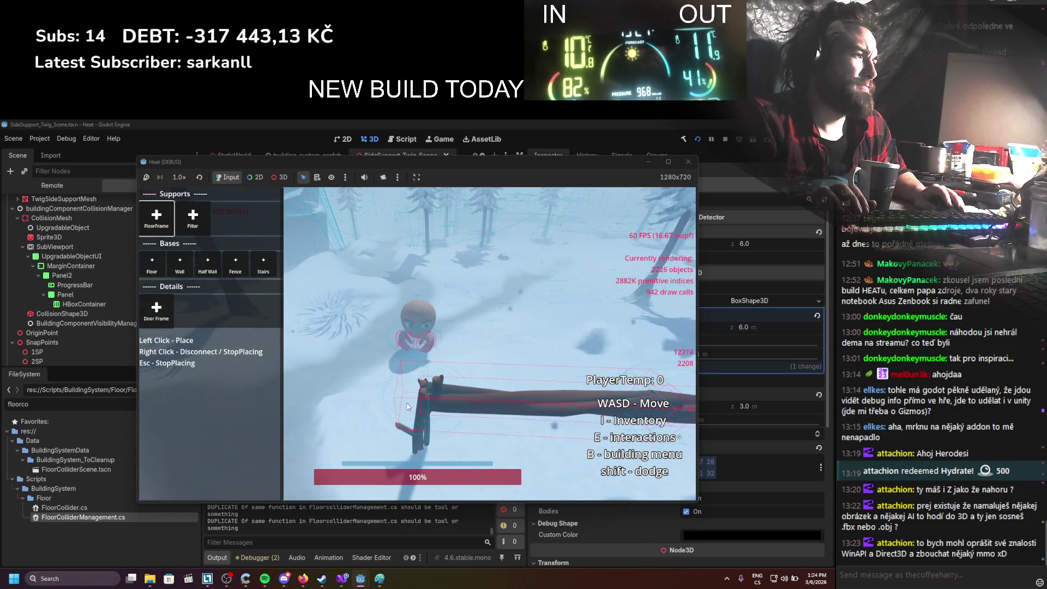
key("d")
key("d")
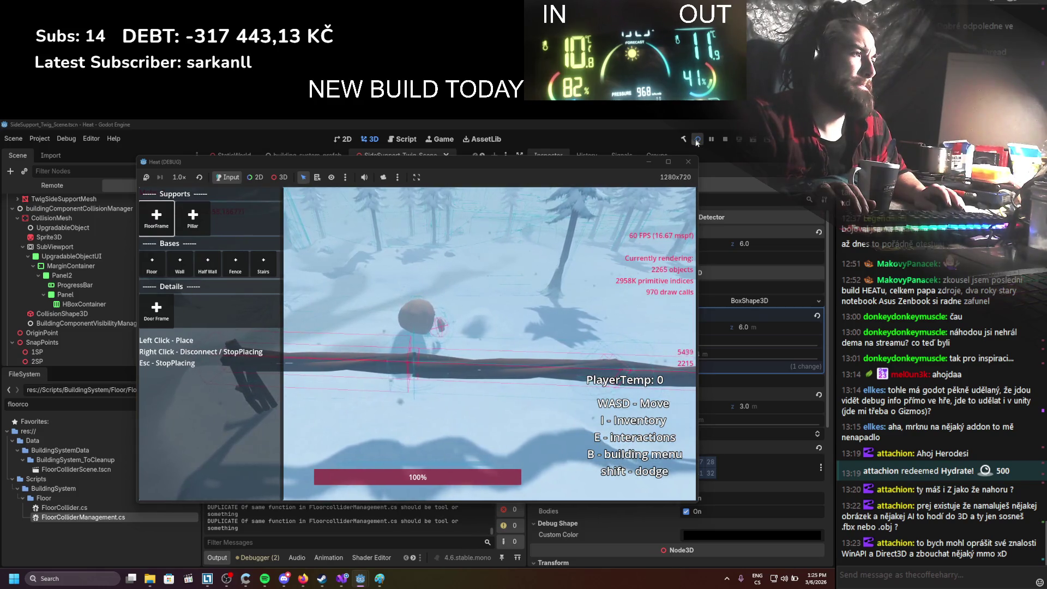
key("shift")
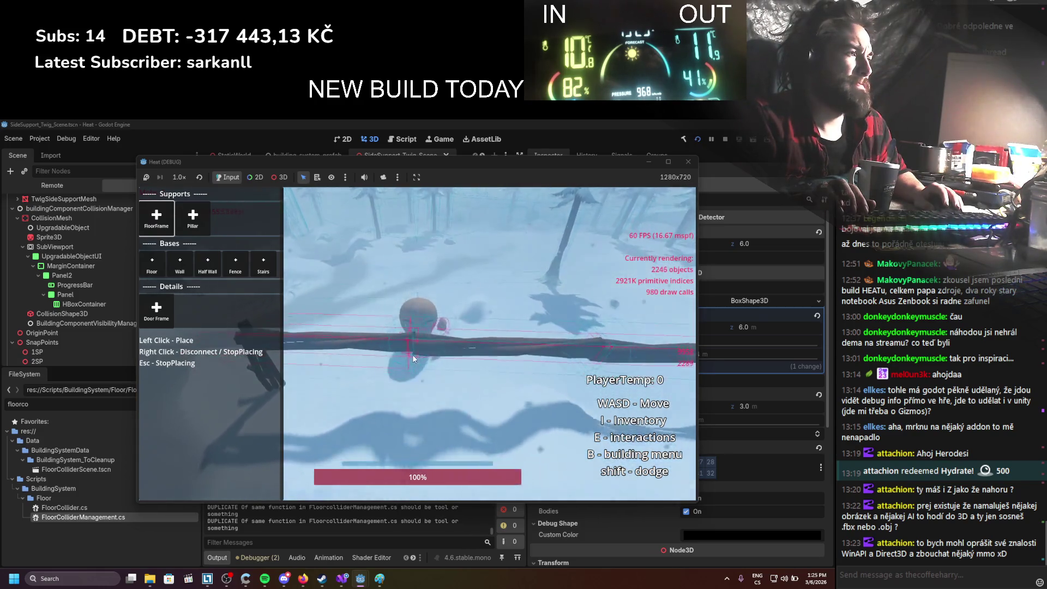
key("s")
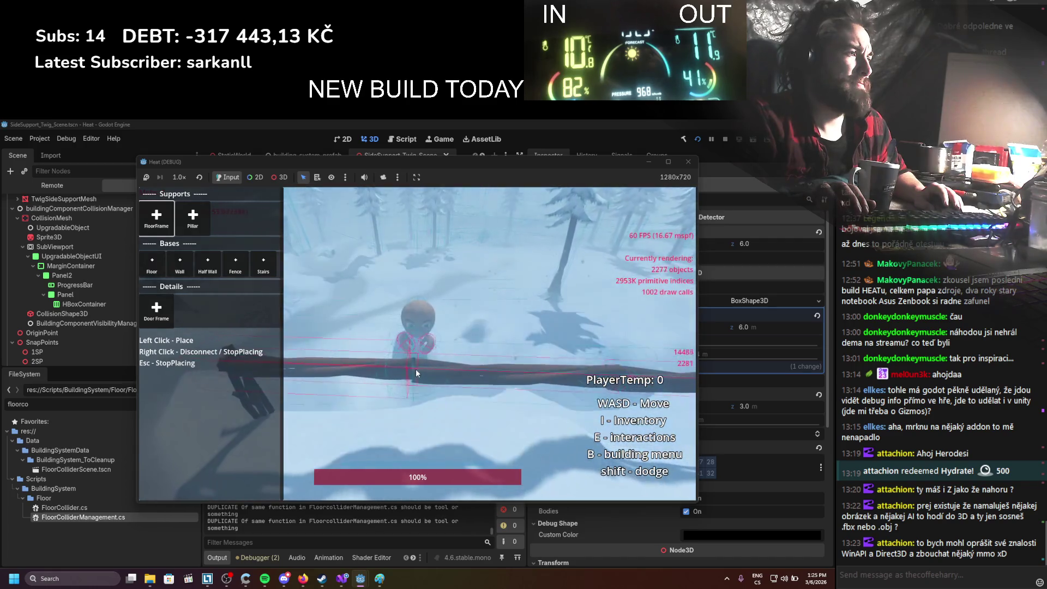
key("shift")
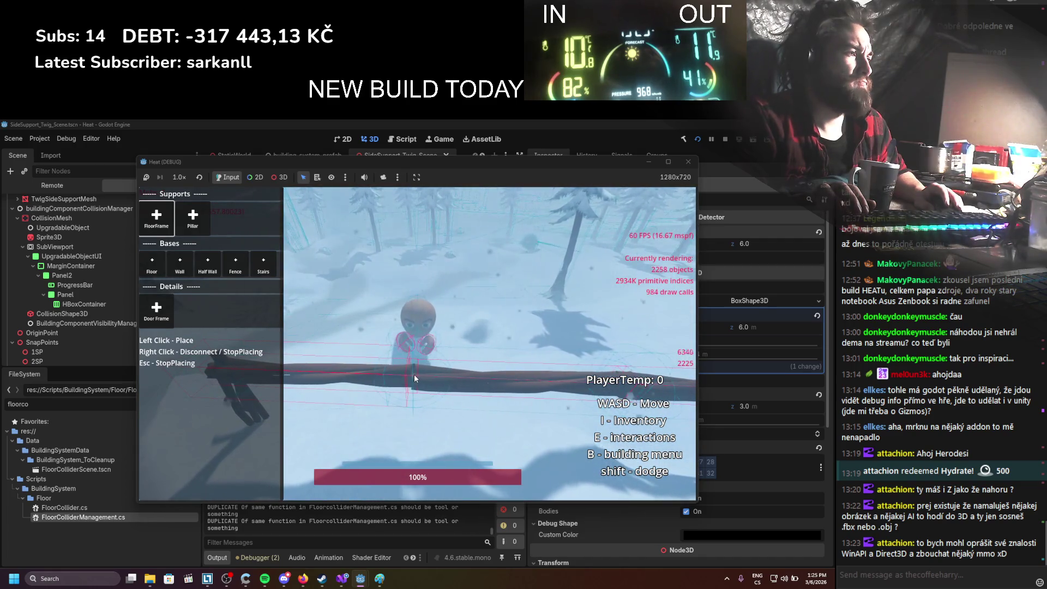
key("a")
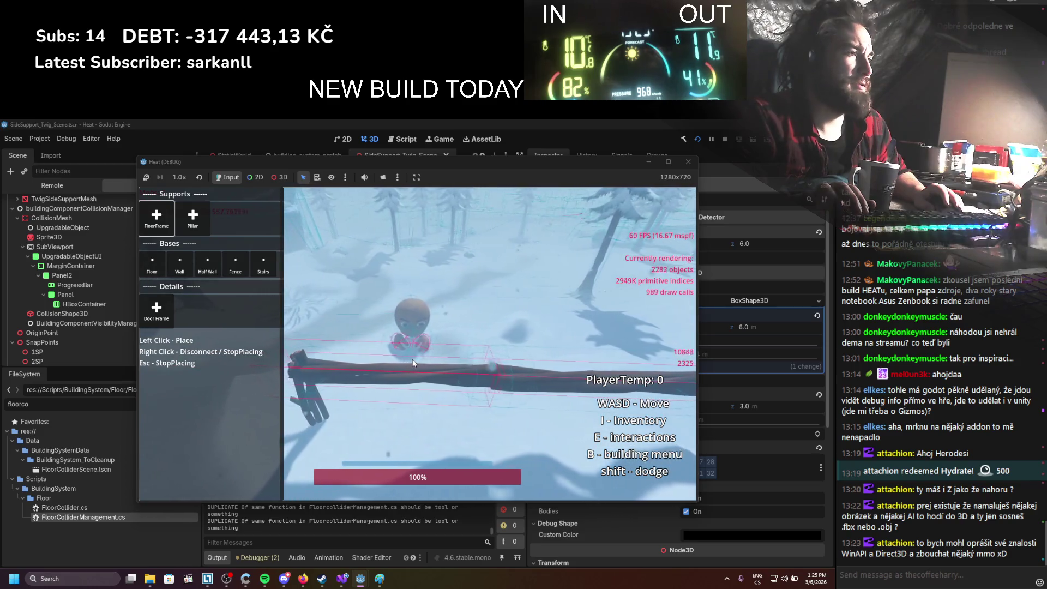
key("d")
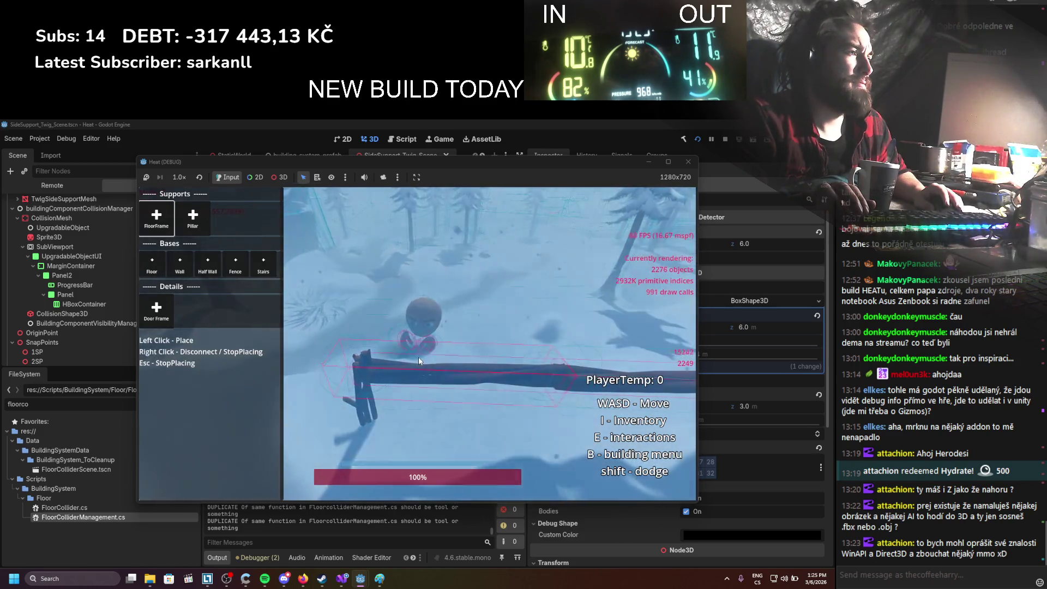
Stop the game with F8 and scroll back through the Output log
key("F8")
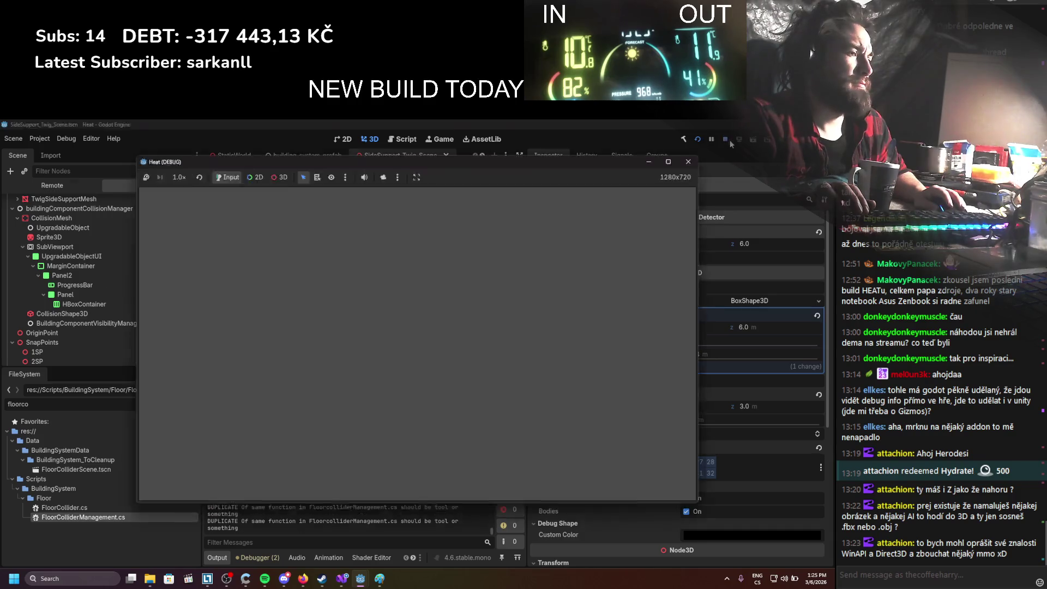
scroll(451, 509, "up", 1)
left_click_drag(493, 527, 492, 455)
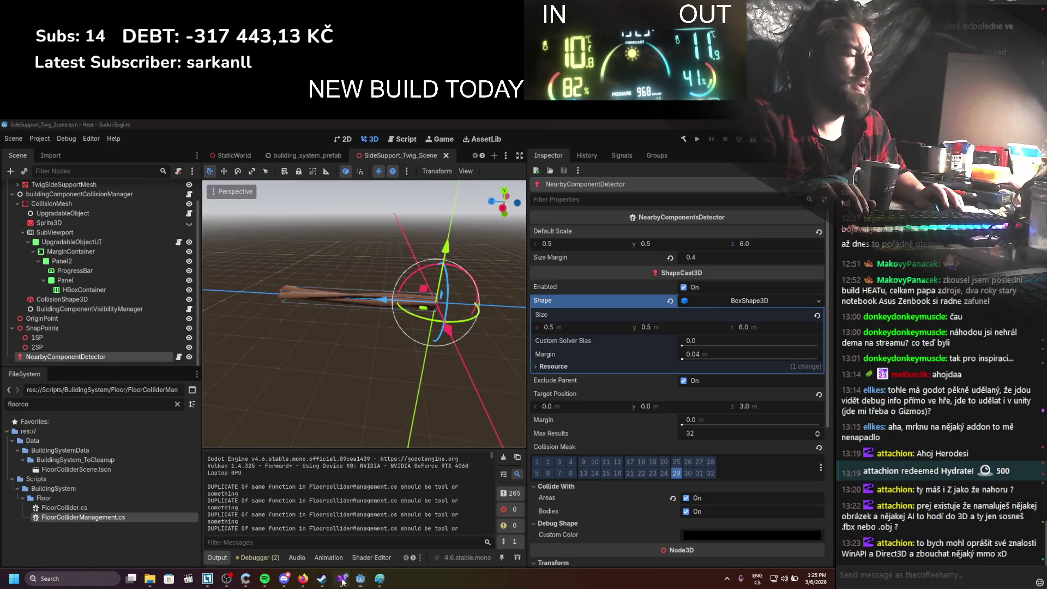
In FloorColliderManagement.cs, move the DUPLICATE print above the function and comment it out
left_click(343, 580)
left_click(44, 155)
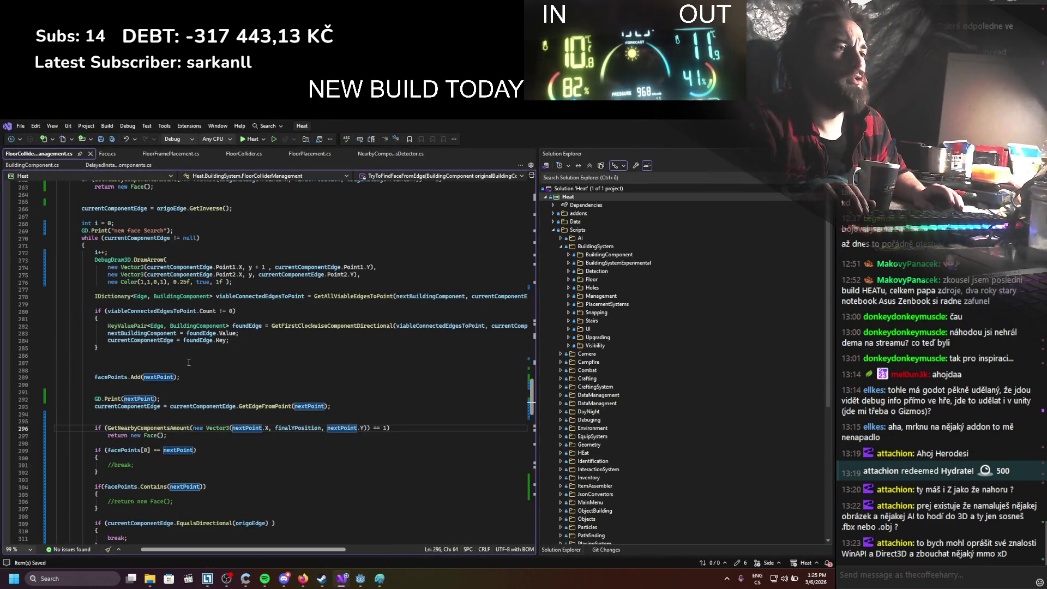
scroll(180, 389, "down", 10)
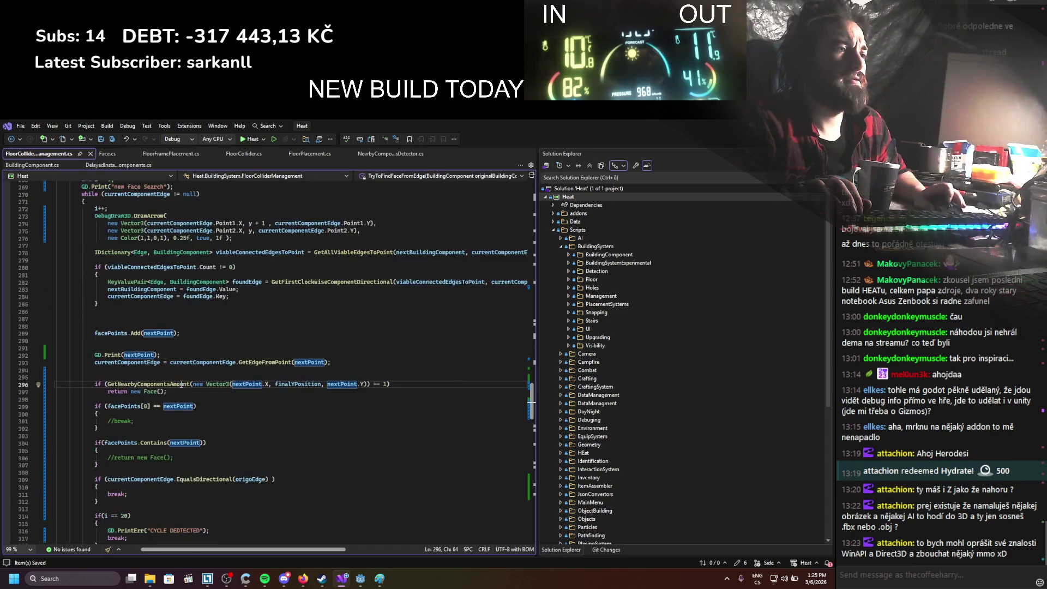
scroll(182, 385, "down", 20)
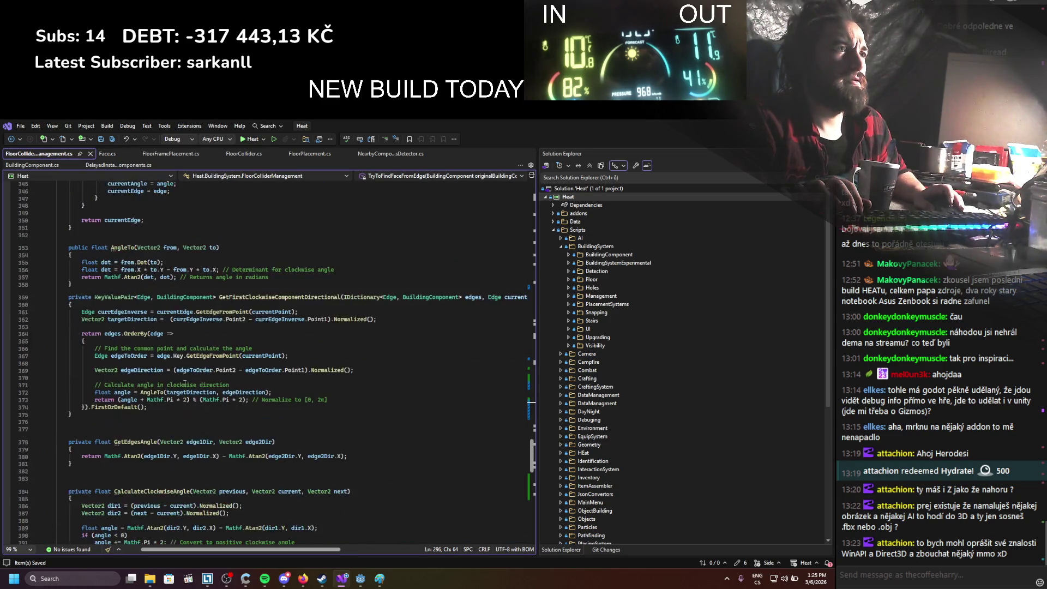
scroll(160, 233, "down", 1)
scroll(143, 273, "down", 8)
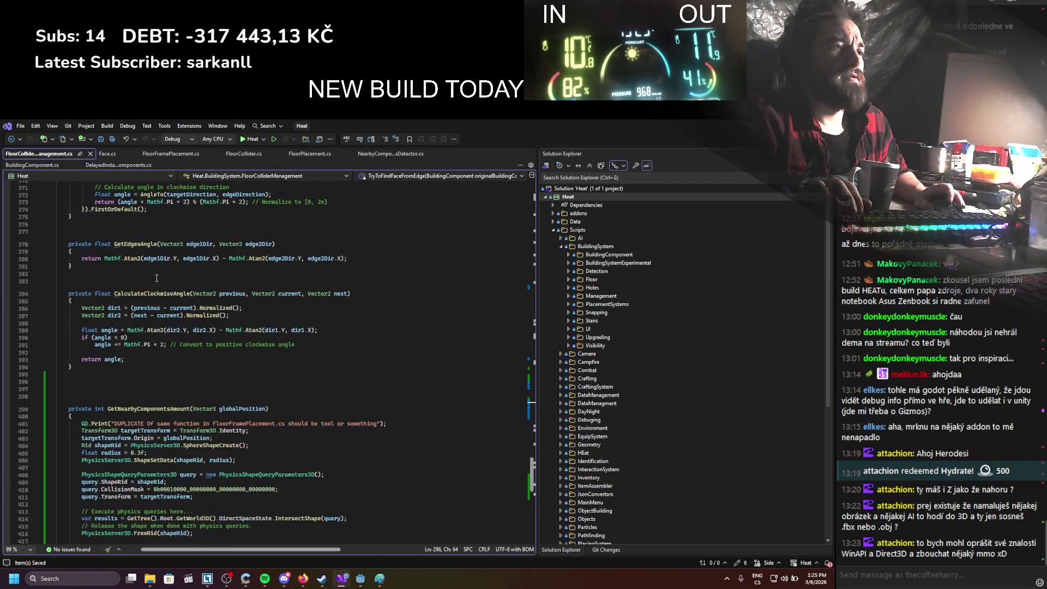
left_click(147, 358)
key("alt+Up")
key("alt+Up")
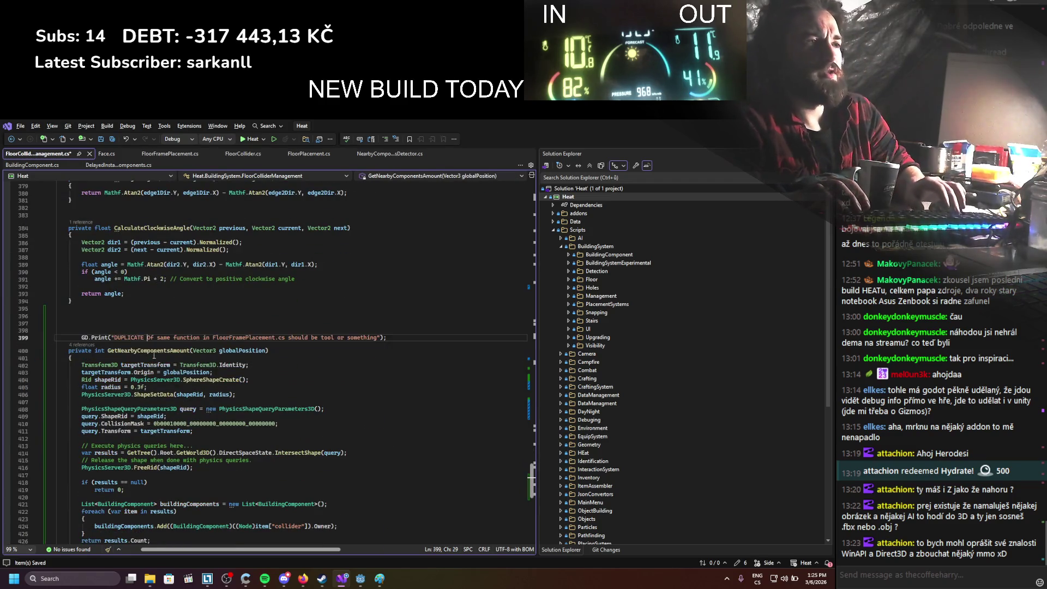
type("//")
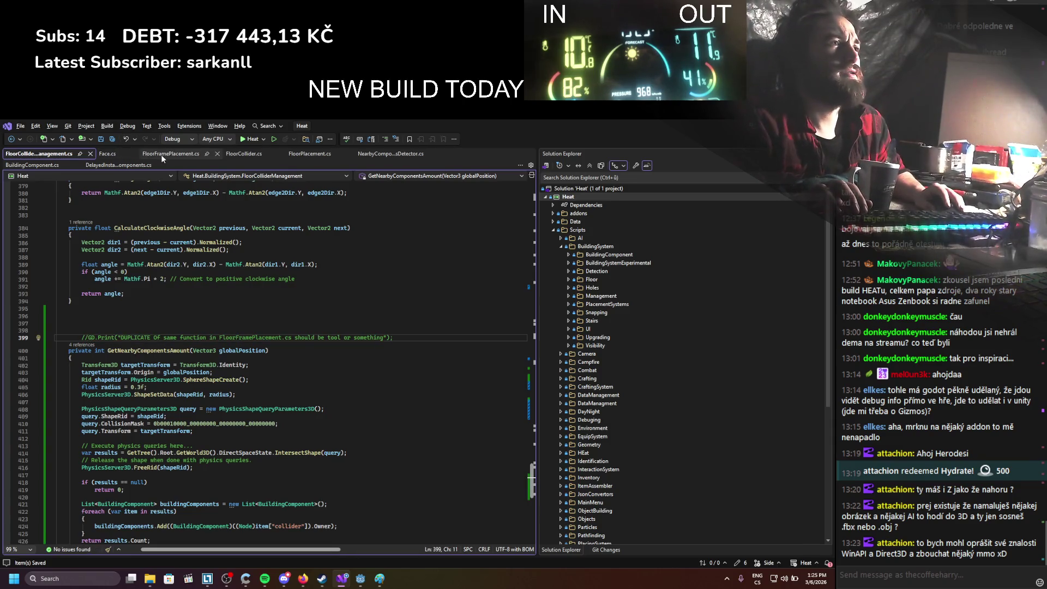
Comment out the same DUPLICATE print in FloorFramePlacement.cs and save it
left_click(197, 158)
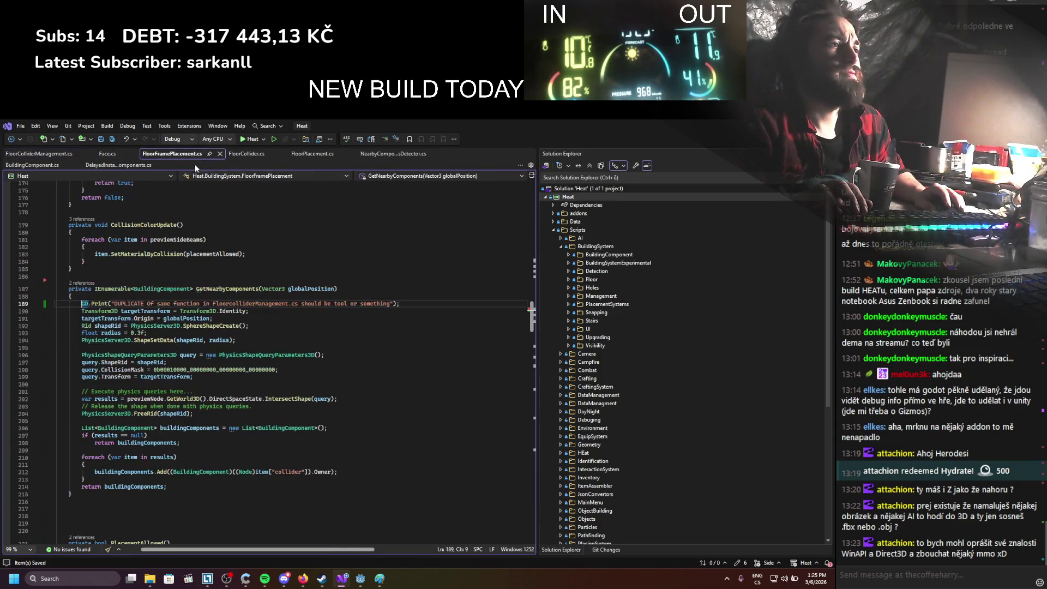
key("alt+Up")
key("alt+Up")
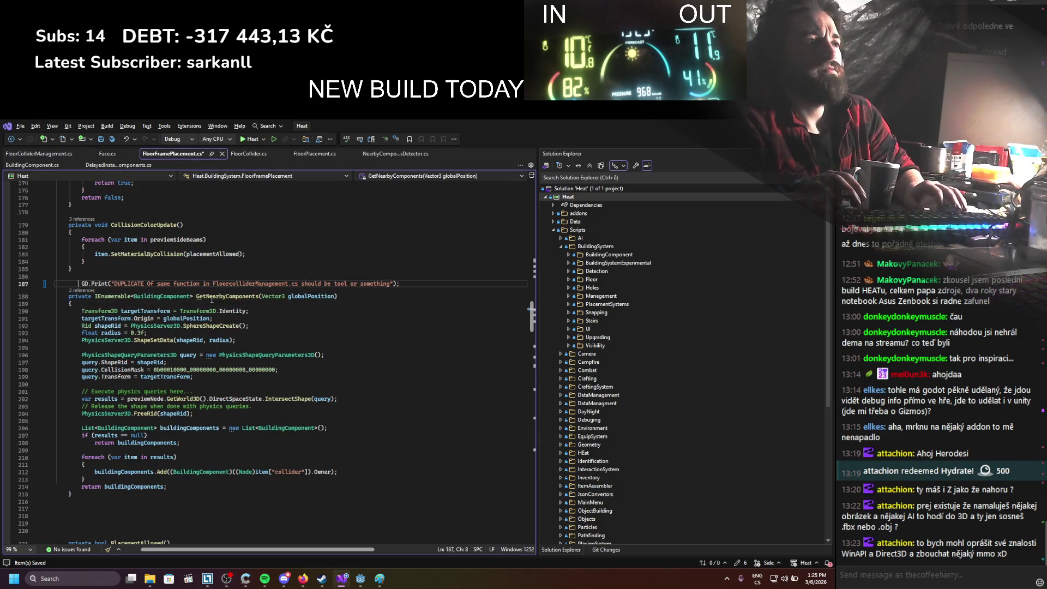
type("//")
key("ctrl+s")
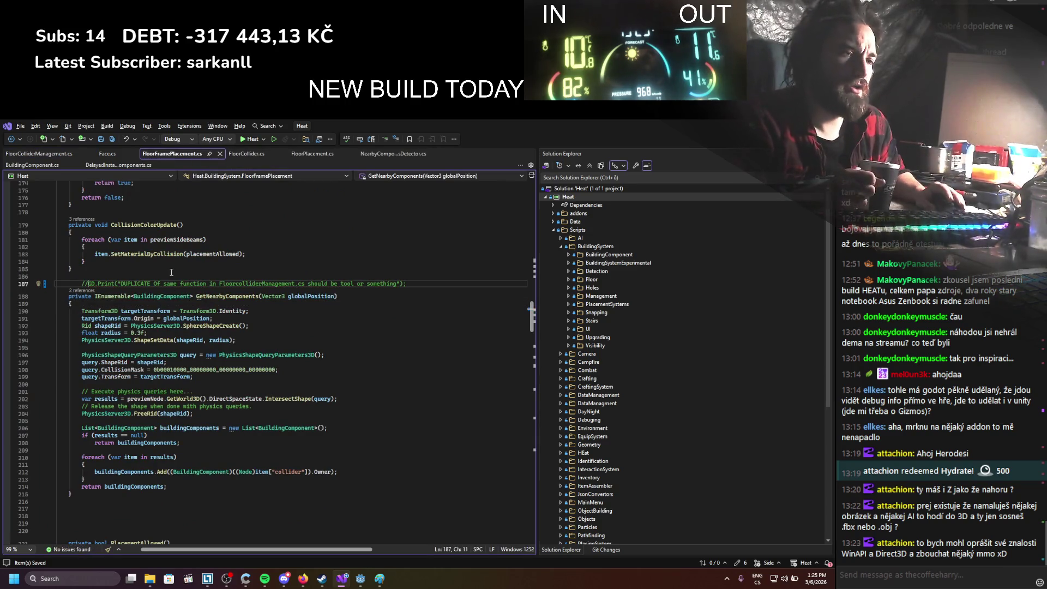
left_click(57, 155)
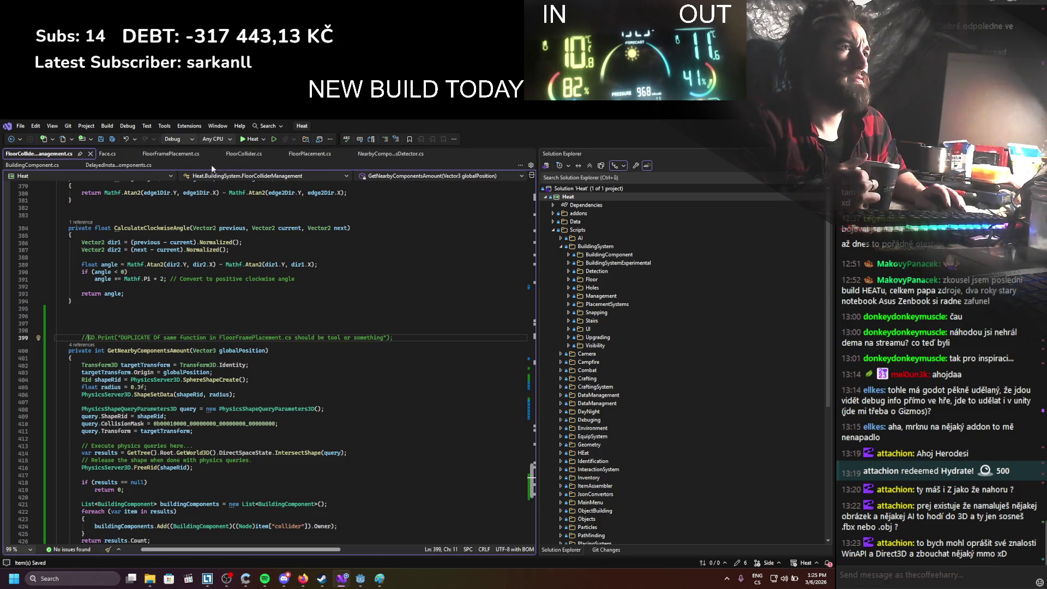
key("alt+Tab")
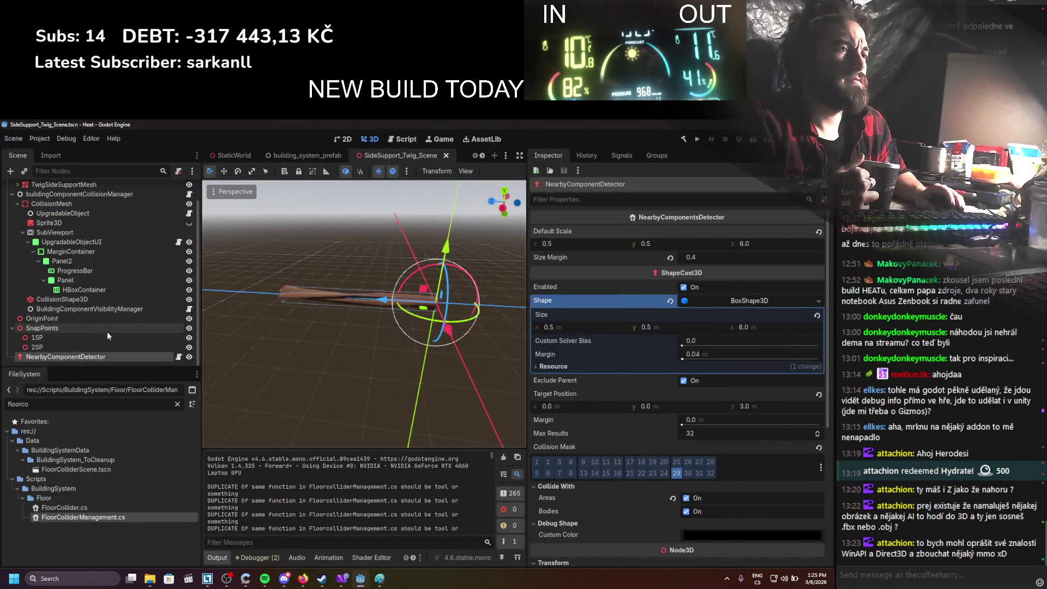
Change the NearbyComponentDetector Size Margin from 0.4 to 0.0 and start the game again
left_click(711, 256)
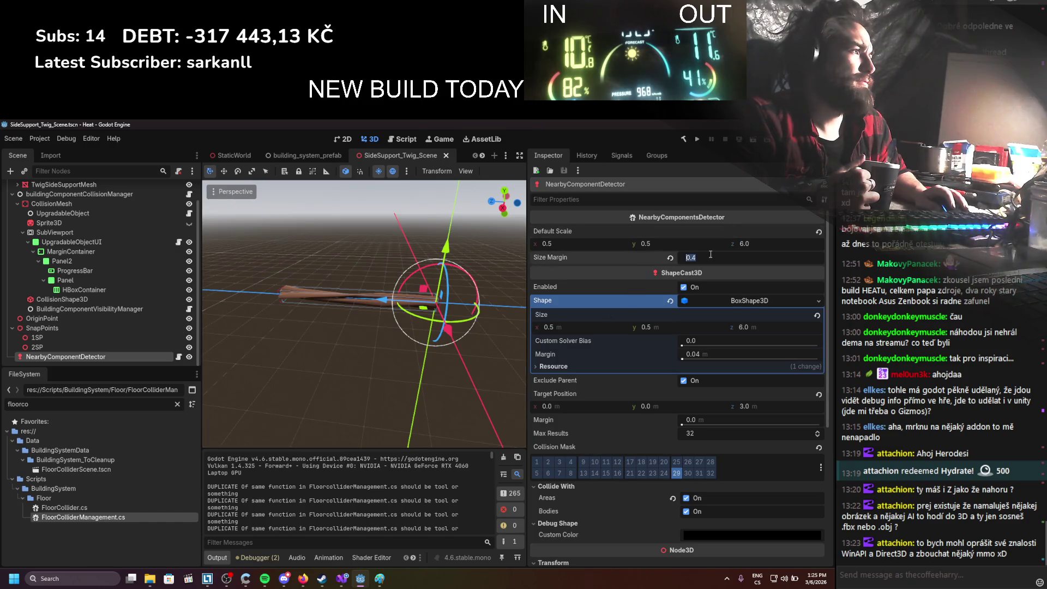
type("0")
key("Return")
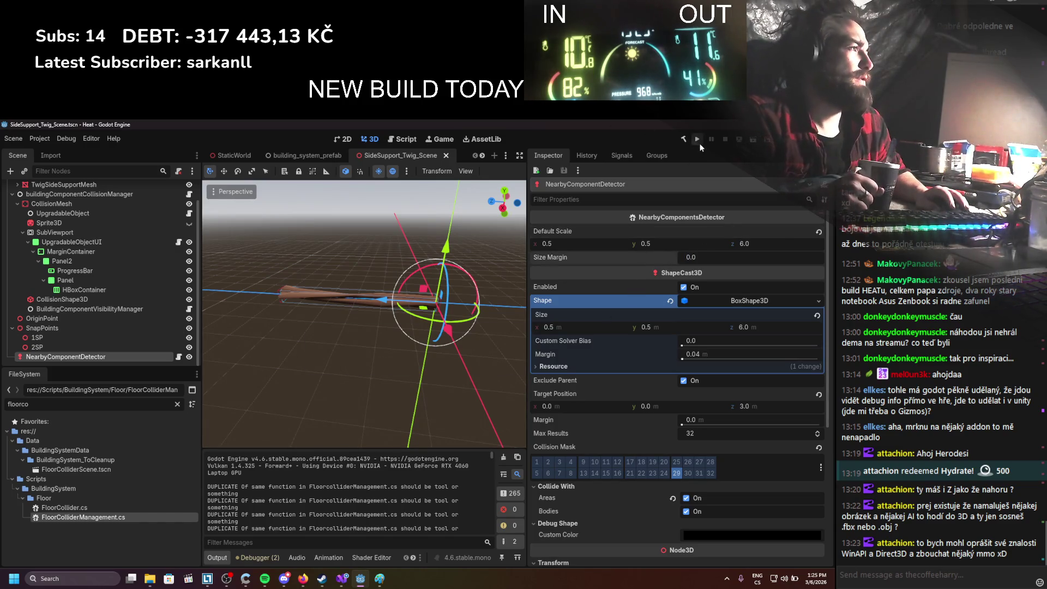
left_click(698, 141)
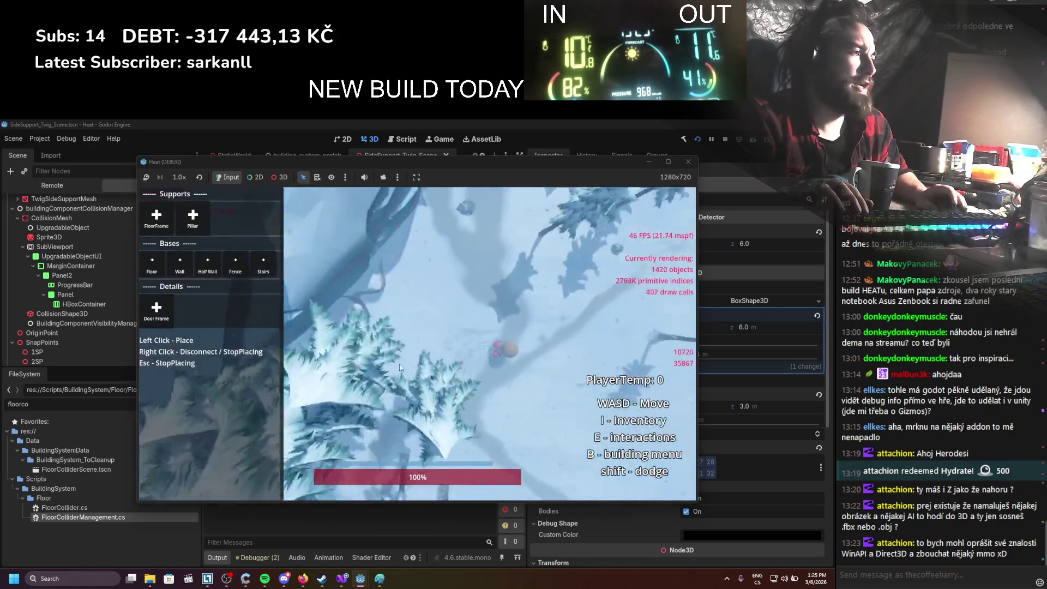
Place a floor-frame beam and walk around to view the preview and its end post
left_click(146, 221)
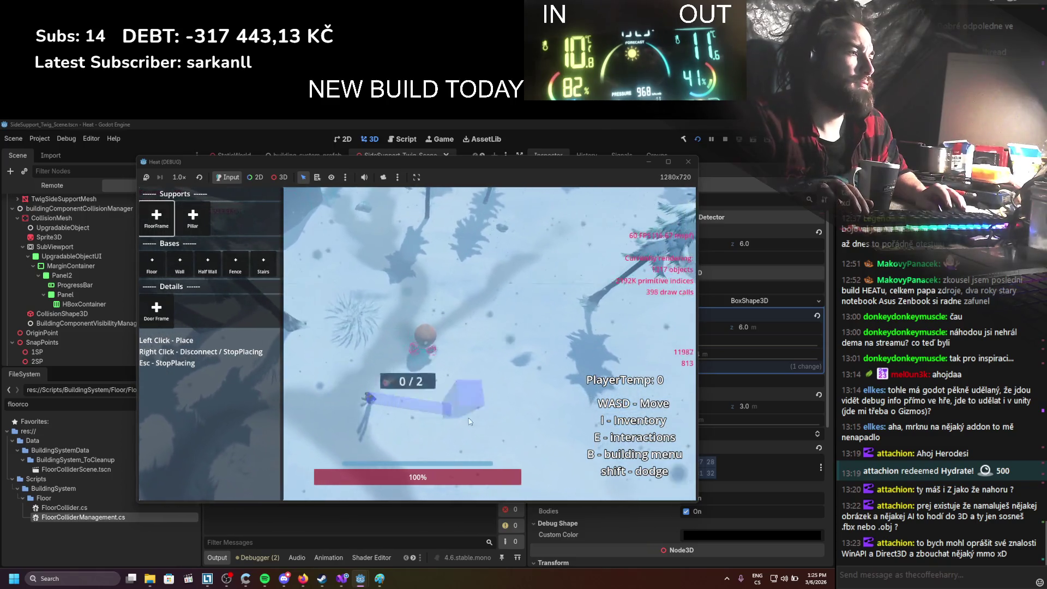
left_click(518, 405)
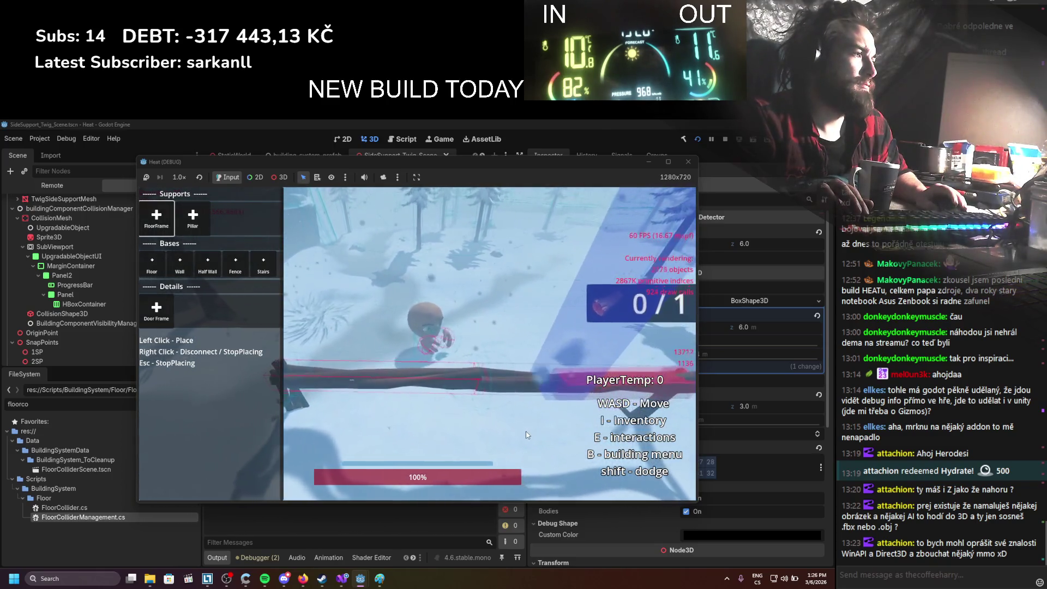
key("a")
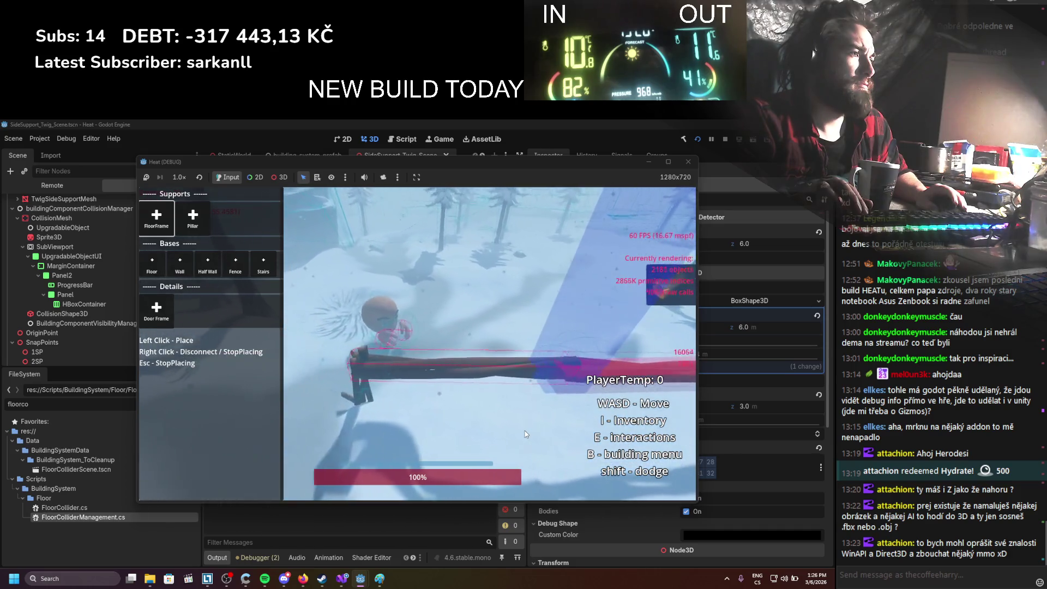
key("d")
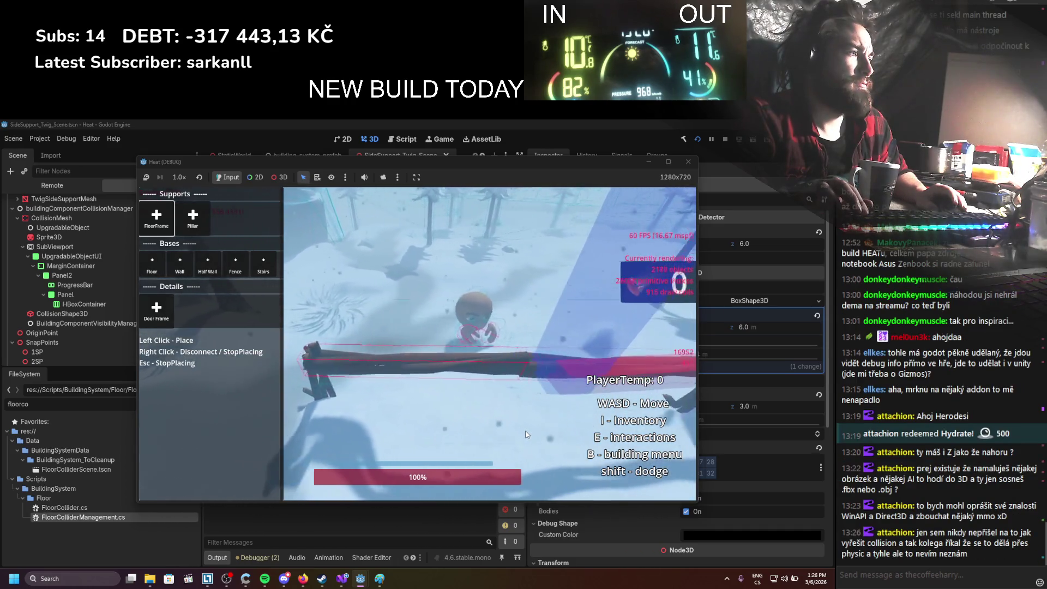
key("a")
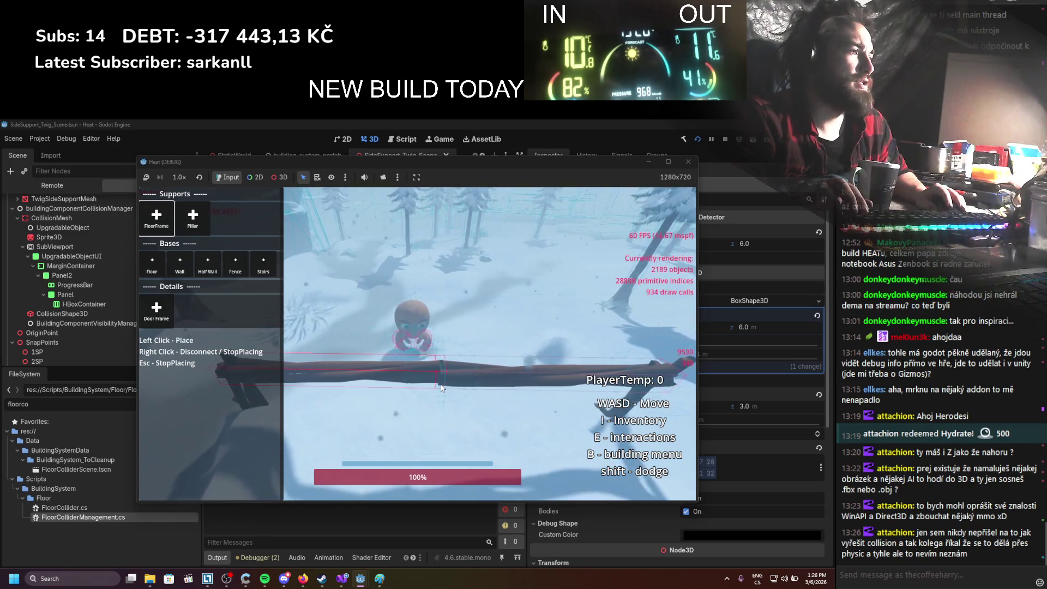
key("s")
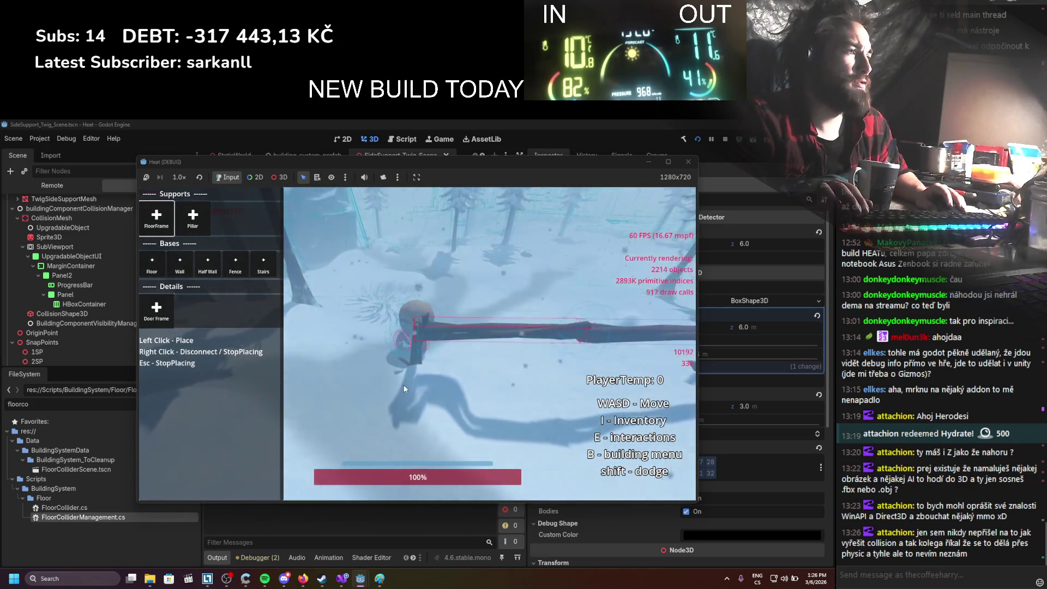
key("a")
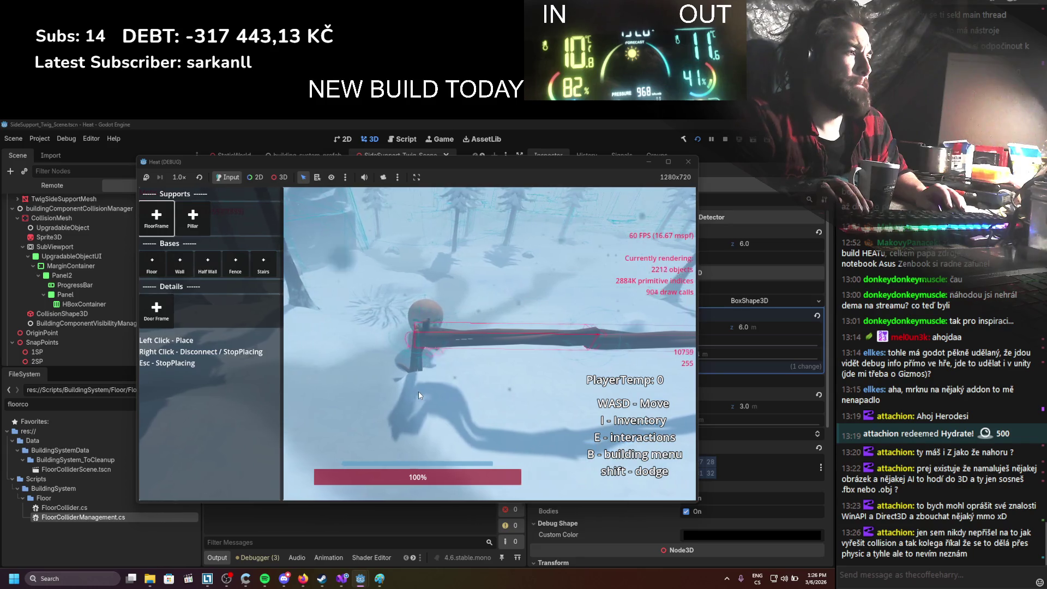
key("d")
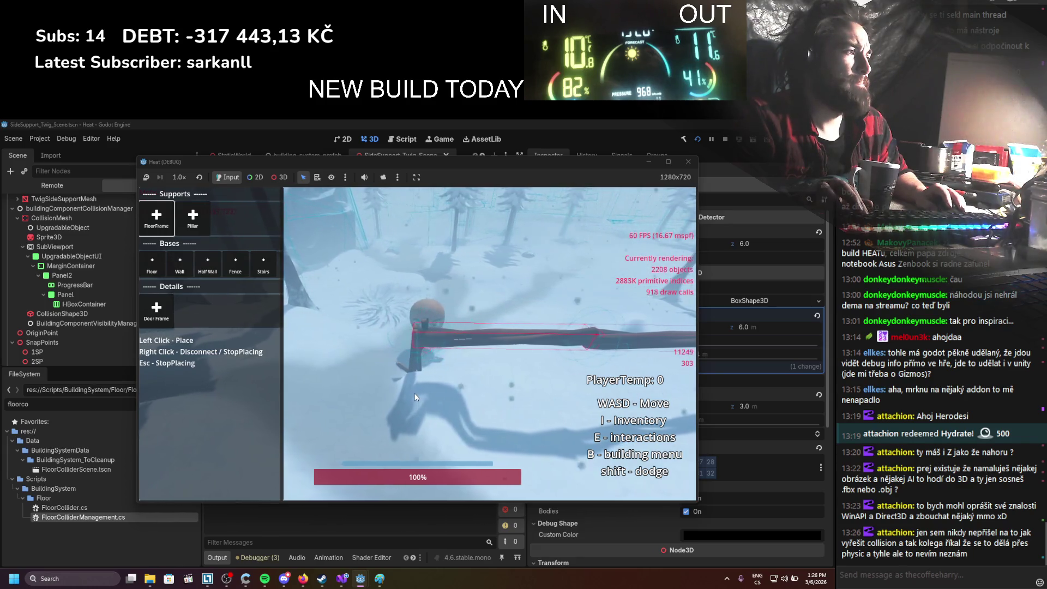
Shift the character so the beam preview and its joint line up along the log
key("d")
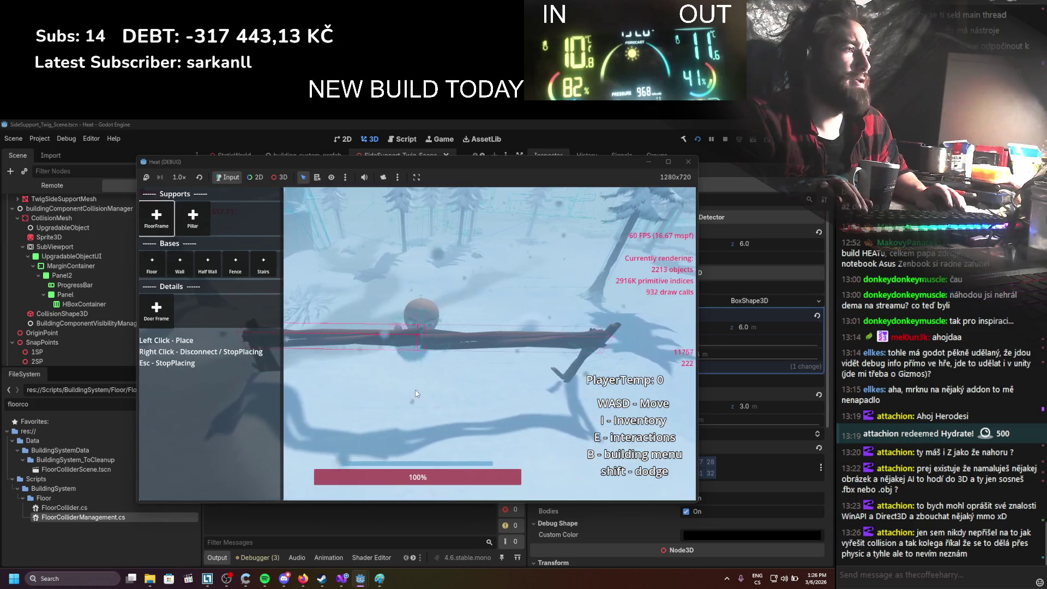
key("w")
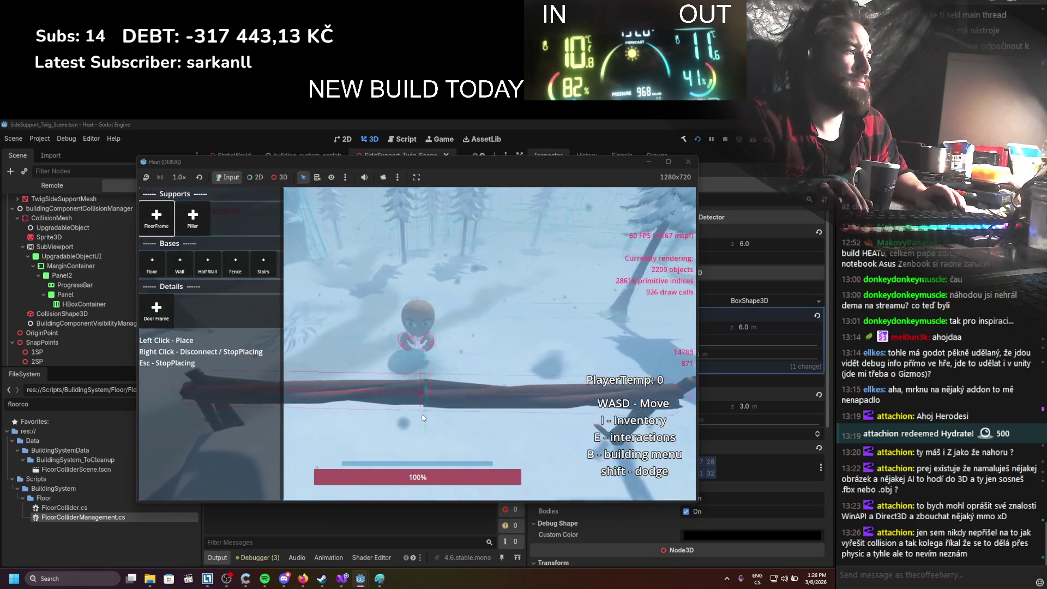
key("a")
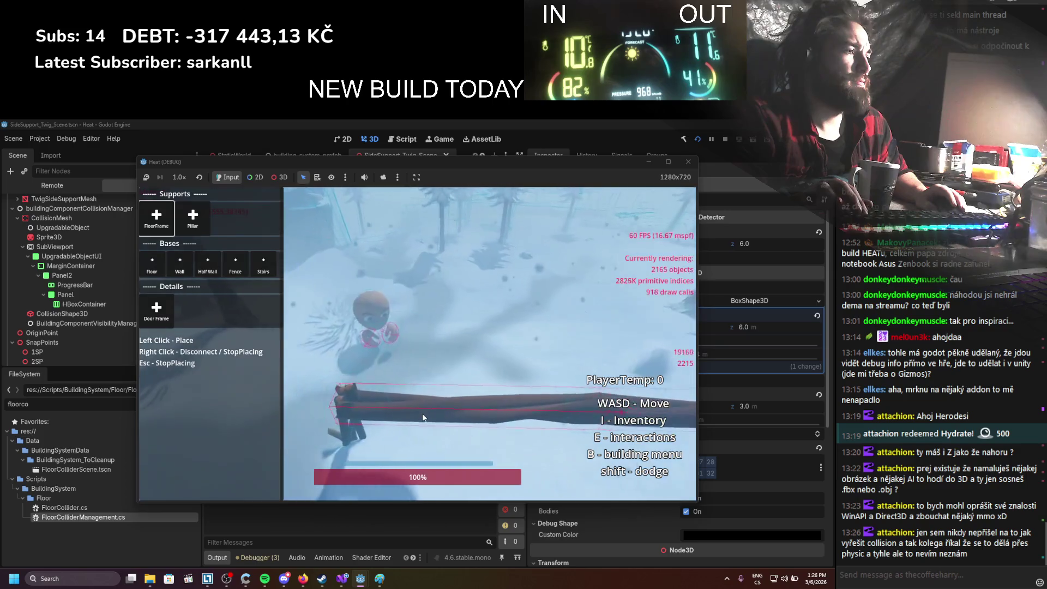
key("d")
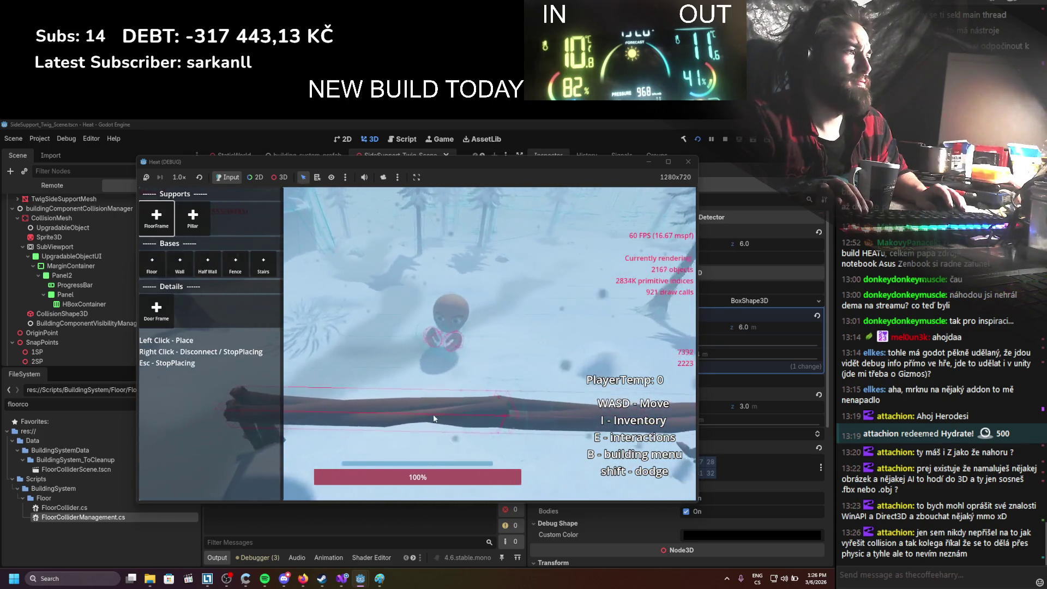
key("d")
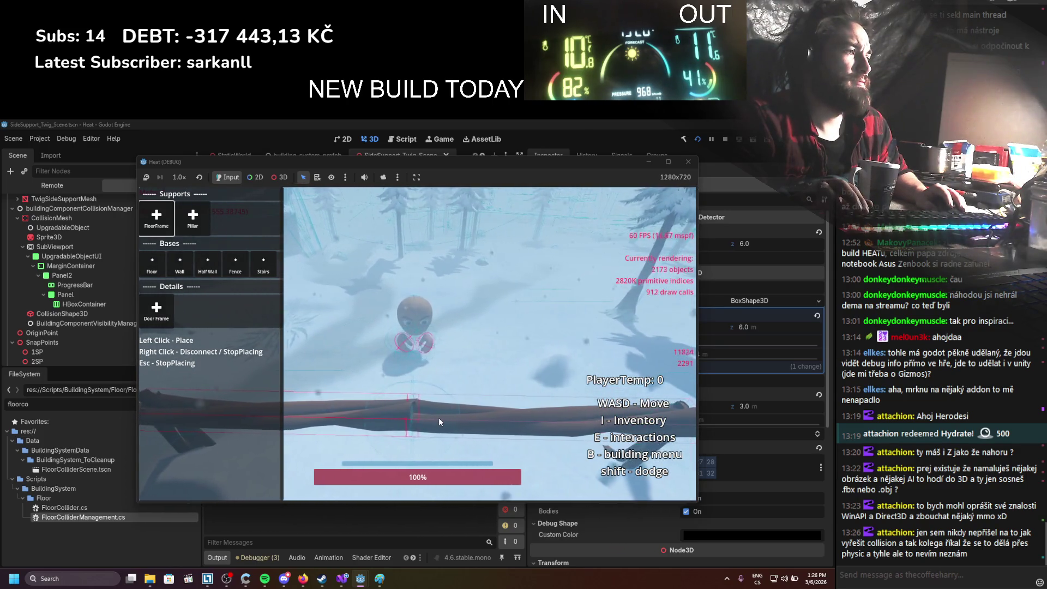
key("a")
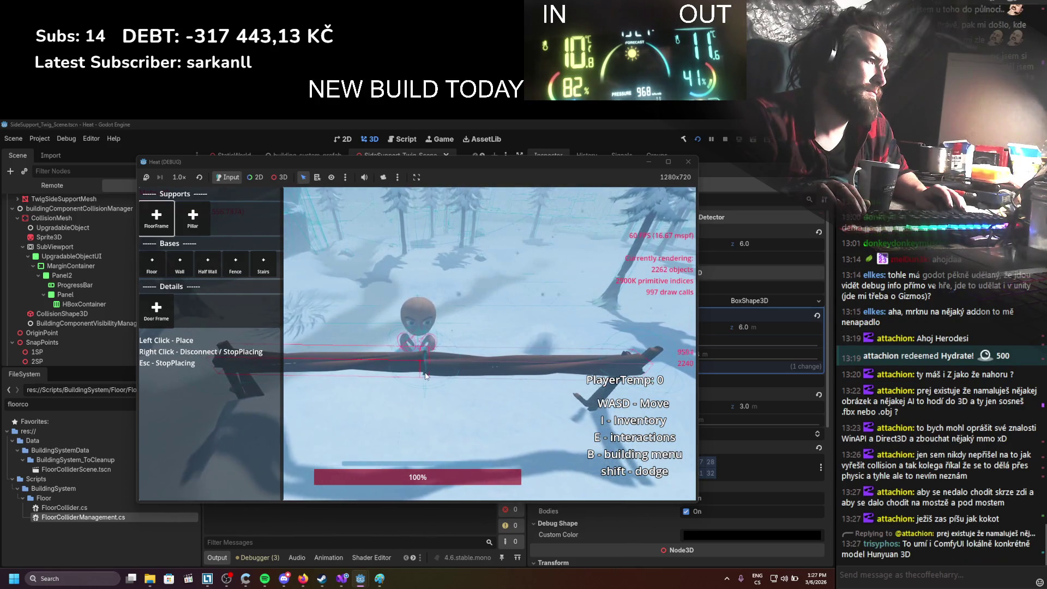
left_click(459, 358)
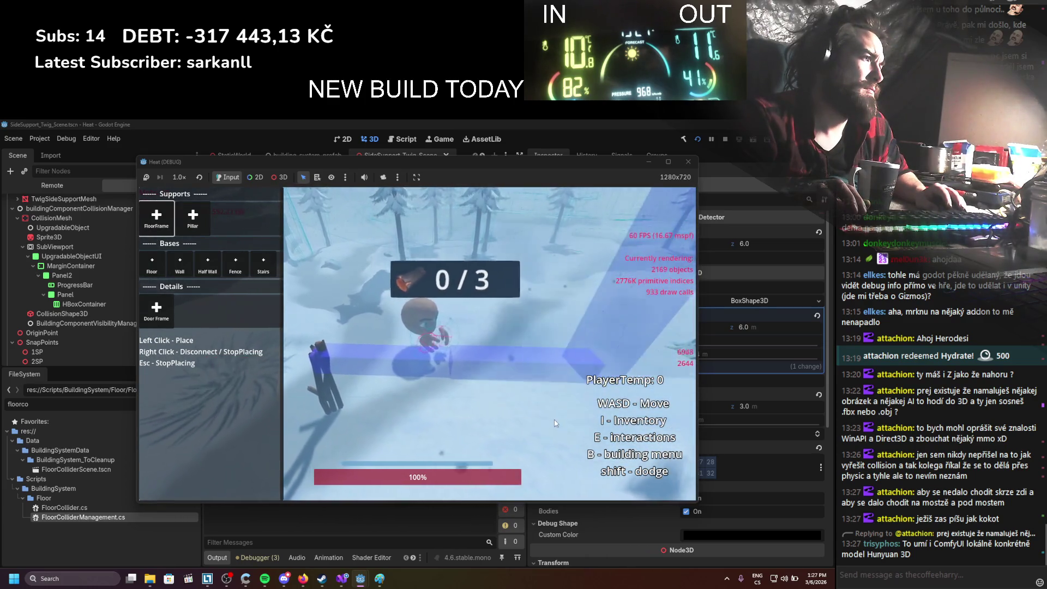
Place the log beam at the previewed spot and walk around the next preview
left_click(570, 331)
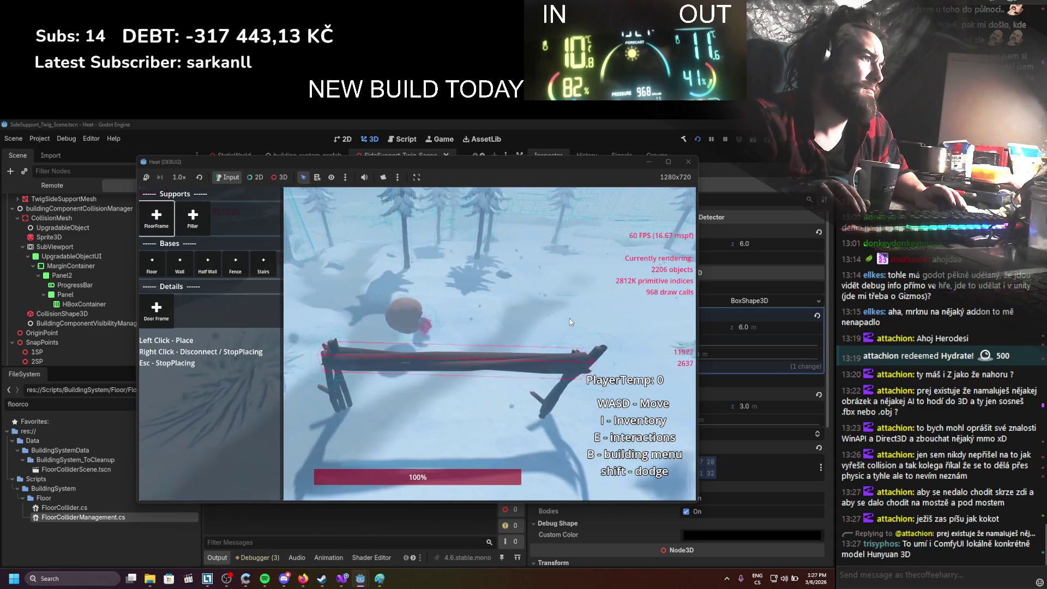
key("s")
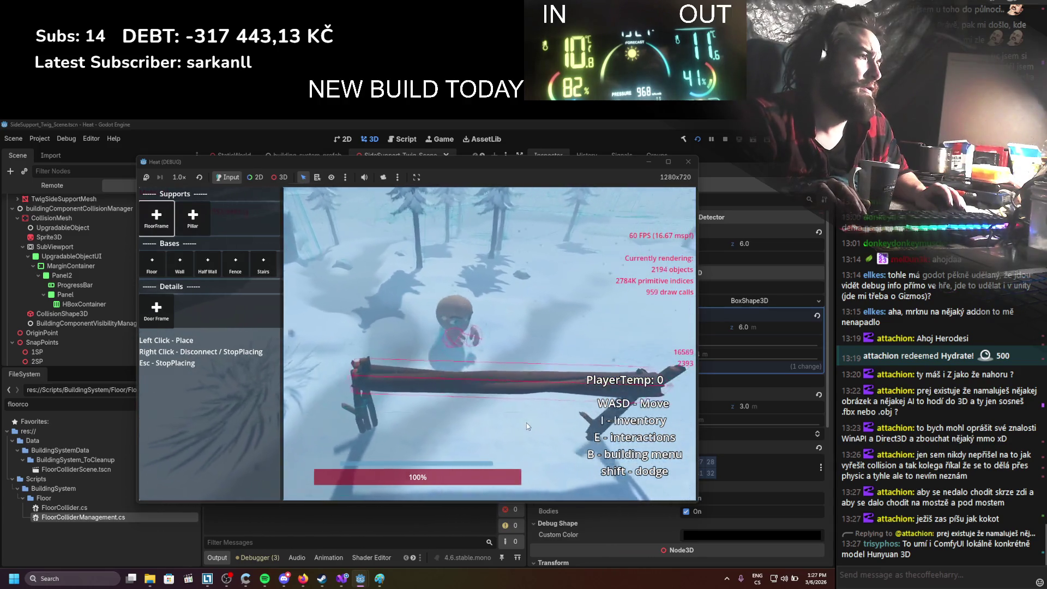
key("s")
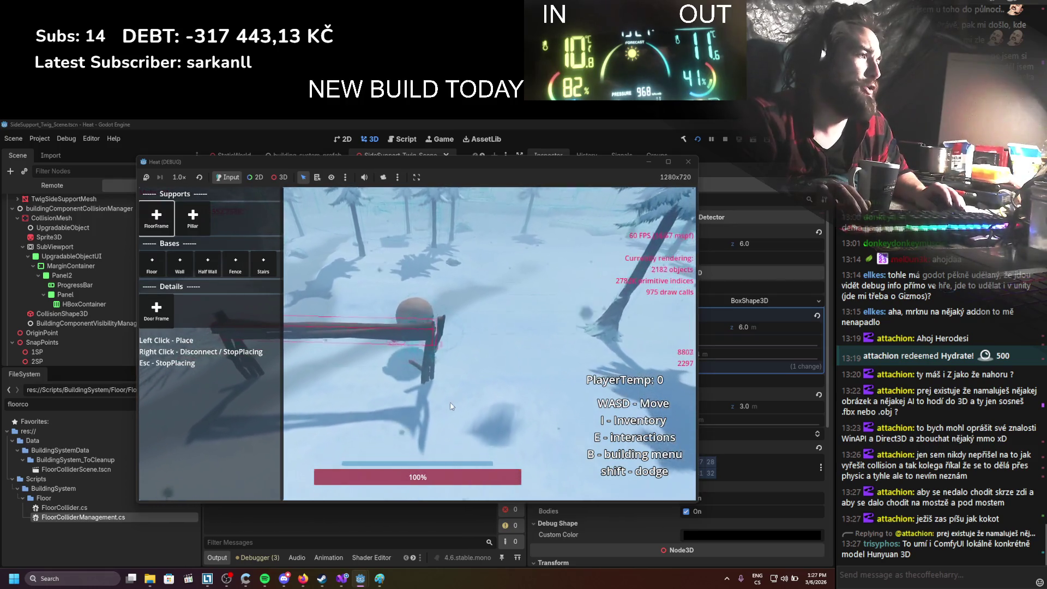
key("s")
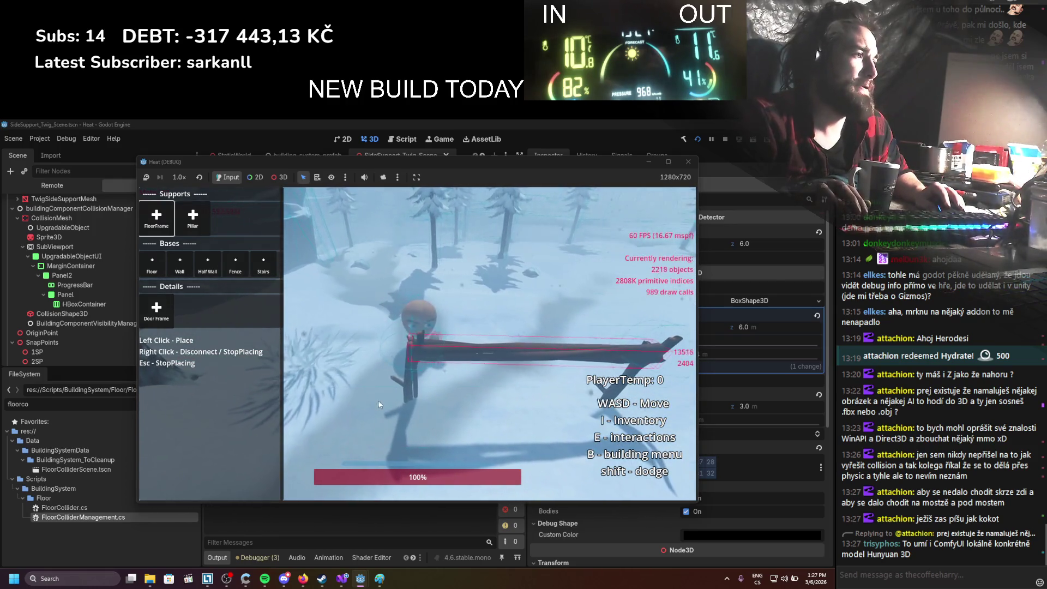
key("w")
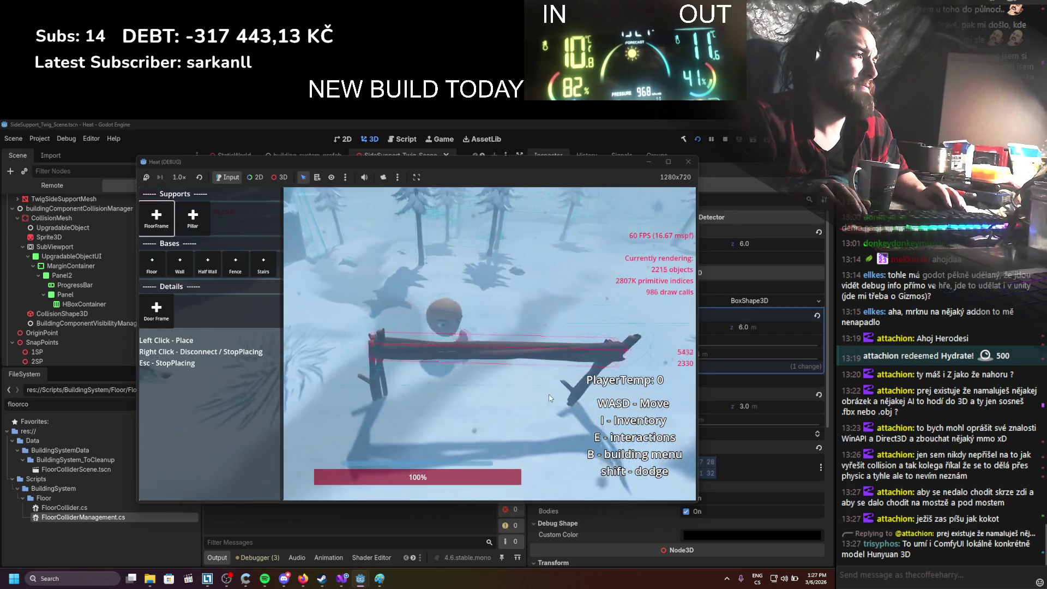
key("w")
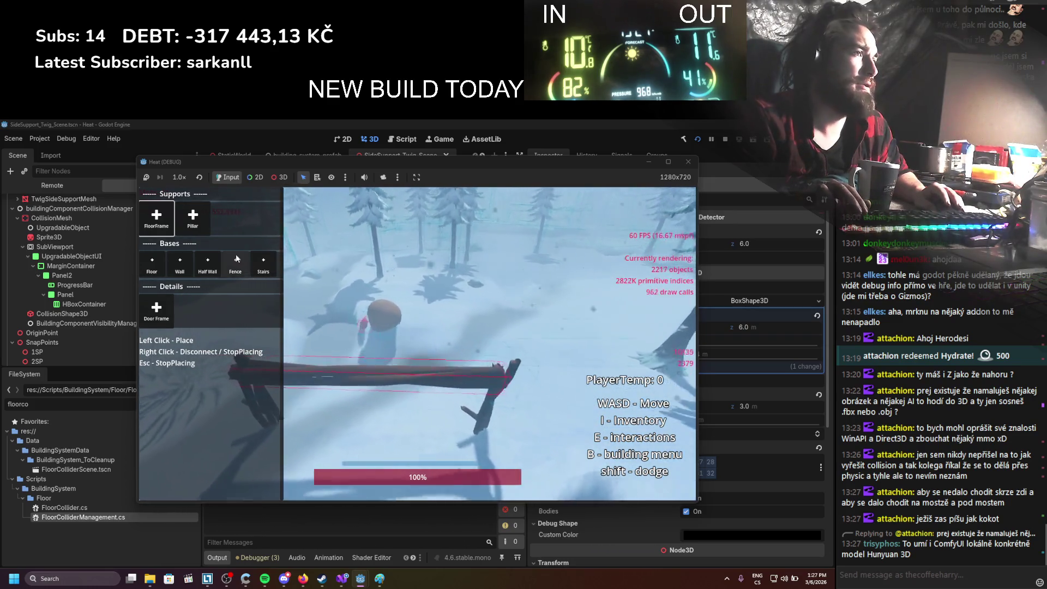
Build a FloorFrame from three points, step back to compare frames, and close the game
left_click(162, 233)
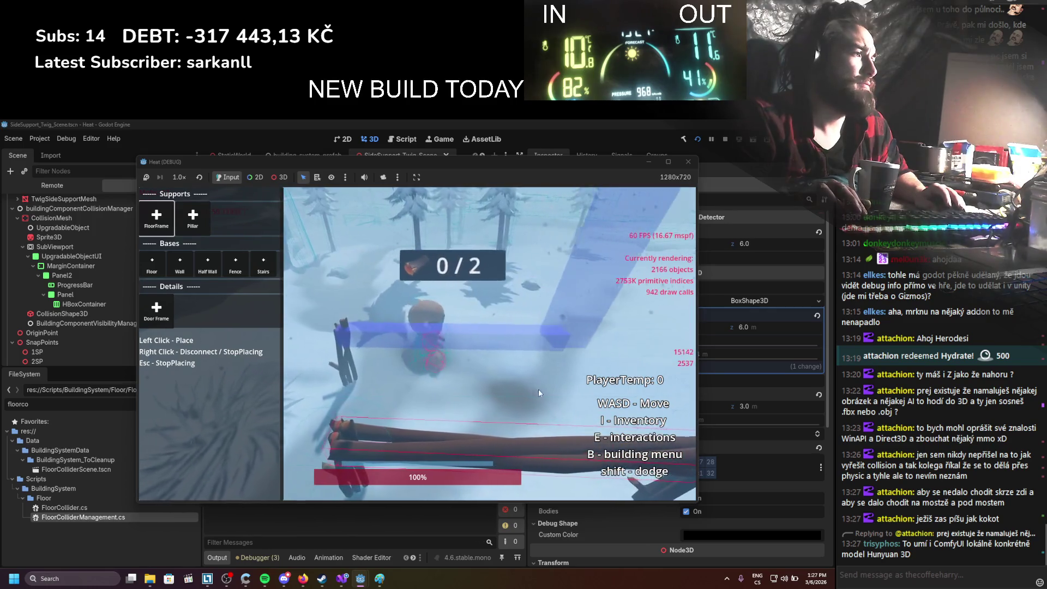
left_click(524, 390)
left_click(488, 387)
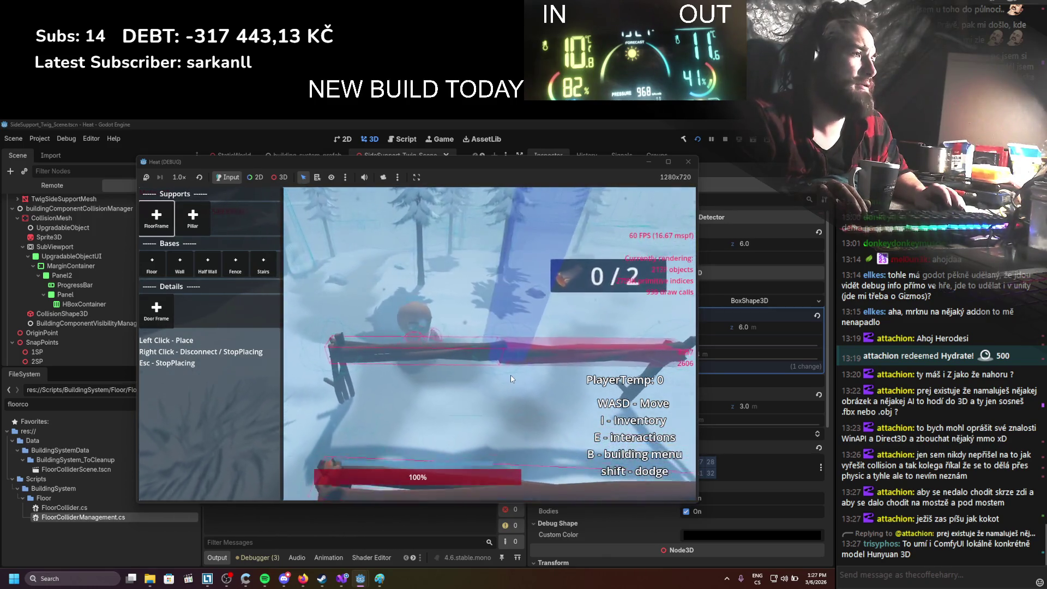
left_click(482, 386)
key("w")
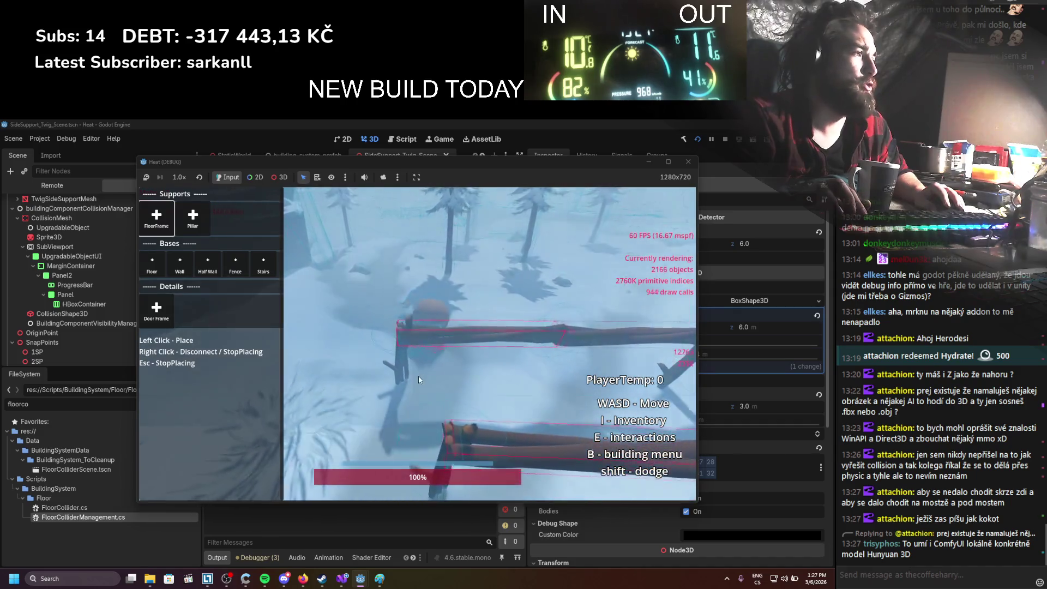
key("s")
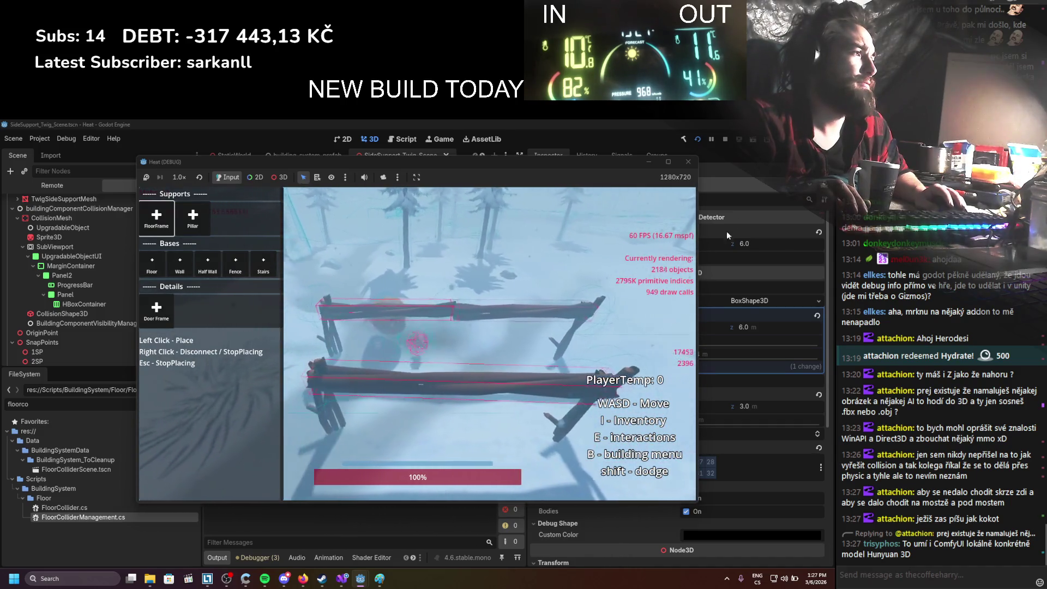
left_click(688, 161)
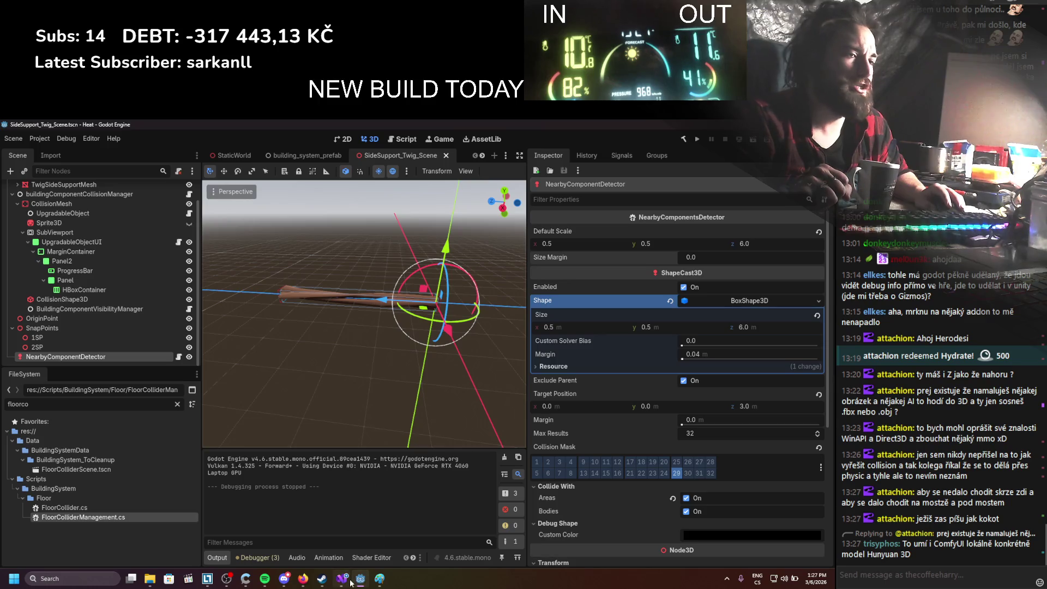
Return to Visual Studio and save FloorColliderManagement.cs
left_click(351, 581)
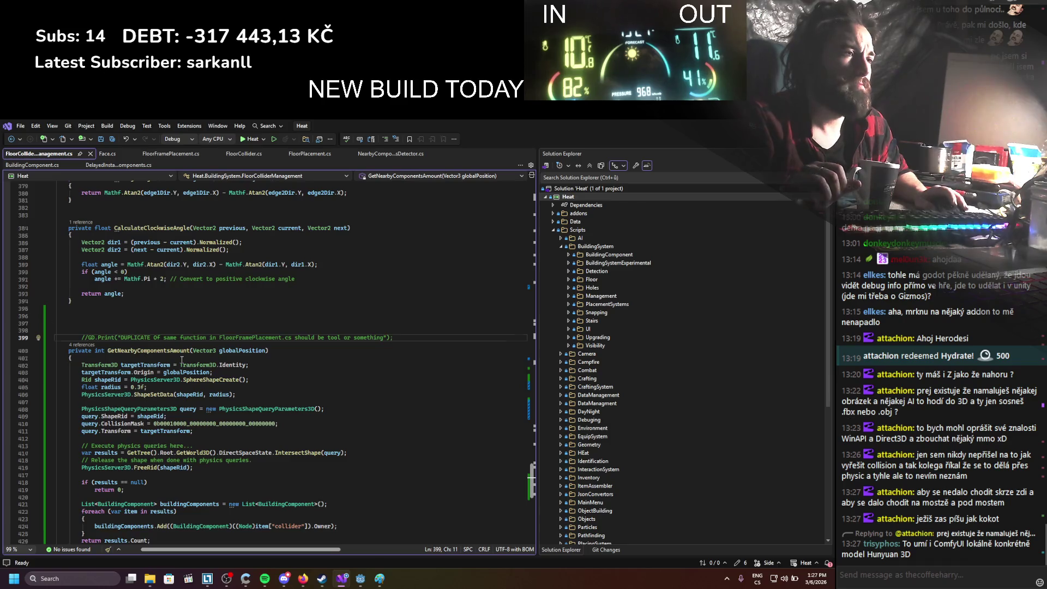
left_click(187, 357)
key("ctrl+s")
Review GetExcludedBodies and IsColliding in FloorFramePlacement.cs, then open the shared ComfyUI blog post
left_click(177, 156)
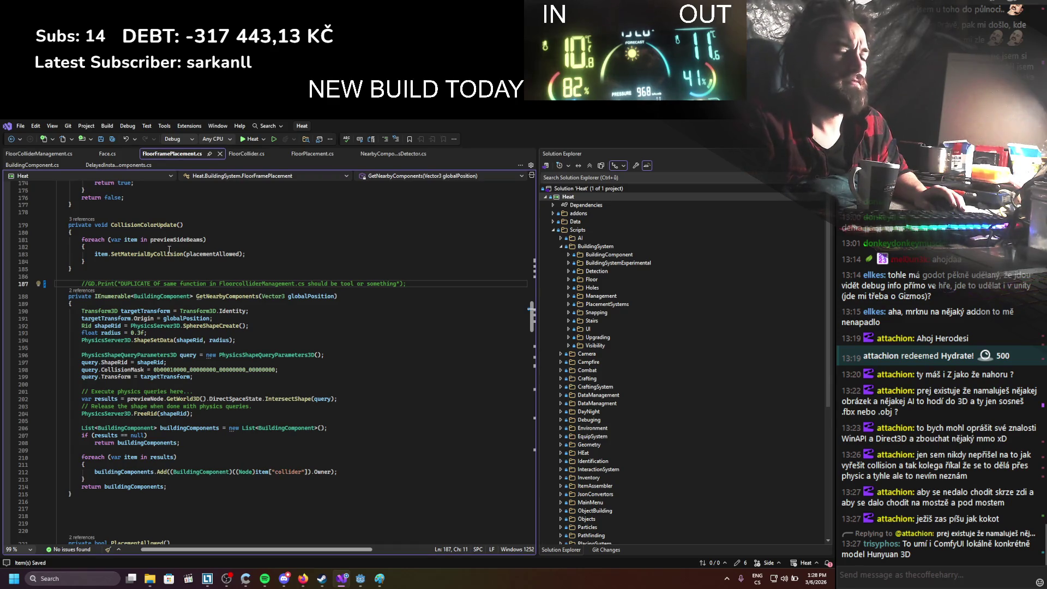
scroll(182, 307, "up", 20)
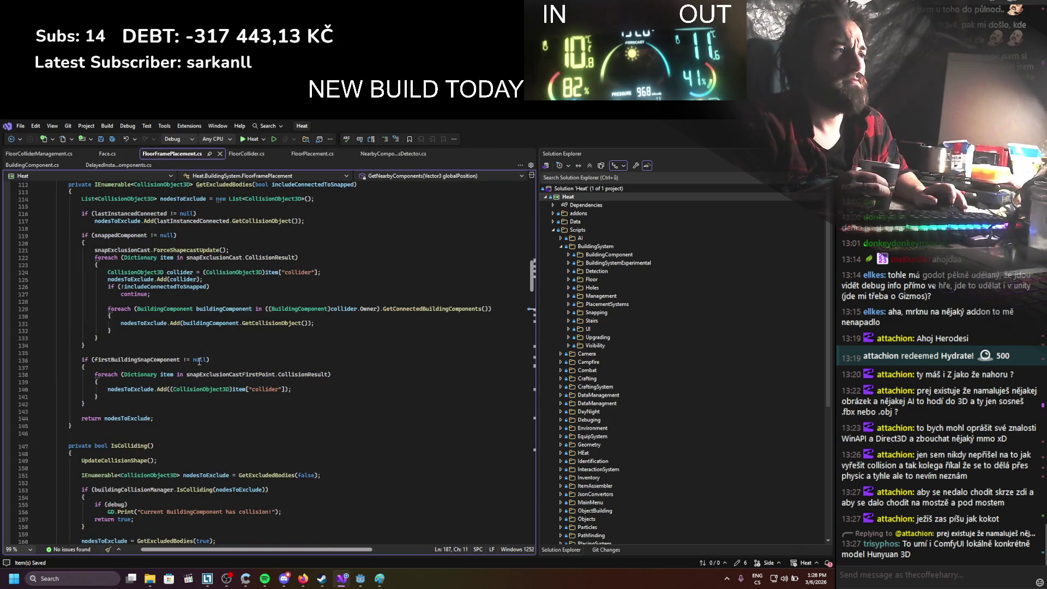
scroll(199, 361, "up", 2)
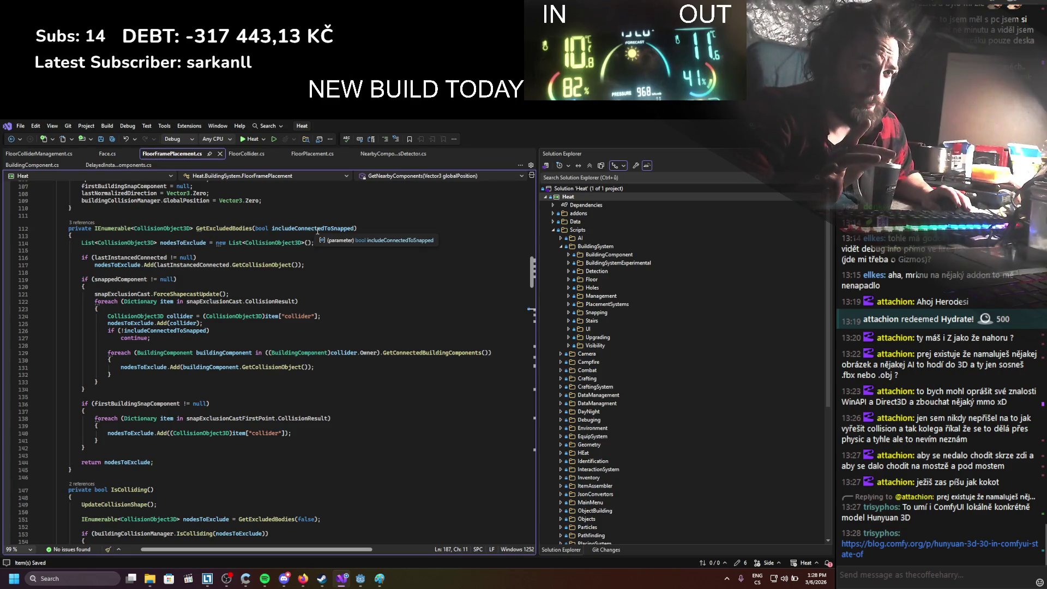
scroll(195, 317, "down", 6)
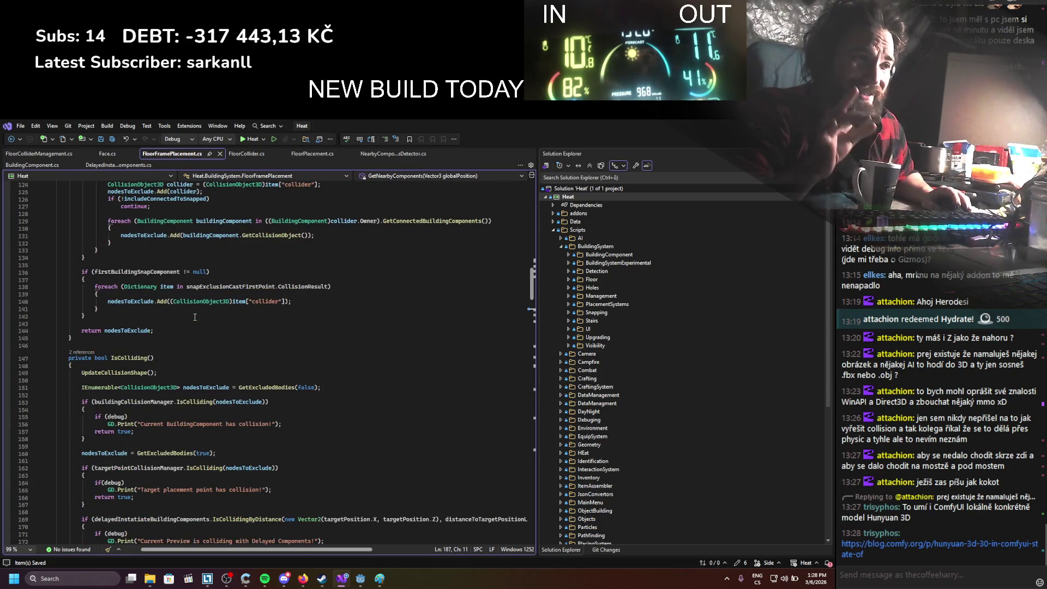
scroll(195, 317, "down", 6)
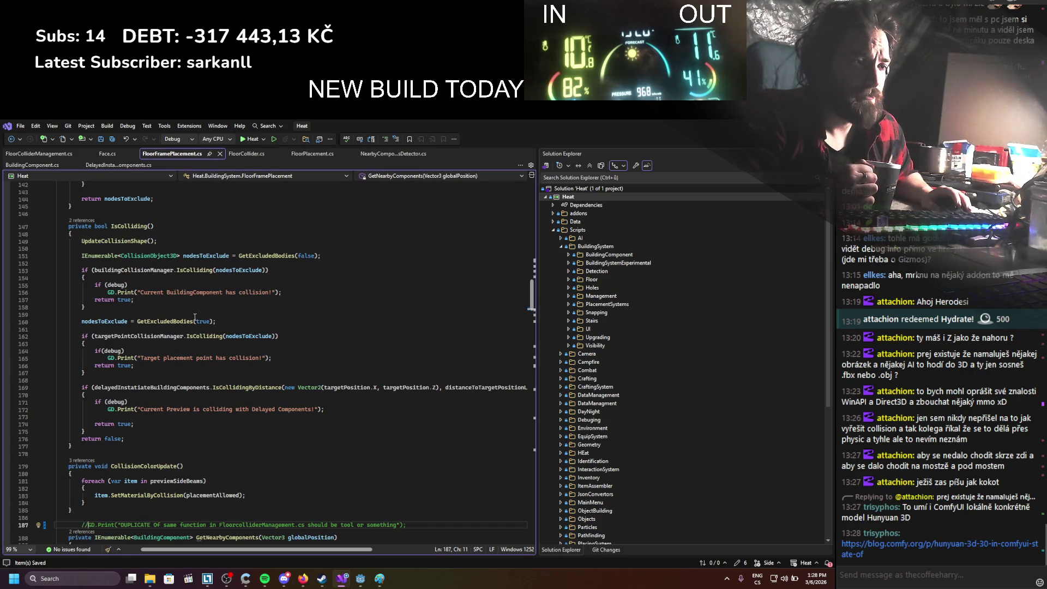
left_click(927, 544)
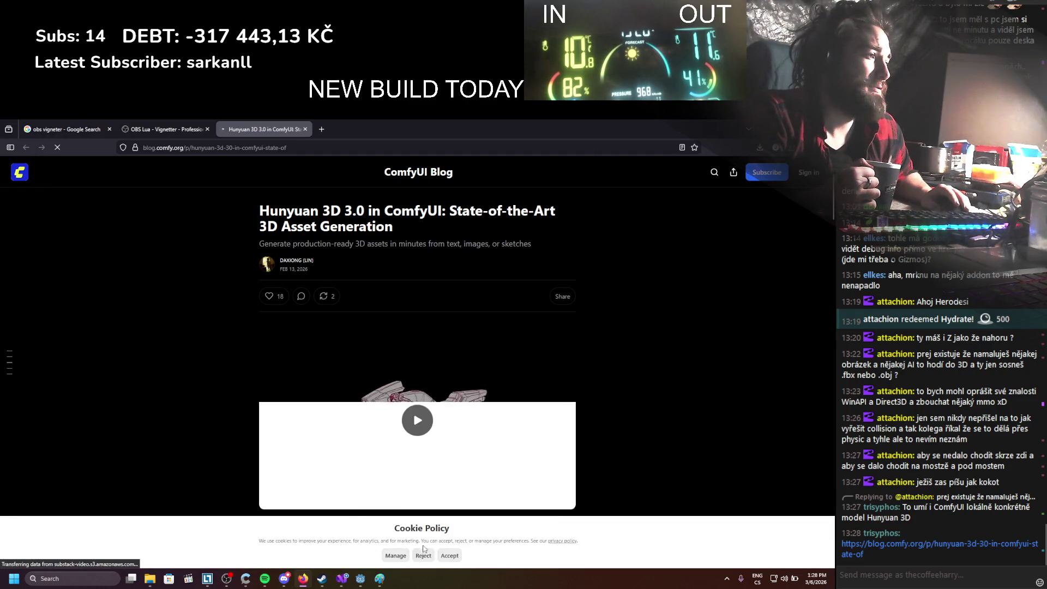
left_click(451, 558)
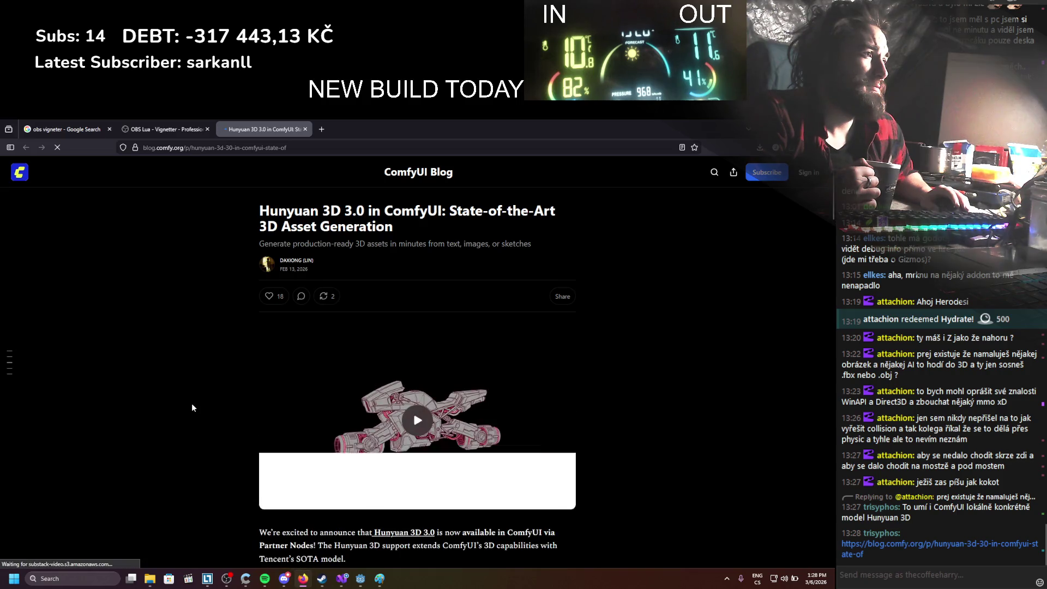
scroll(205, 408, "down", 2)
scroll(205, 407, "down", 5)
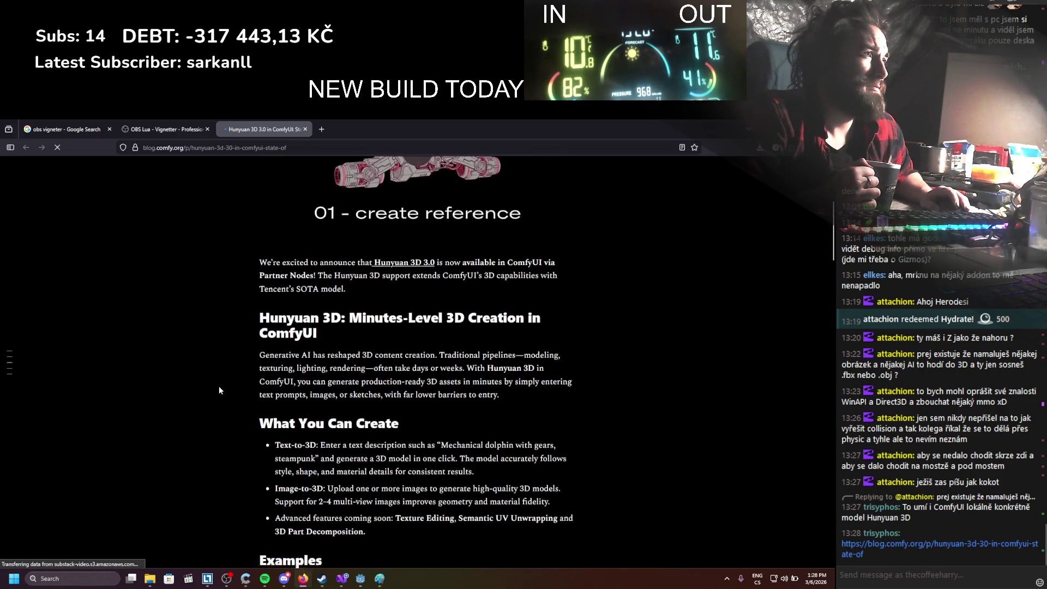
scroll(218, 386, "down", 4)
scroll(220, 390, "down", 4)
scroll(219, 390, "down", 5)
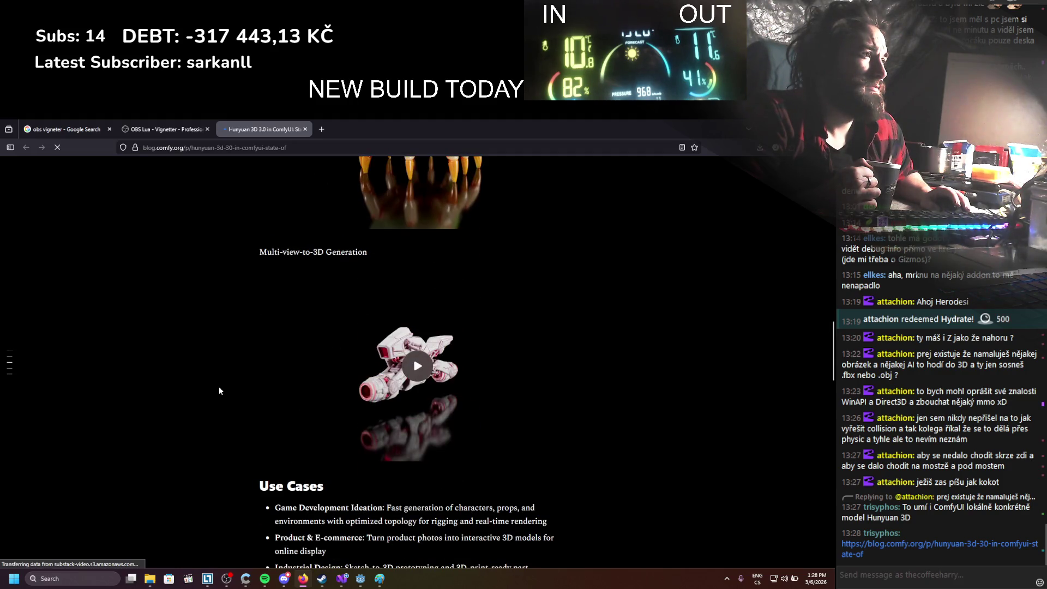
scroll(219, 391, "down", 6)
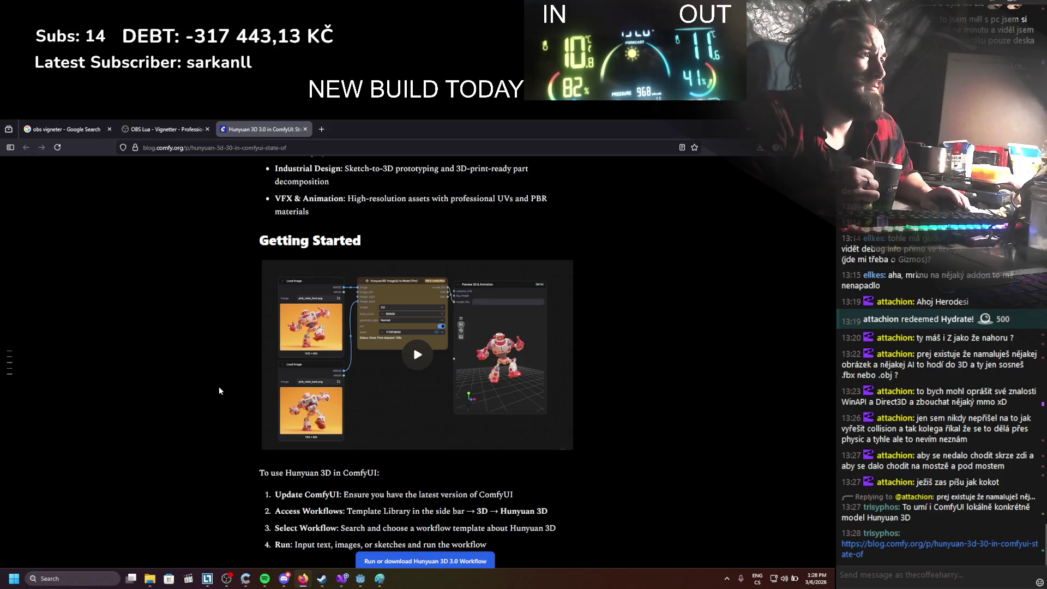
scroll(219, 390, "down", 5)
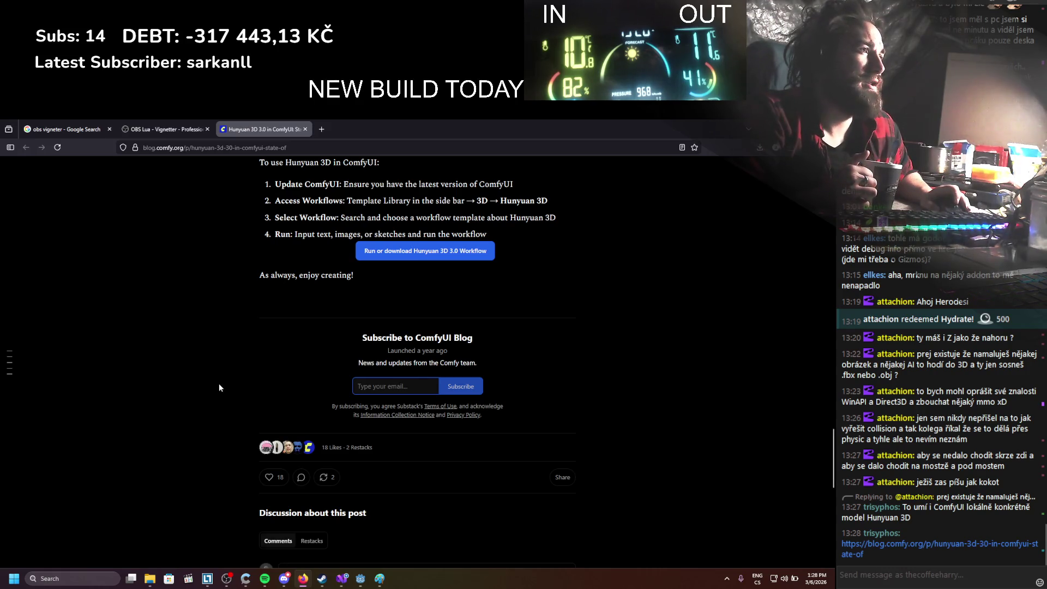
scroll(218, 384, "up", 3)
scroll(217, 384, "down", 8)
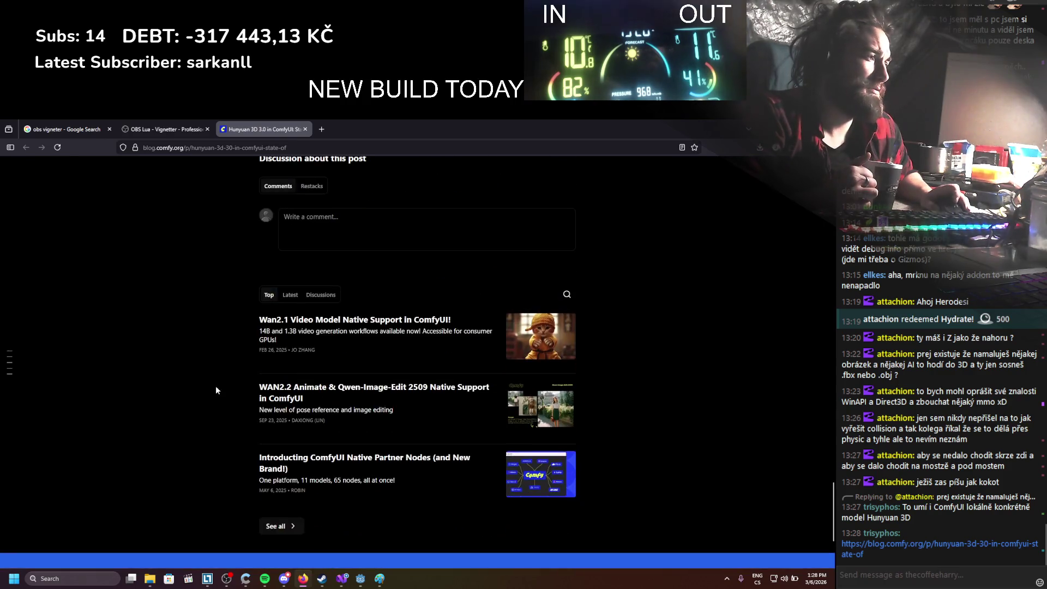
scroll(216, 390, "up", 10)
scroll(216, 389, "up", 15)
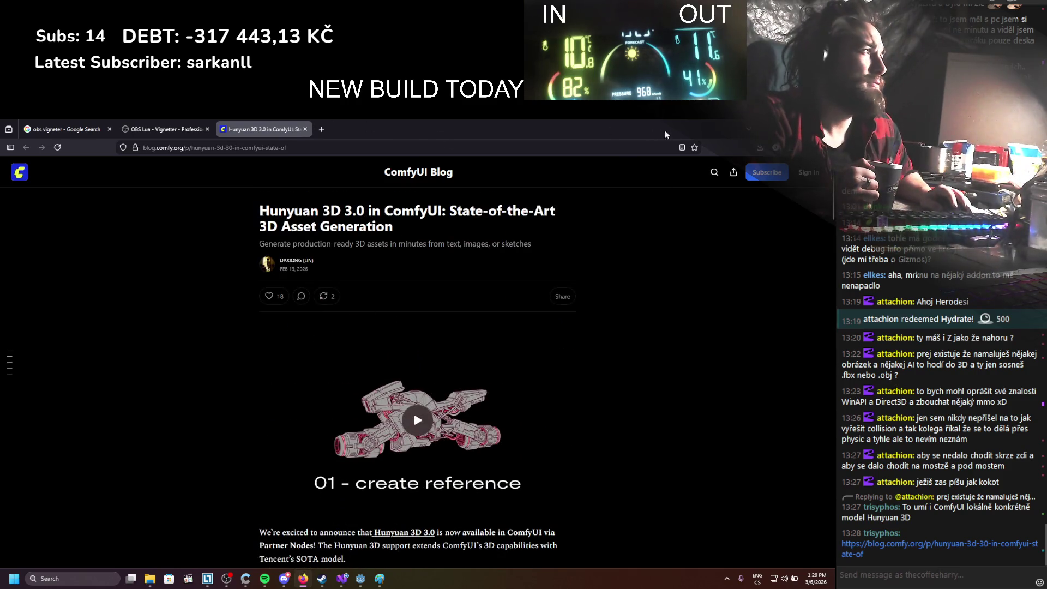
key("alt+Tab")
left_click(346, 335)
scroll(346, 335, "down", 3)
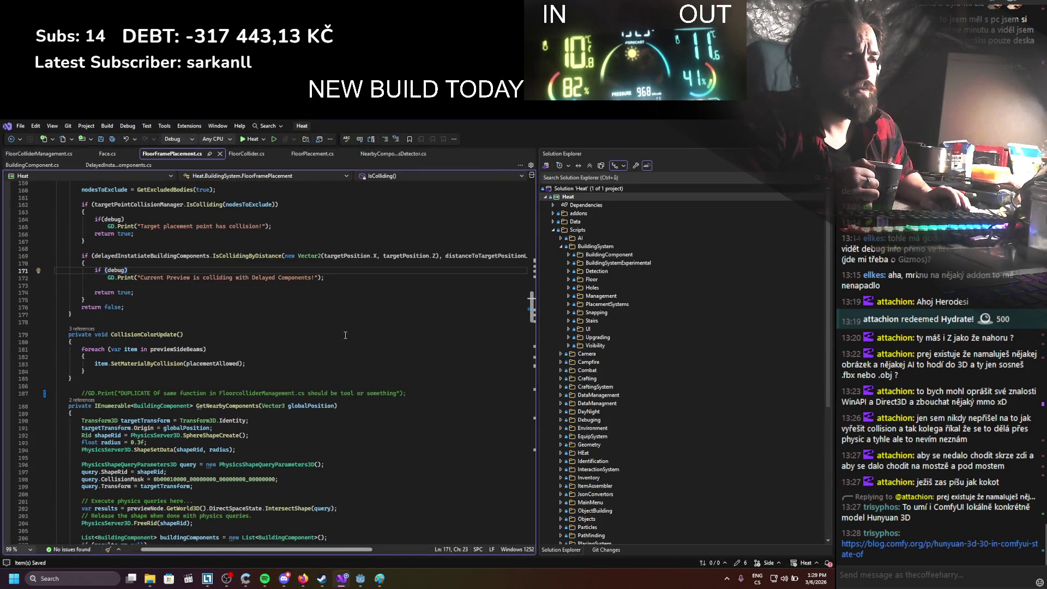
Scroll the current script and look through the BuildingComponent and DelayedInstantiate tabs
scroll(345, 335, "down", 5)
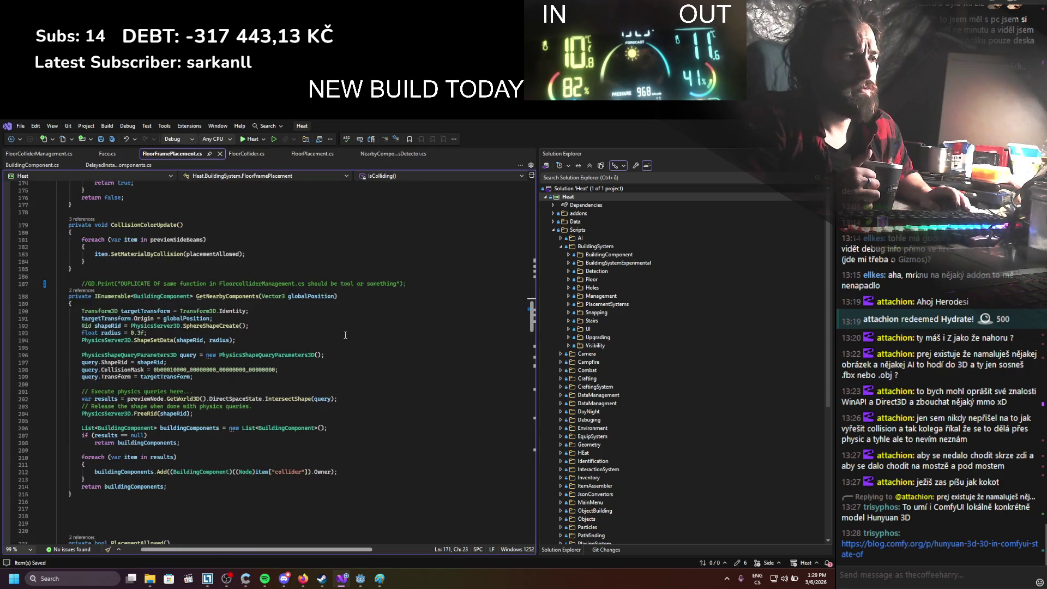
scroll(345, 335, "down", 1)
scroll(353, 334, "up", 13)
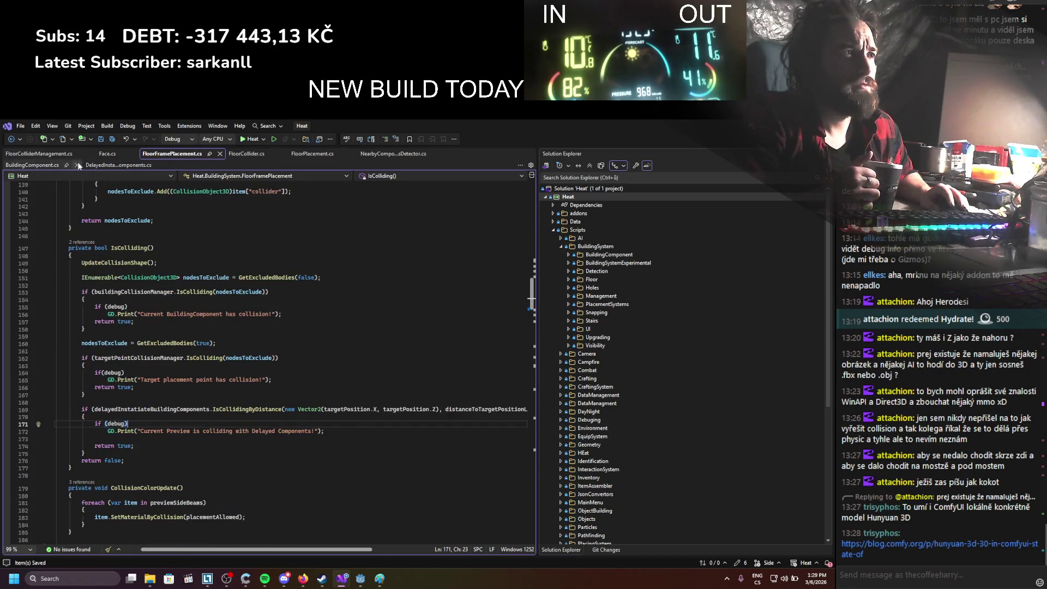
left_click(60, 165)
left_click(104, 166)
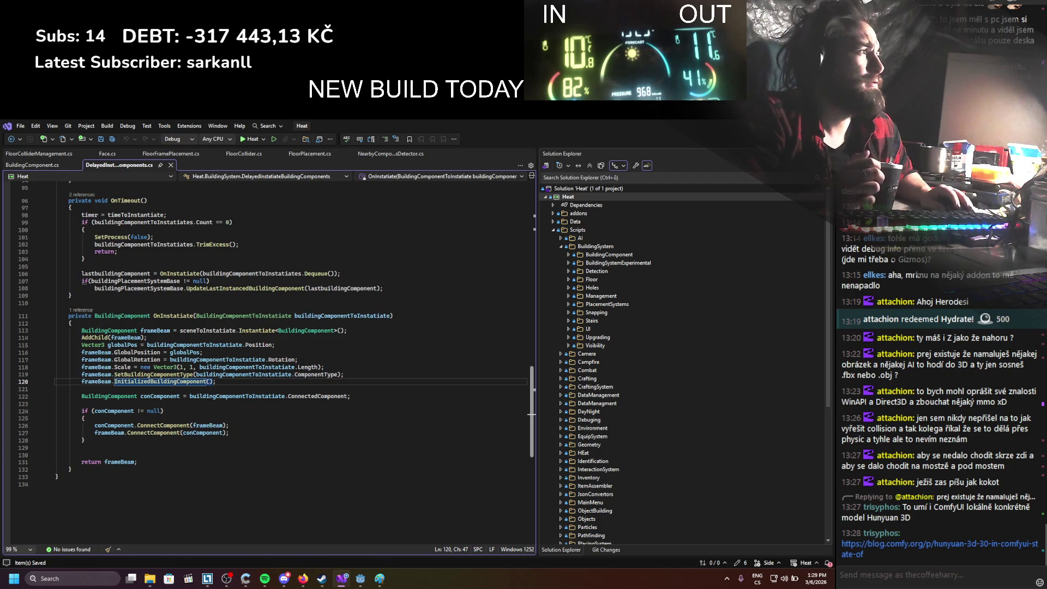
Open the NearbyComponentDetector node's script from Godot into Visual Studio
key("alt+Tab")
left_click(179, 358)
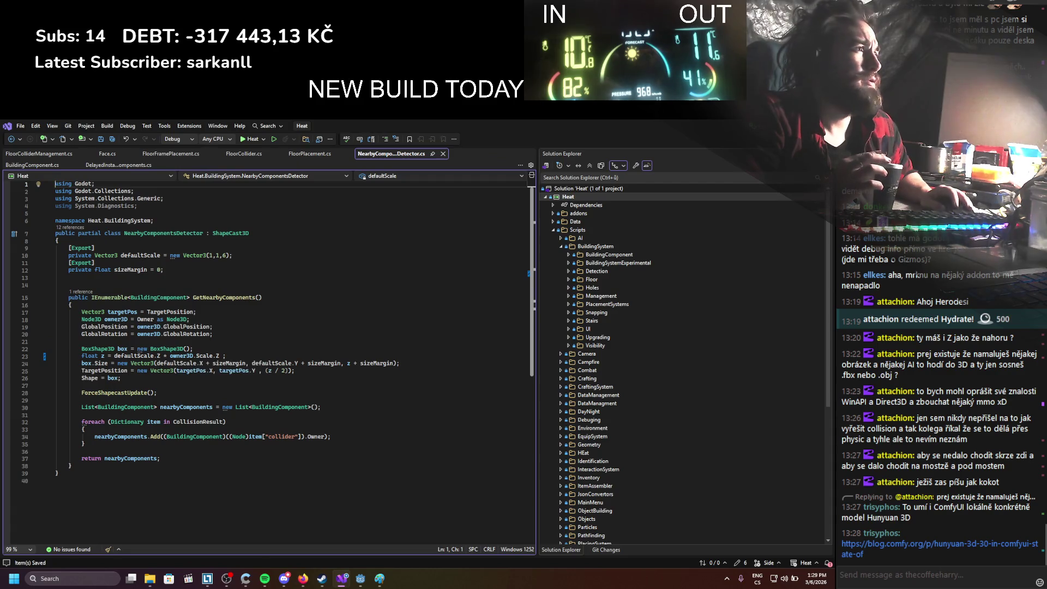
key("alt+Tab")
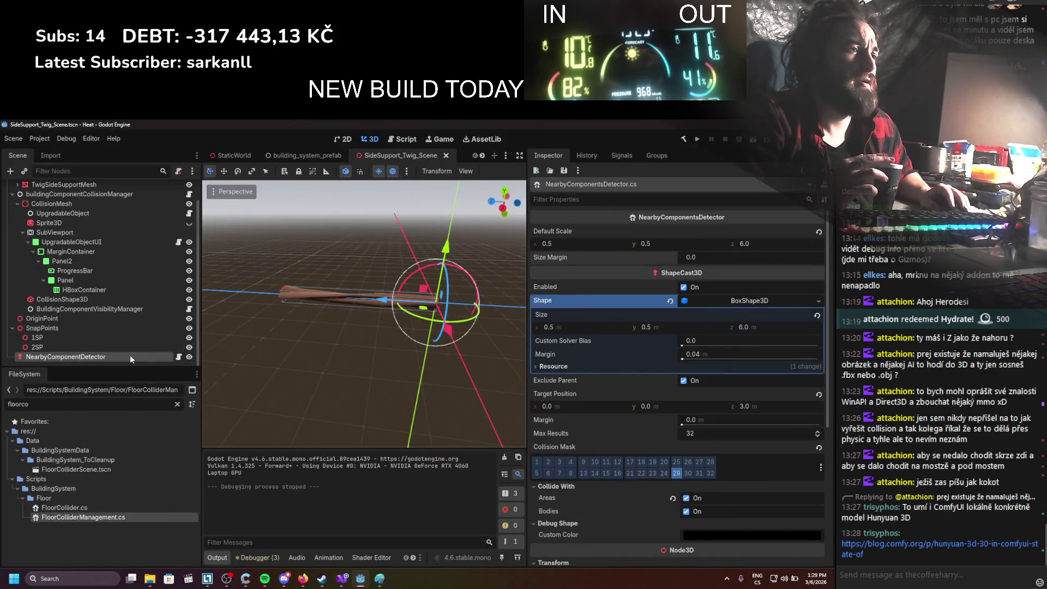
left_click(179, 357)
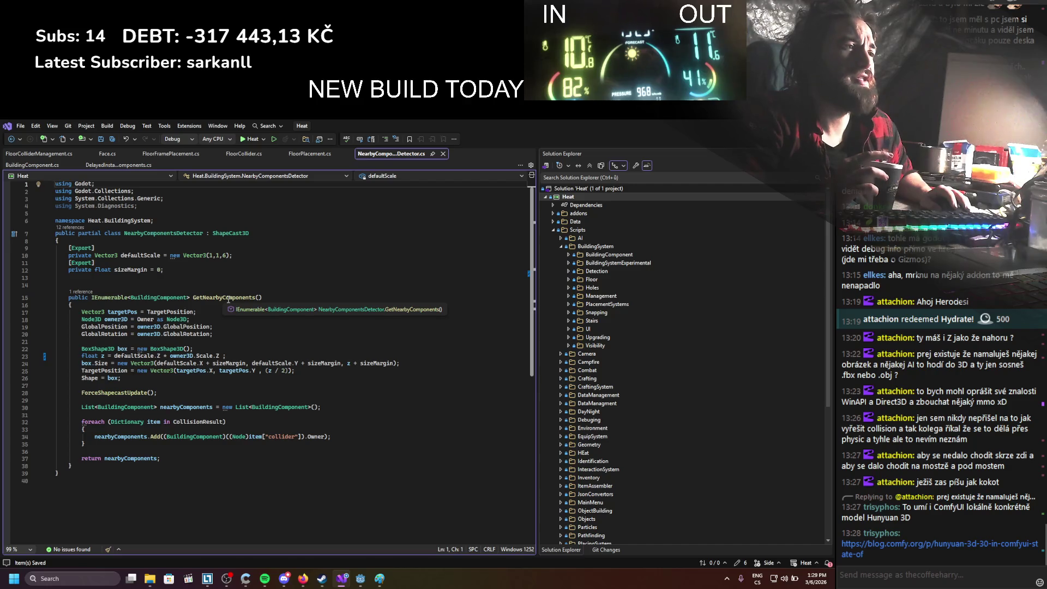
Find all references to GetNearbyComponents and jump to its call in BuildingComponent.cs
right_click(228, 299)
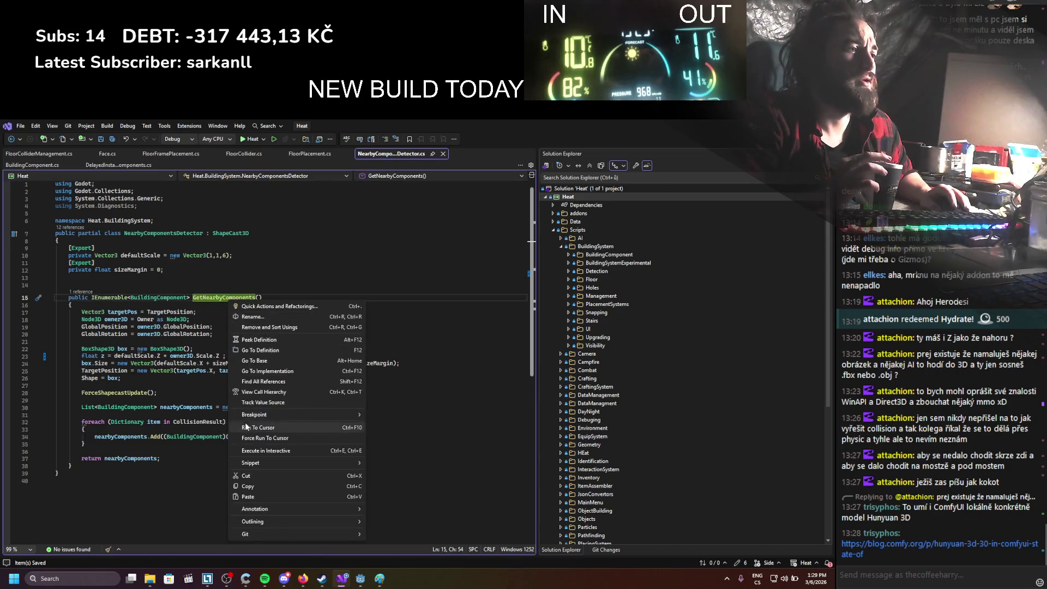
left_click(252, 380)
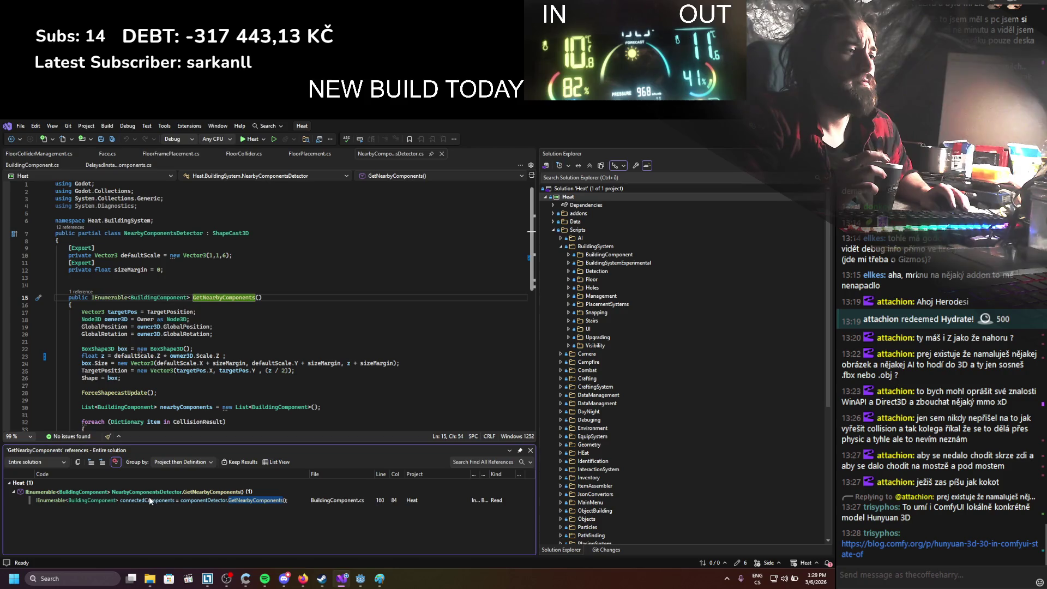
double_click(150, 499)
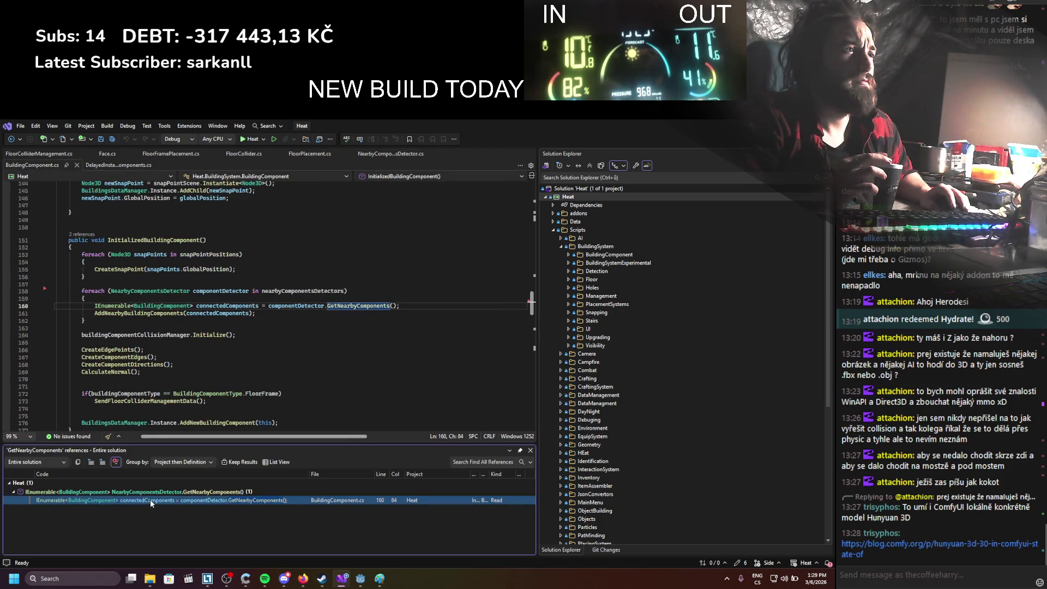
scroll(201, 359, "down", 1)
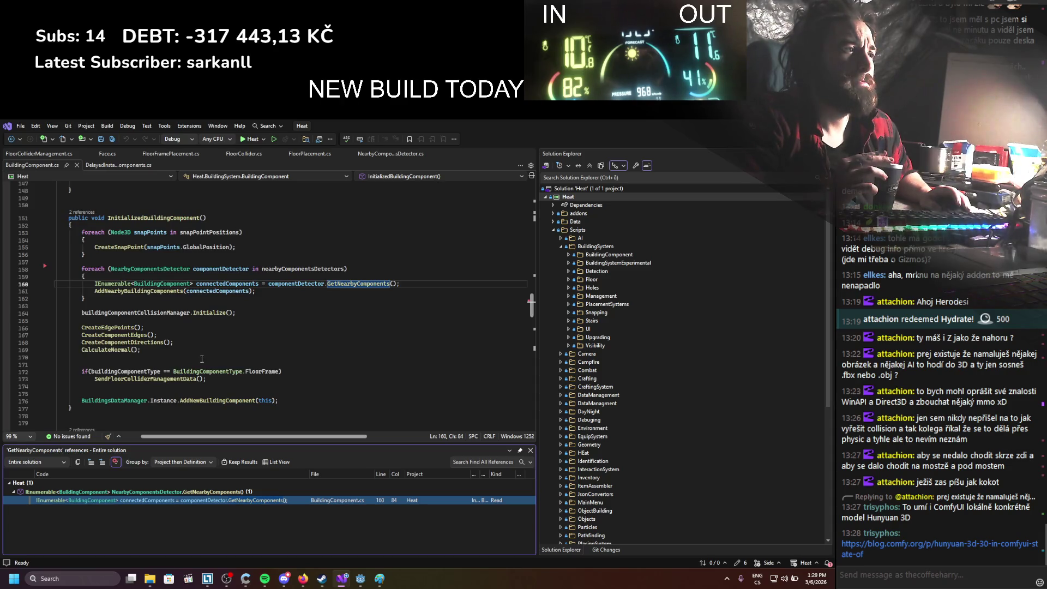
left_click(530, 450)
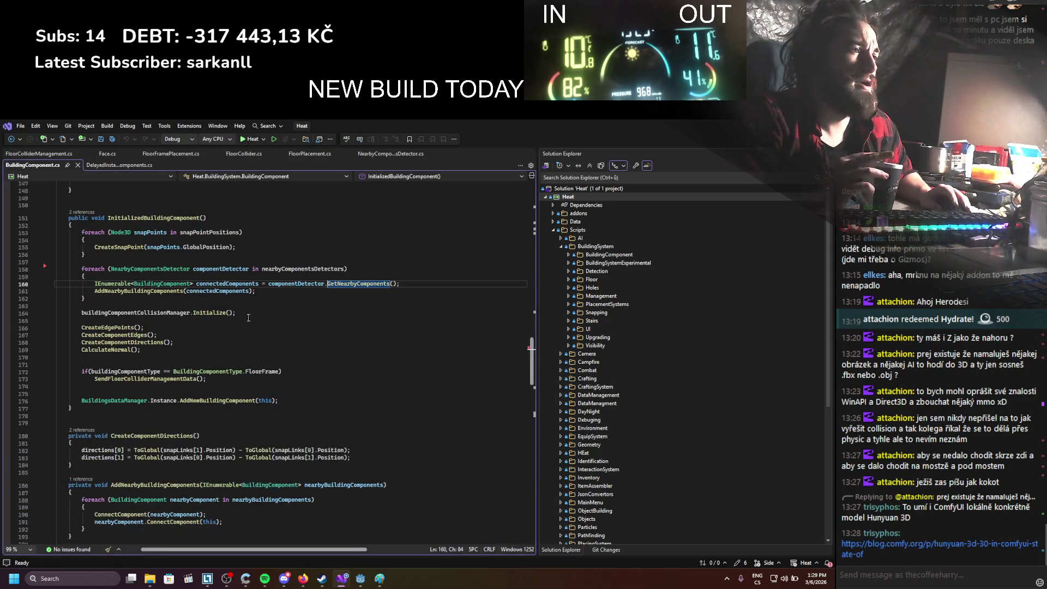
Move the Initialize() call above the foreach loop, save, and rerun the game
left_click(255, 311)
key("alt+Up")
key("alt+Up")
key("alt+Up")
key("alt+Up")
key("alt+Up")
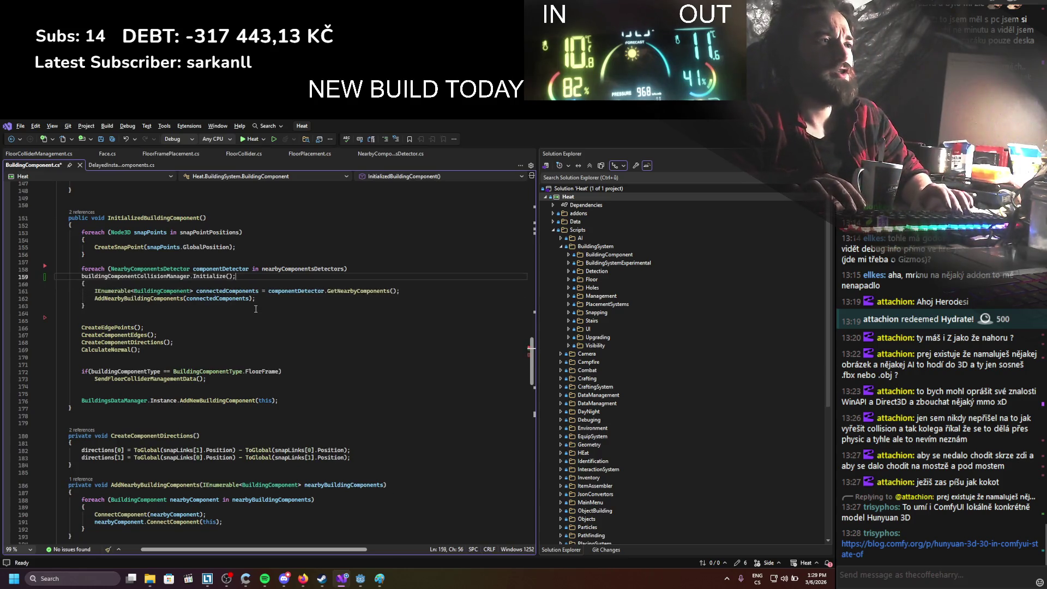
key("ctrl+s")
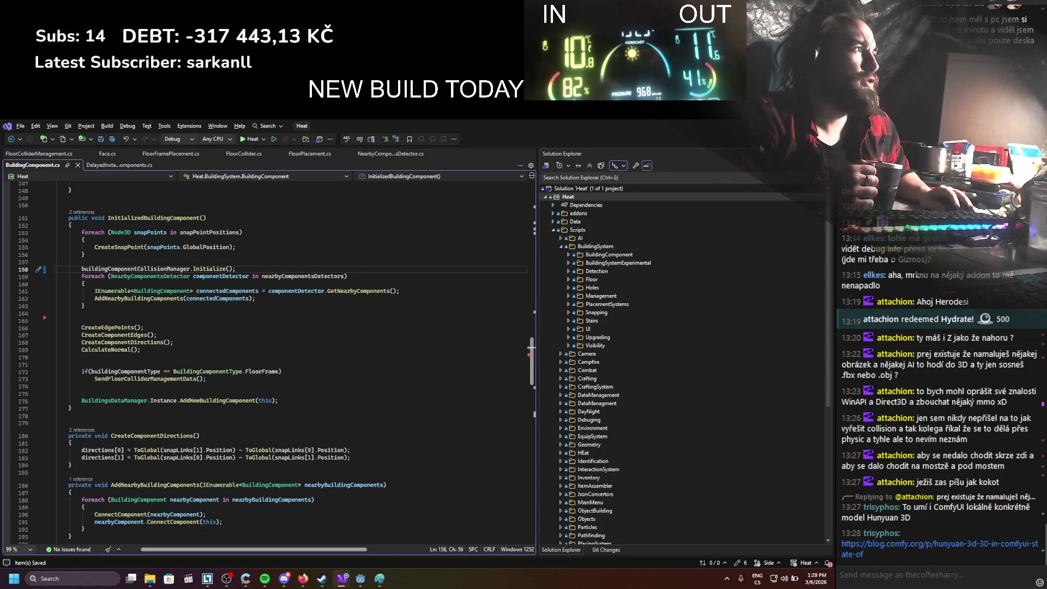
key("alt+Tab")
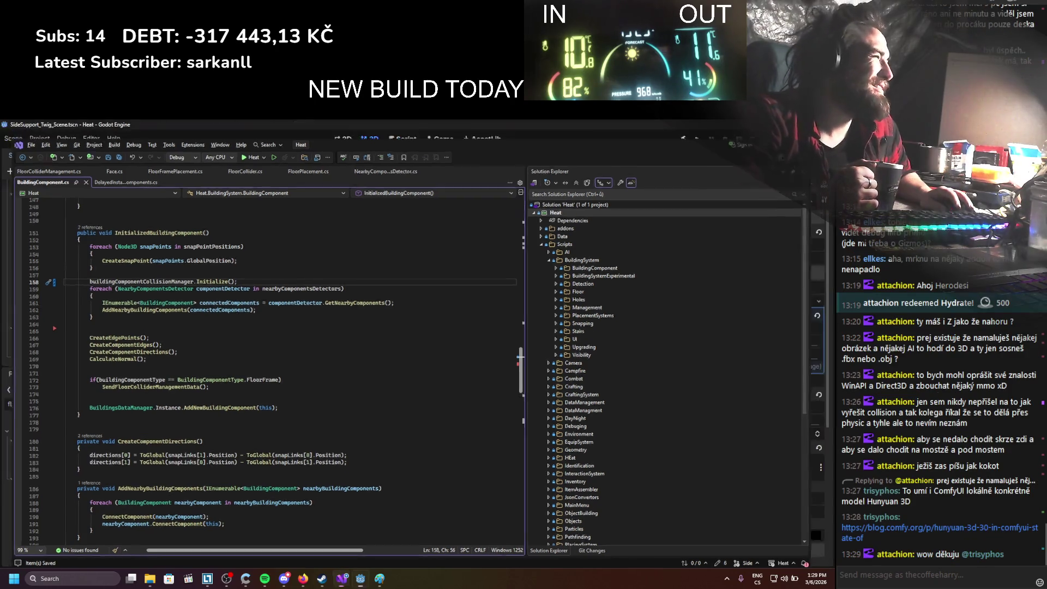
left_click(696, 139)
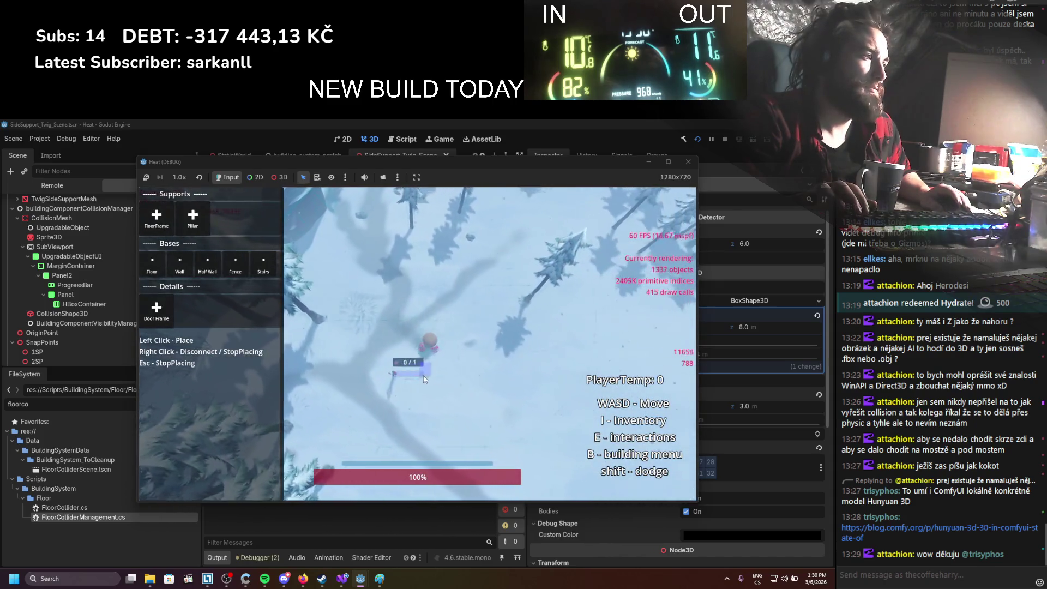
Place a floor-frame log beam between two posts
left_click(455, 391)
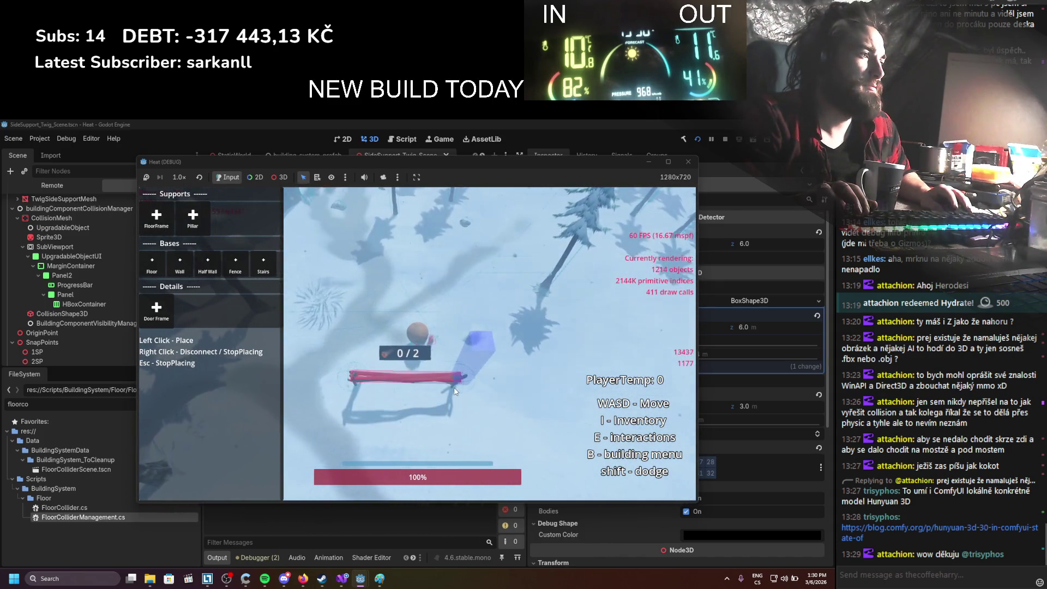
scroll(455, 391, "up", 3)
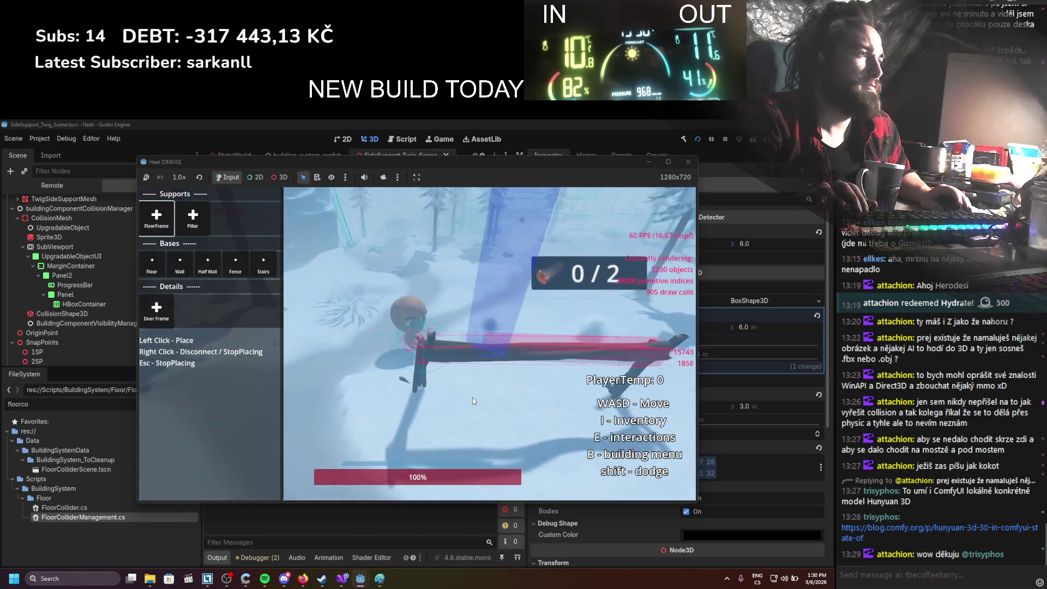
left_click(473, 401)
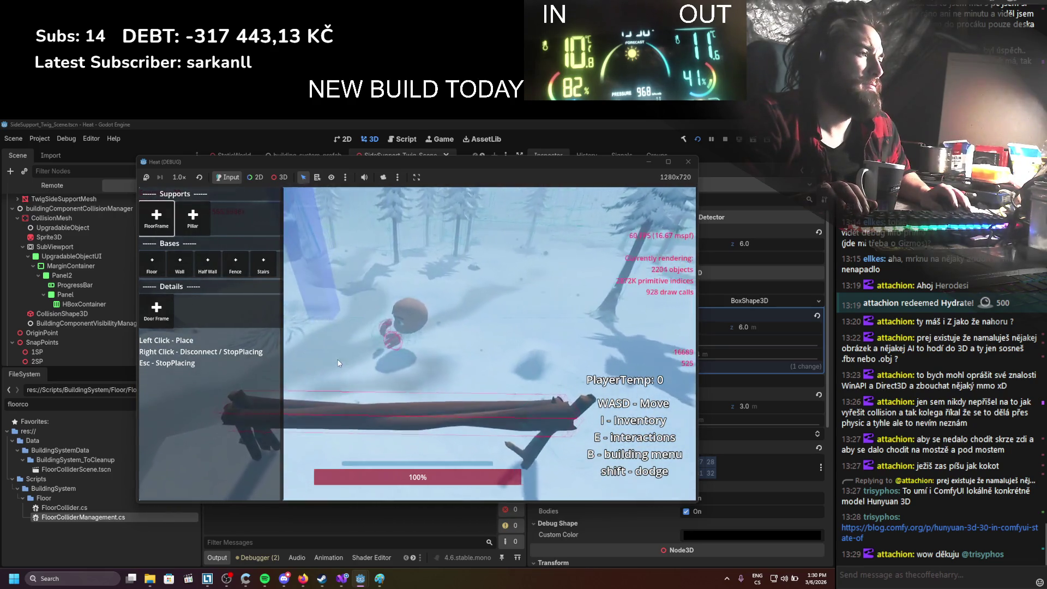
Start a second beam from a post, walk to stretch its preview, cancel it, and stop the game
left_click(338, 362)
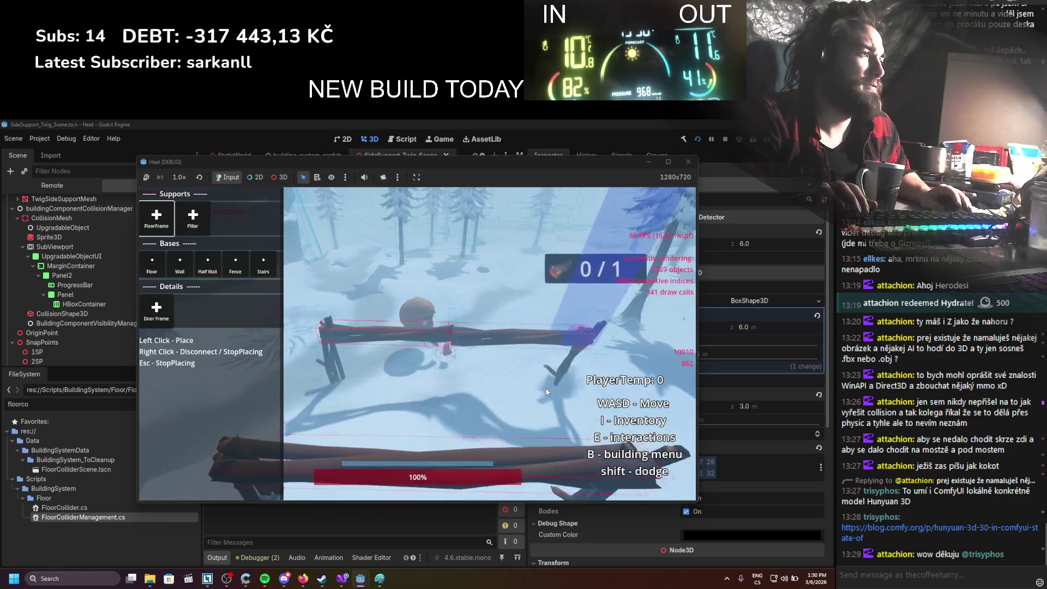
key("w")
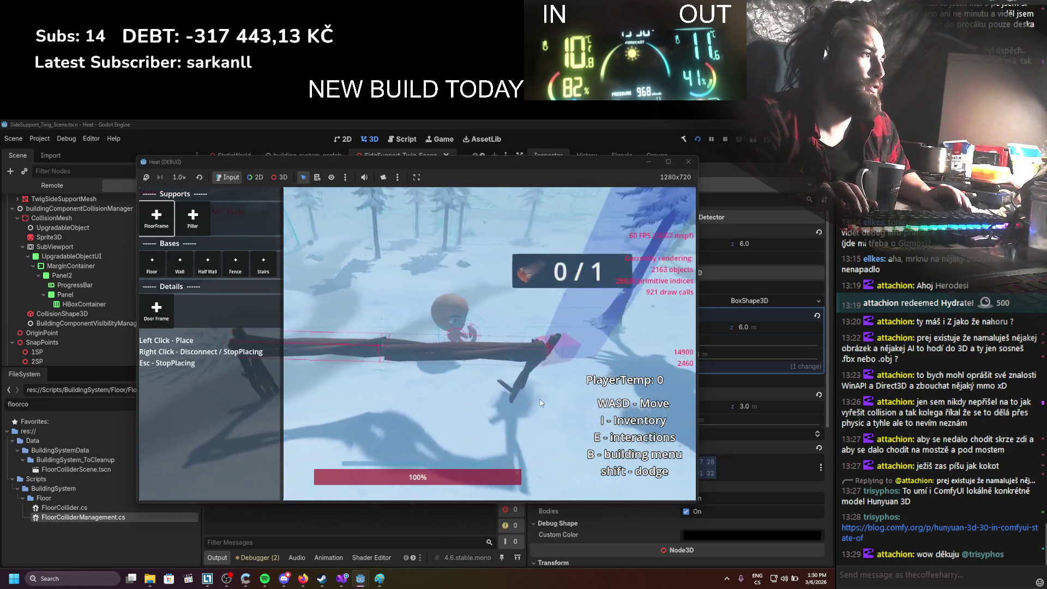
key("d")
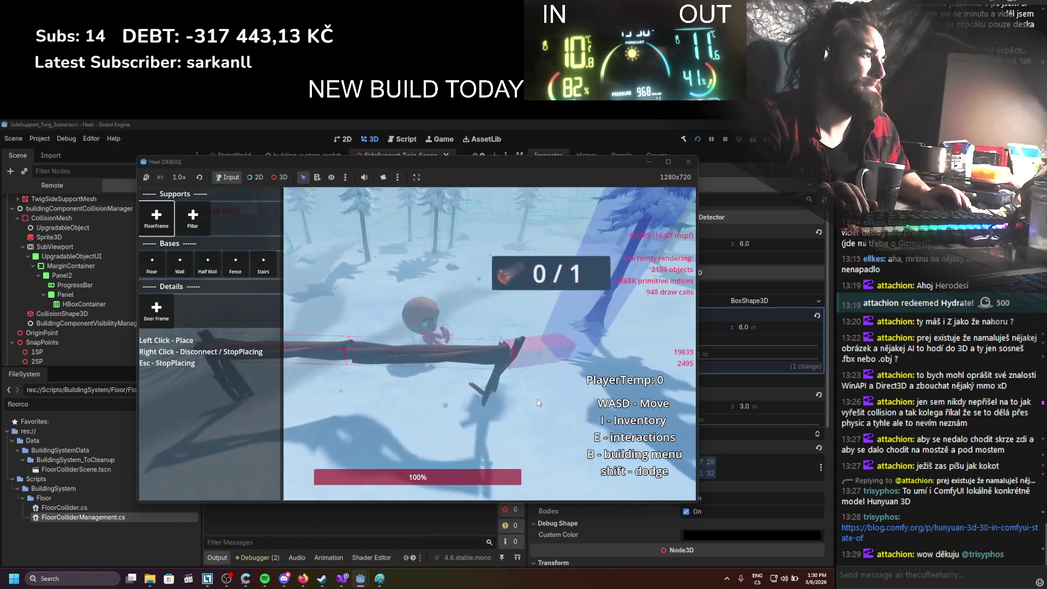
key("d")
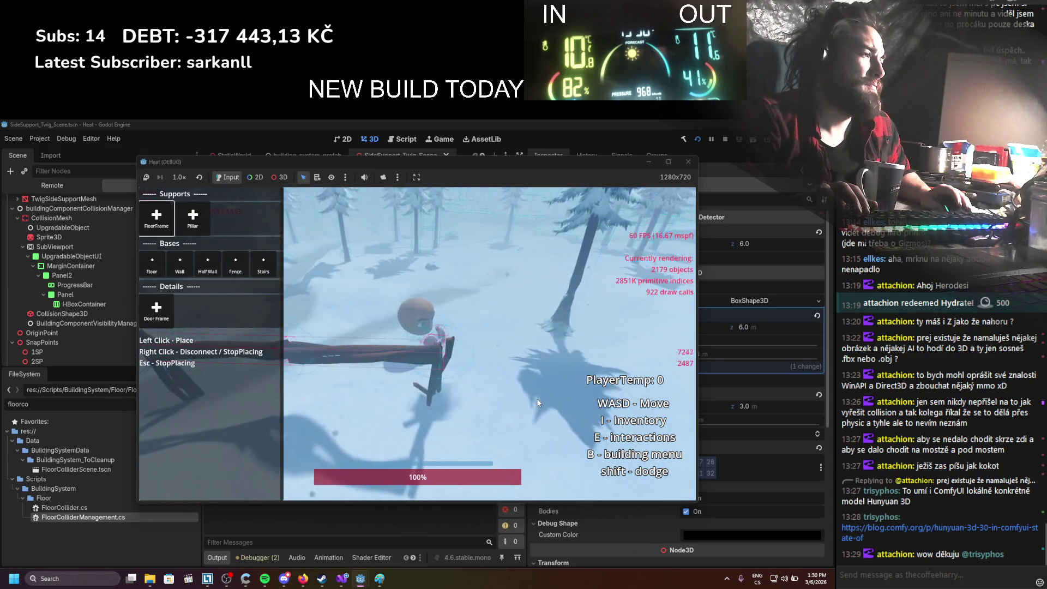
key("w")
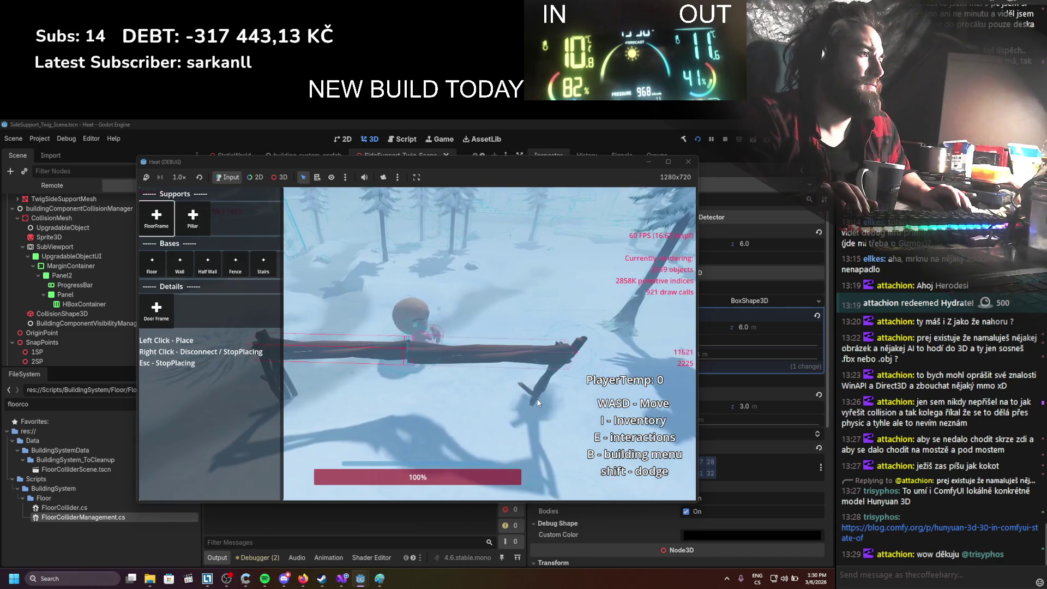
key("w")
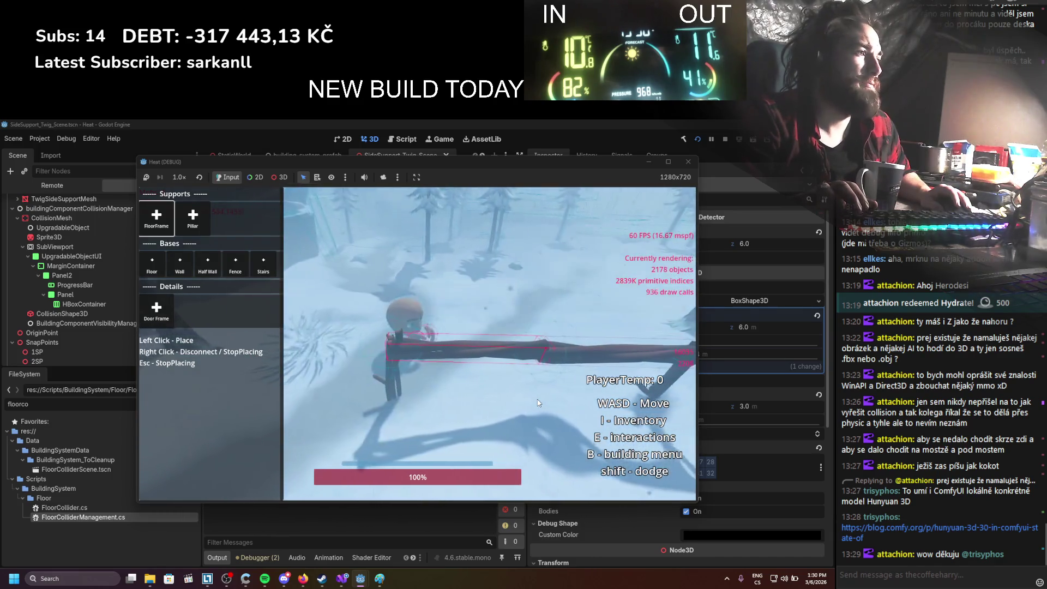
key("w")
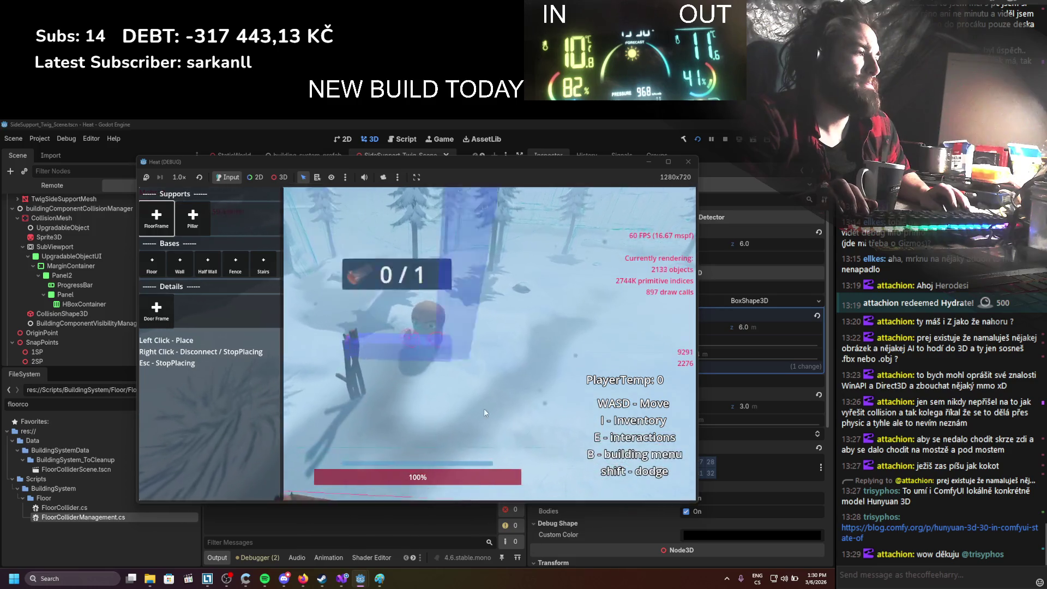
key("w")
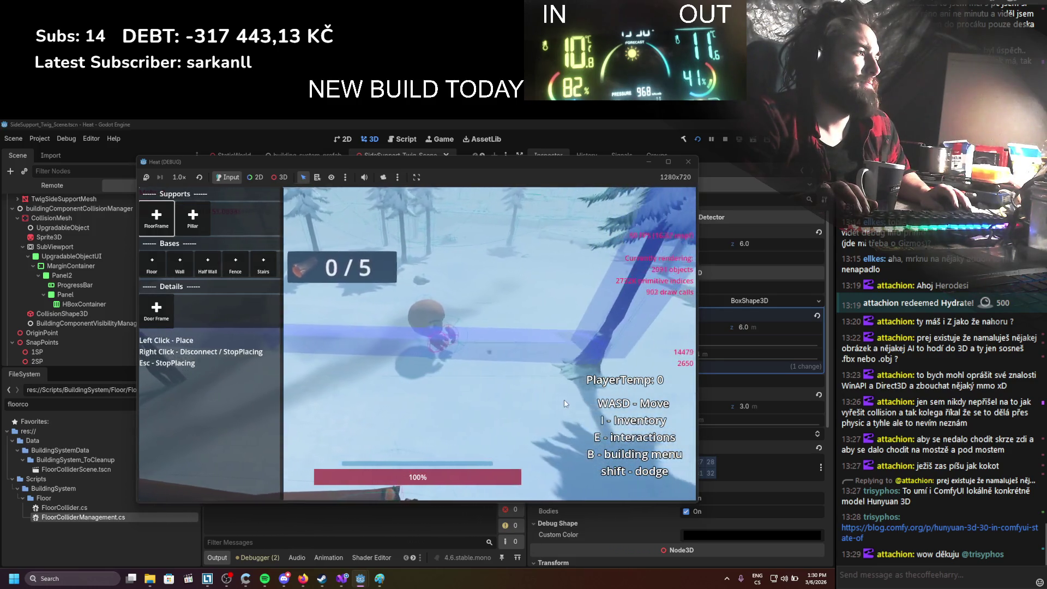
key("w")
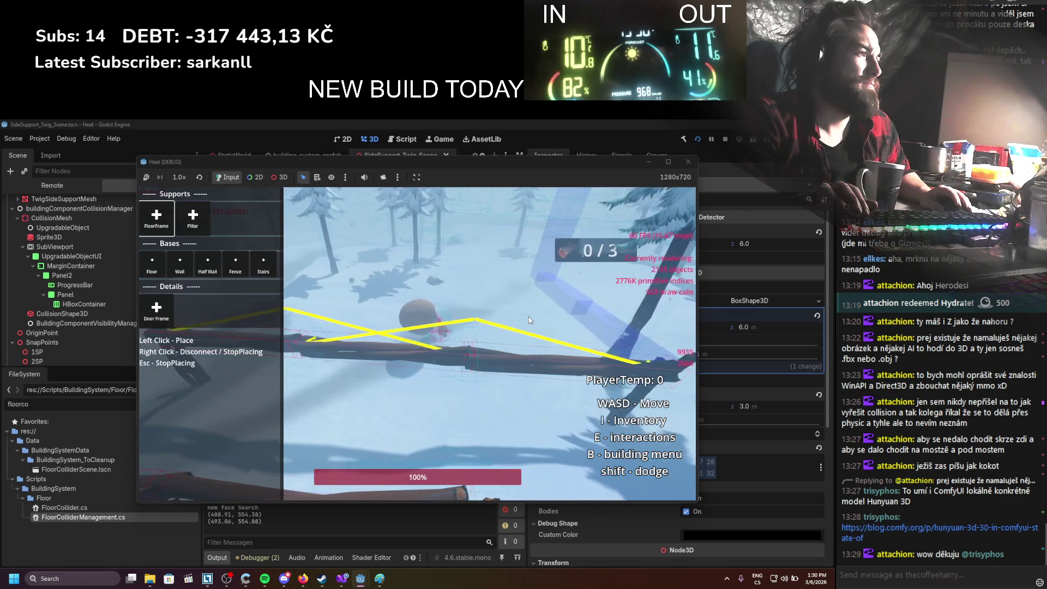
right_click(528, 316)
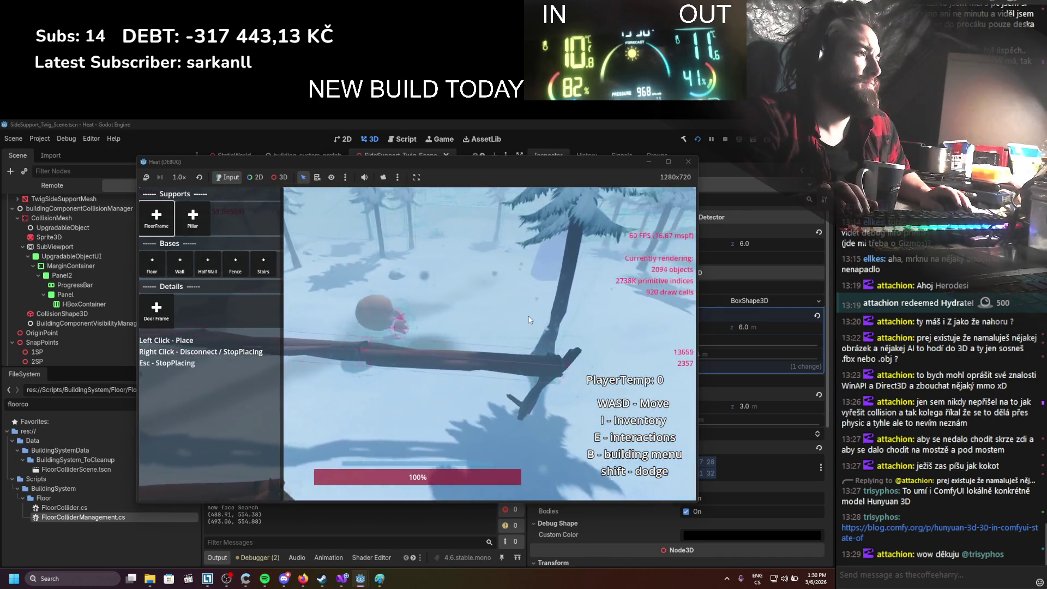
key("s")
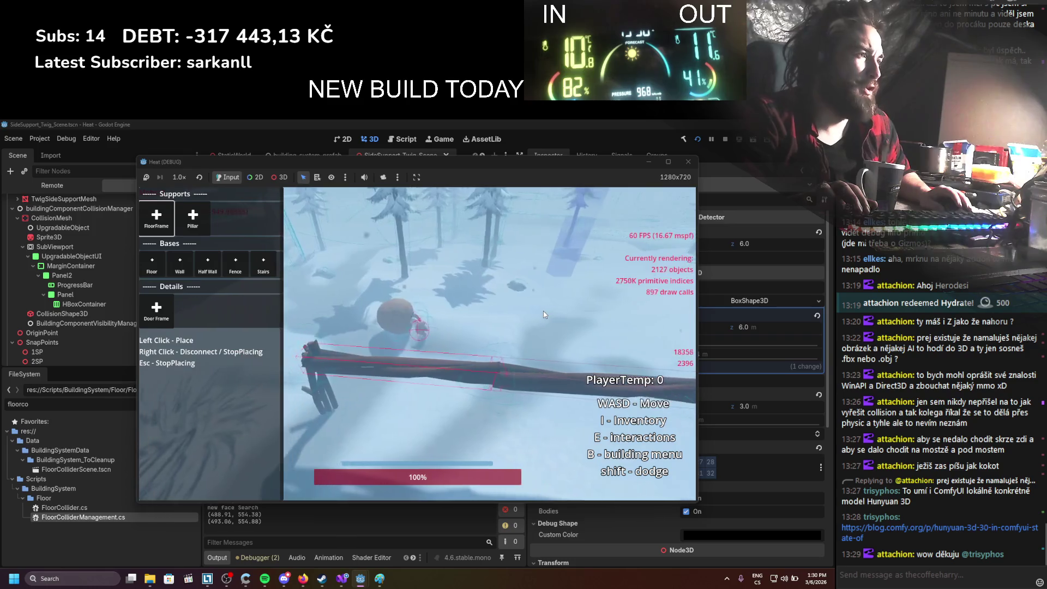
left_click(687, 161)
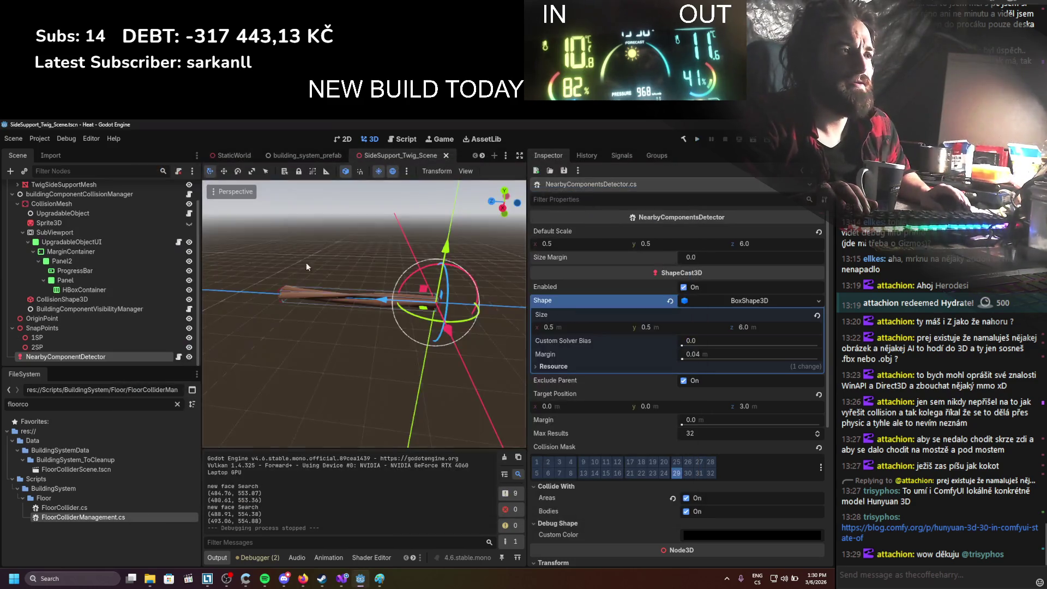
Rerun Heat with Size Margin 0.4, stop it, and return to BuildingComponent.cs
left_click(698, 140)
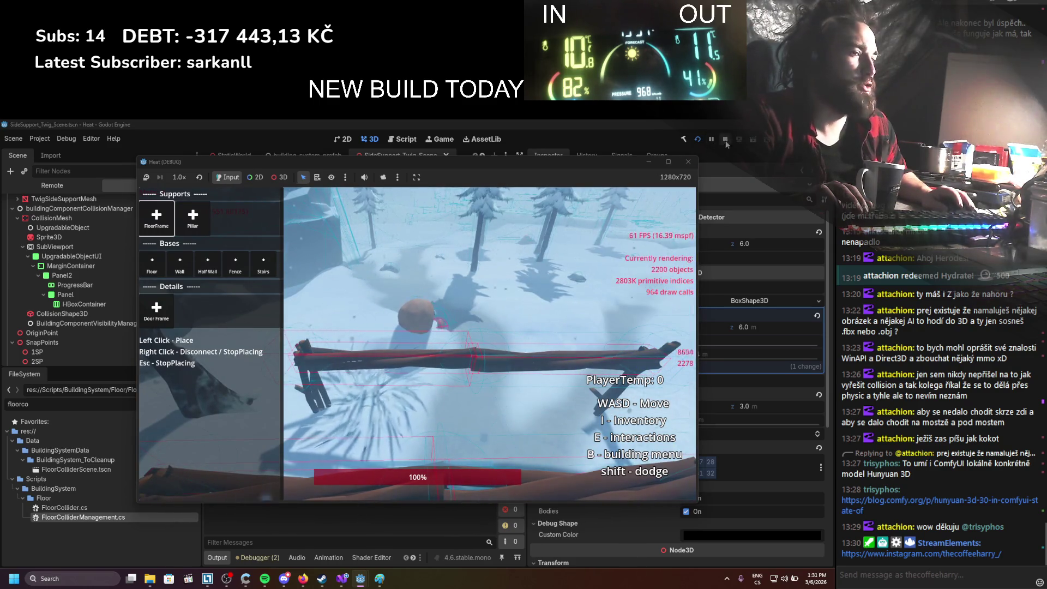
left_click(688, 162)
left_click(361, 578)
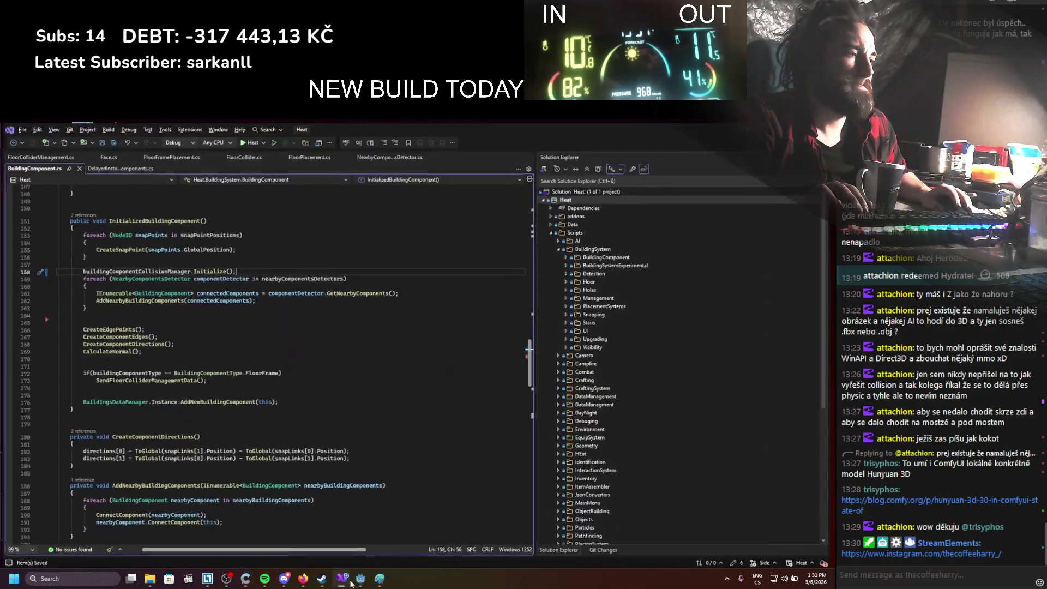
Look through the NearbyComponentsDetector, FloorColliderManagement, FloorFramePlacement and FloorCollider script tabs
scroll(297, 379, "down", 20)
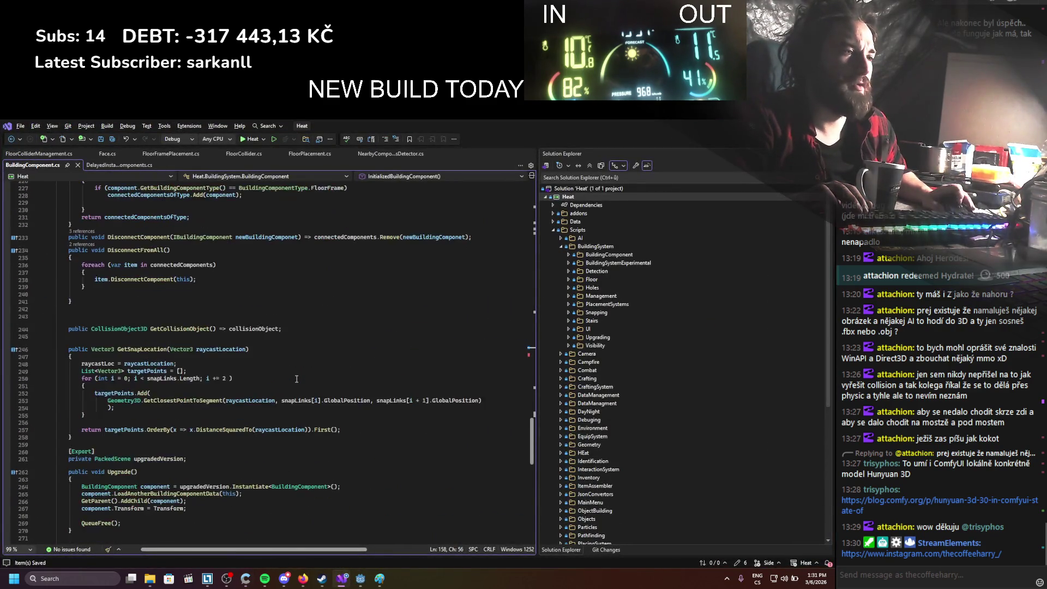
left_click(376, 154)
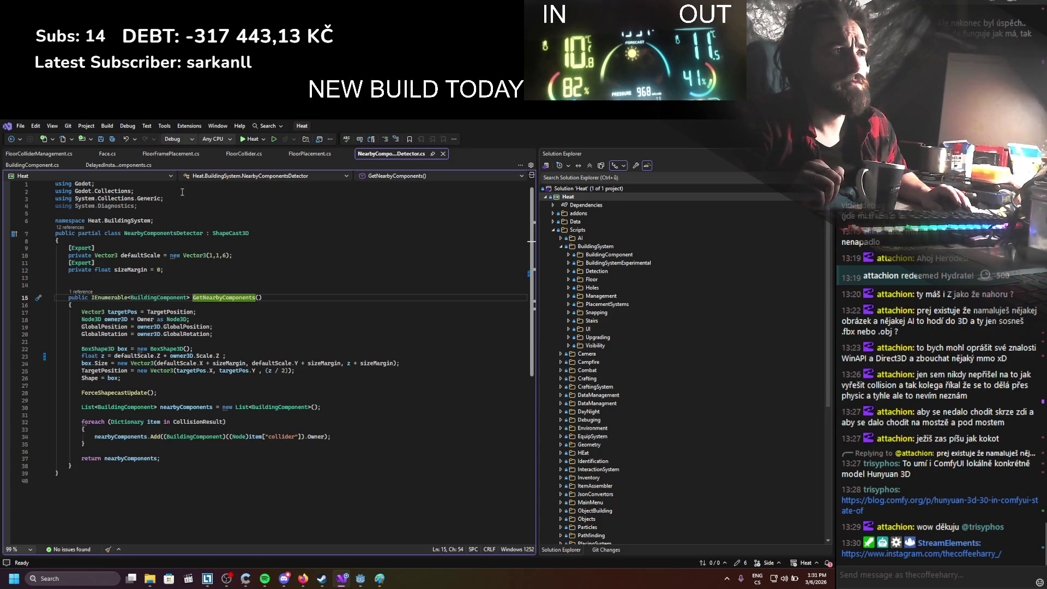
left_click(50, 154)
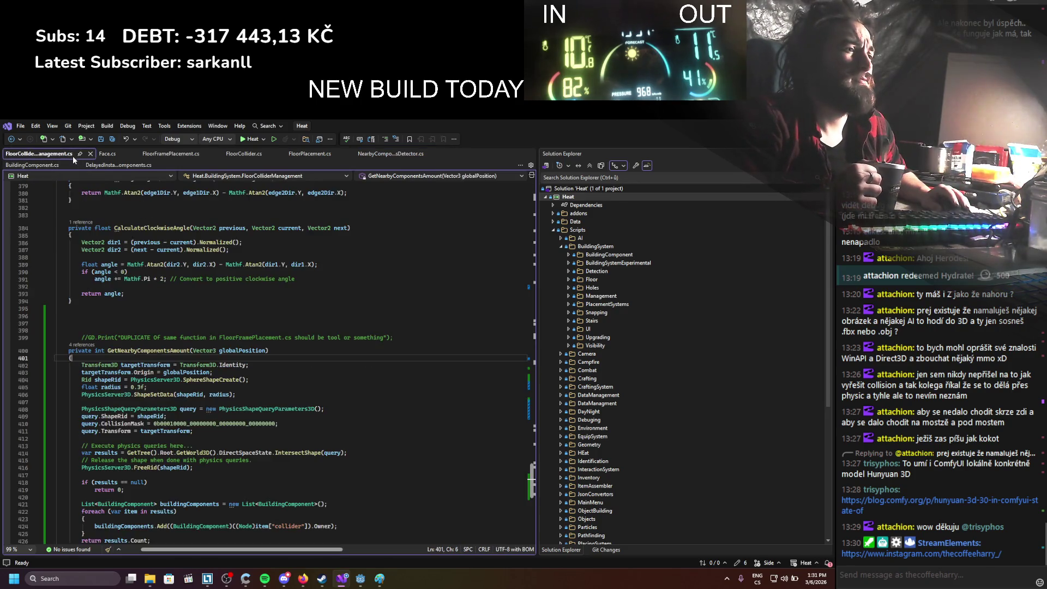
left_click(145, 155)
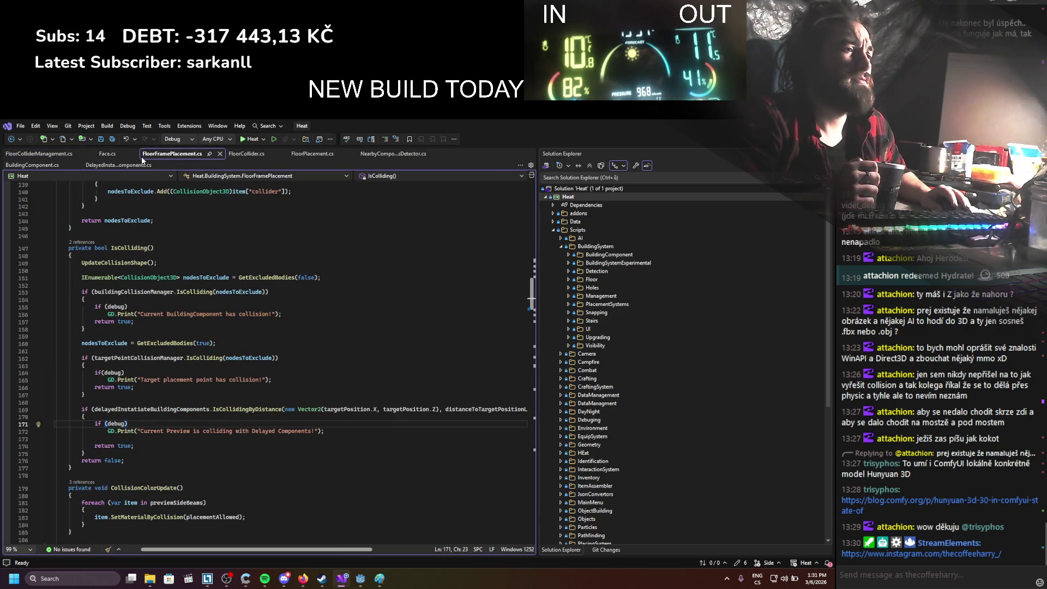
left_click(247, 154)
scroll(245, 218, "down", 14)
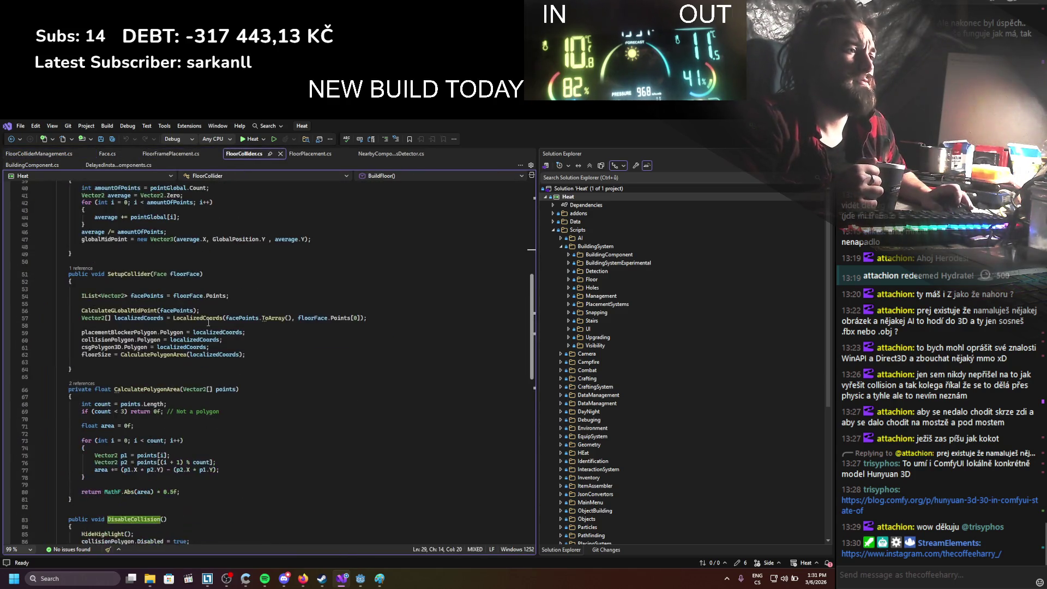
left_click(391, 154)
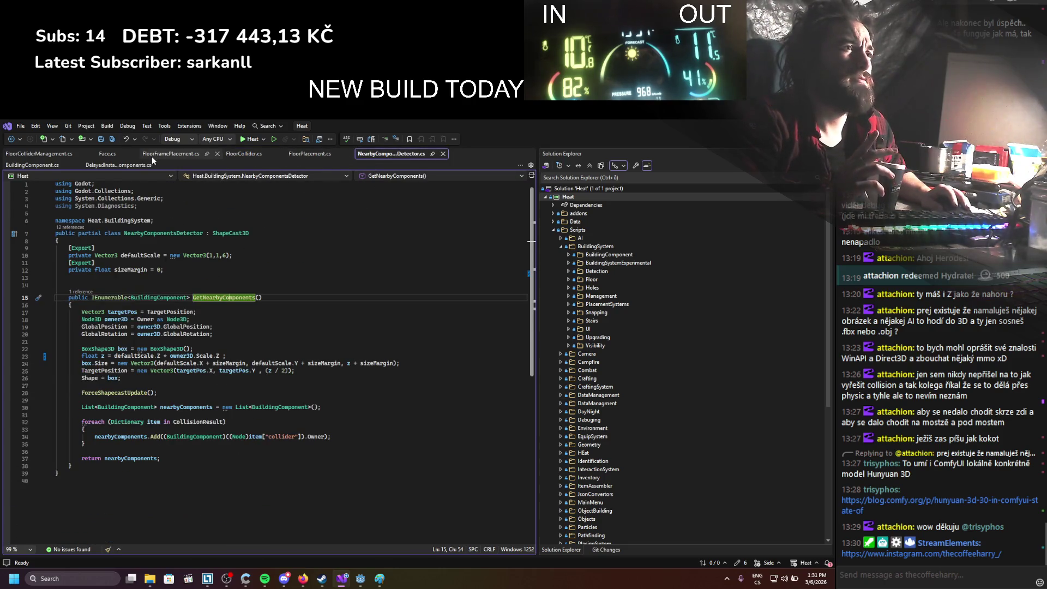
left_click(113, 164)
left_click(33, 165)
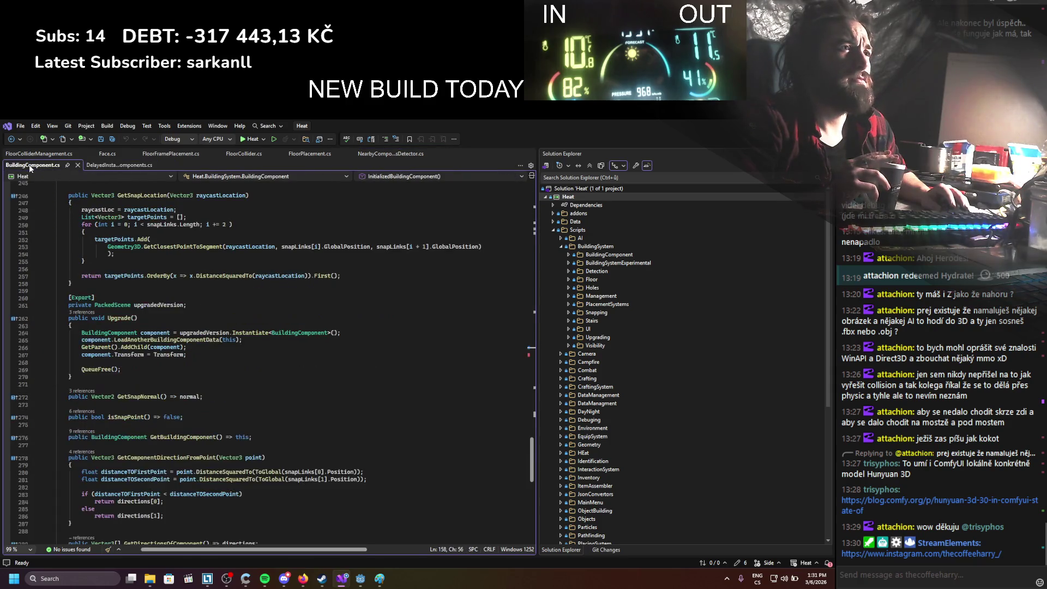
left_click(127, 166)
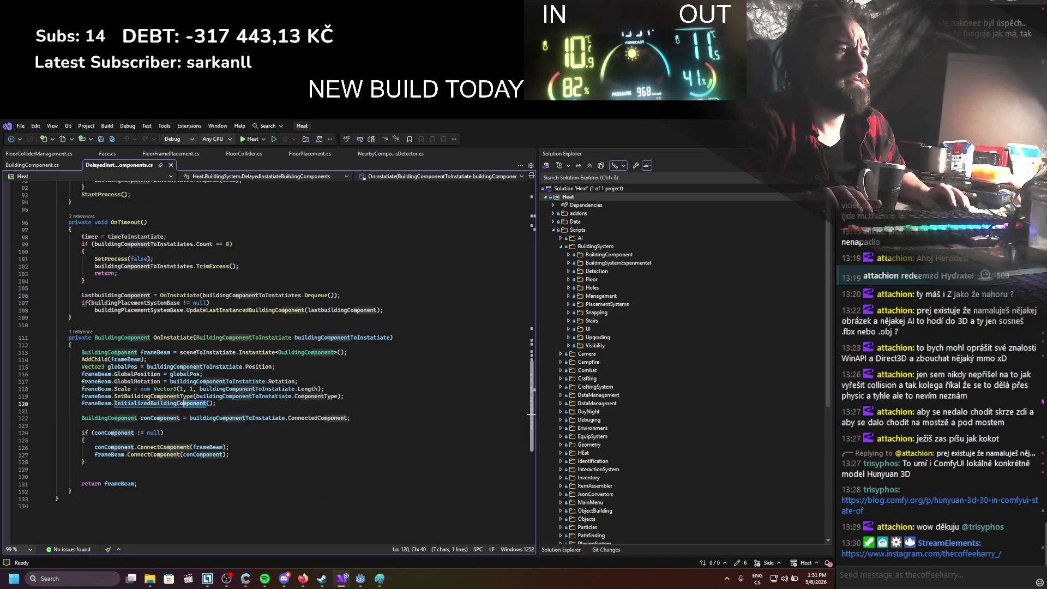
Inspect the InitializedBuildingComponent definition and the beam's rotation and scale lines
left_click(175, 403, "ctrl")
scroll(180, 396, "down", 3)
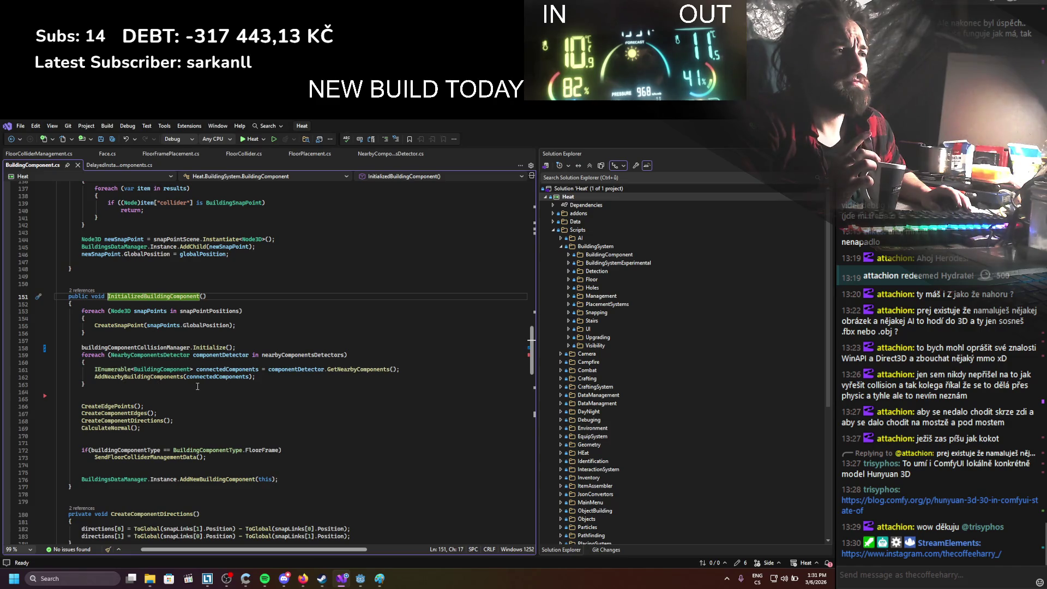
left_click(137, 166)
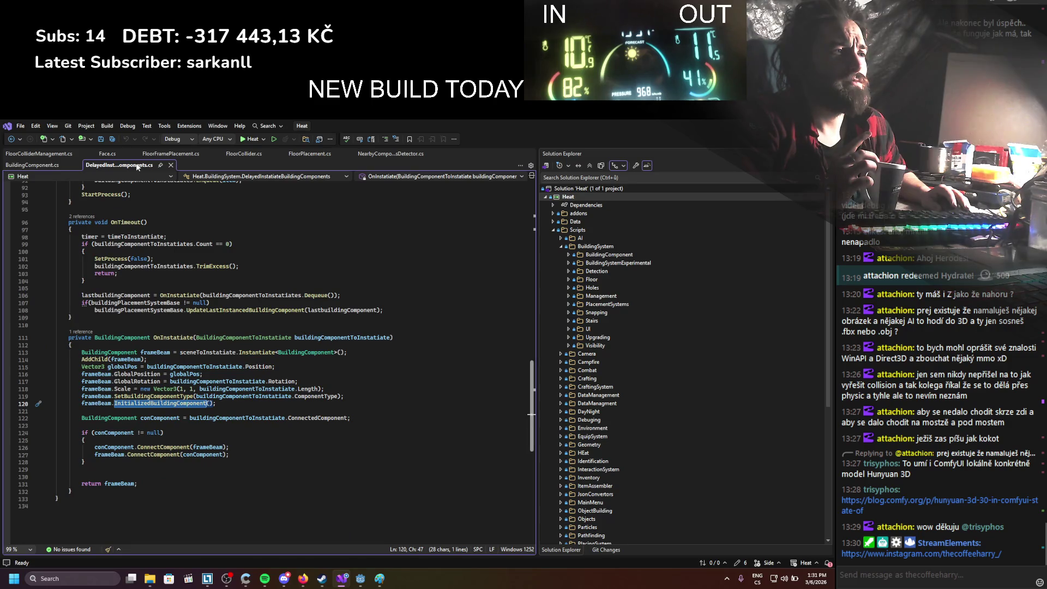
left_click_drag(99, 389, 227, 381)
mouse_move(114, 388)
left_mouse_down()
mouse_move(259, 389)
mouse_move(114, 389)
mouse_move(132, 389)
left_mouse_up()
left_click(135, 403, "ctrl")
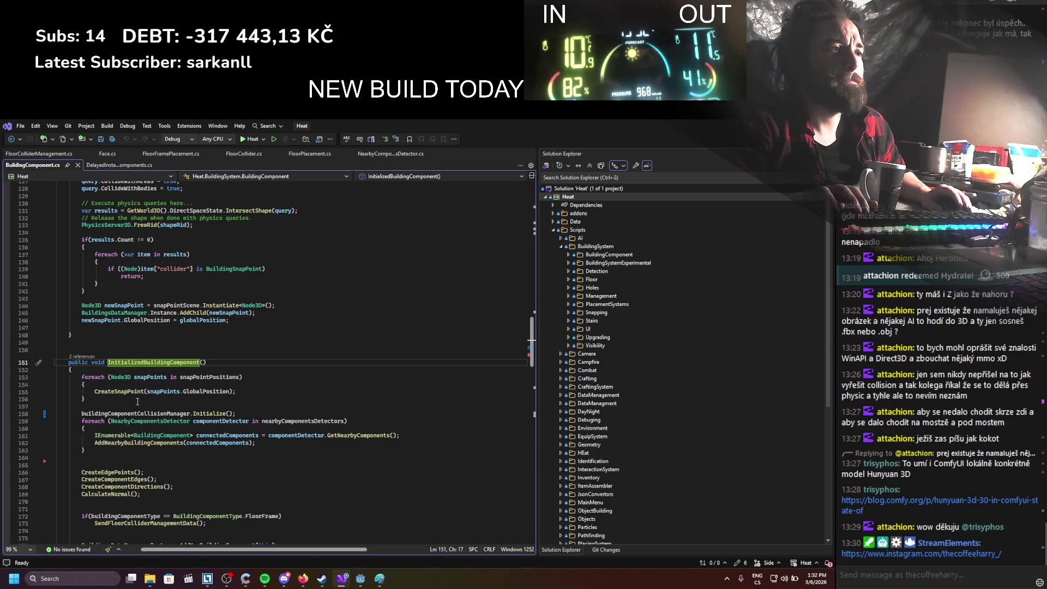
scroll(138, 401, "down", 6)
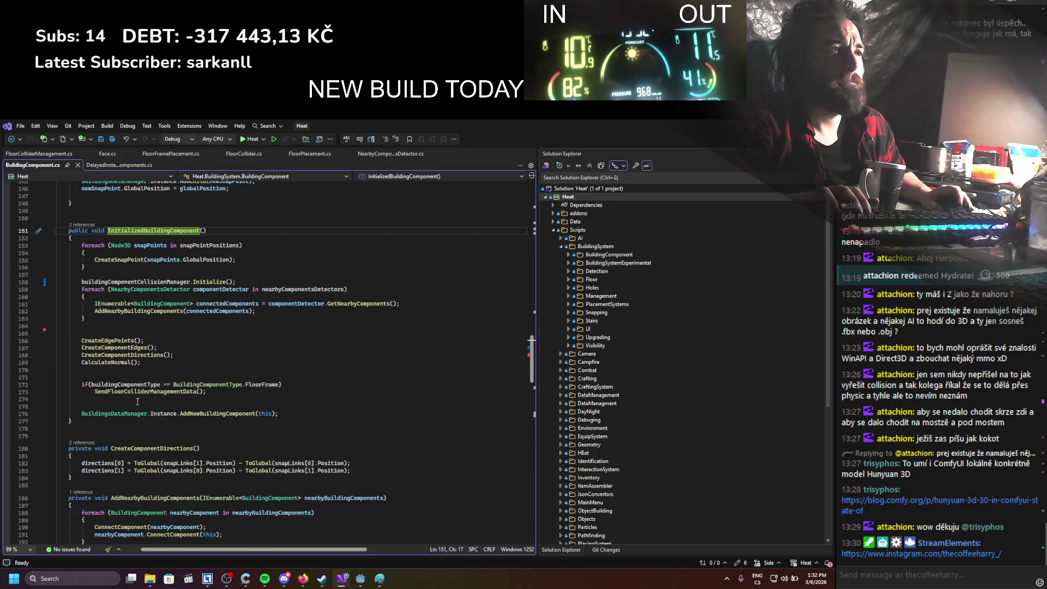
scroll(137, 401, "up", 1)
Make InitializedBuildingComponent async, start it with await Task.Delay(100), and save
double_click(96, 252)
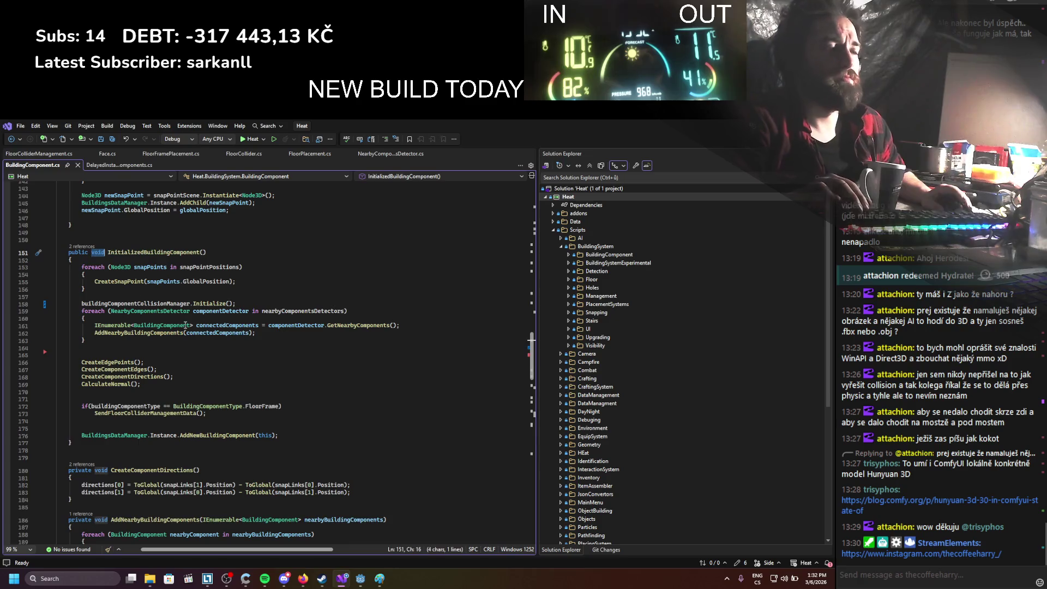
key("Left")
type("async")
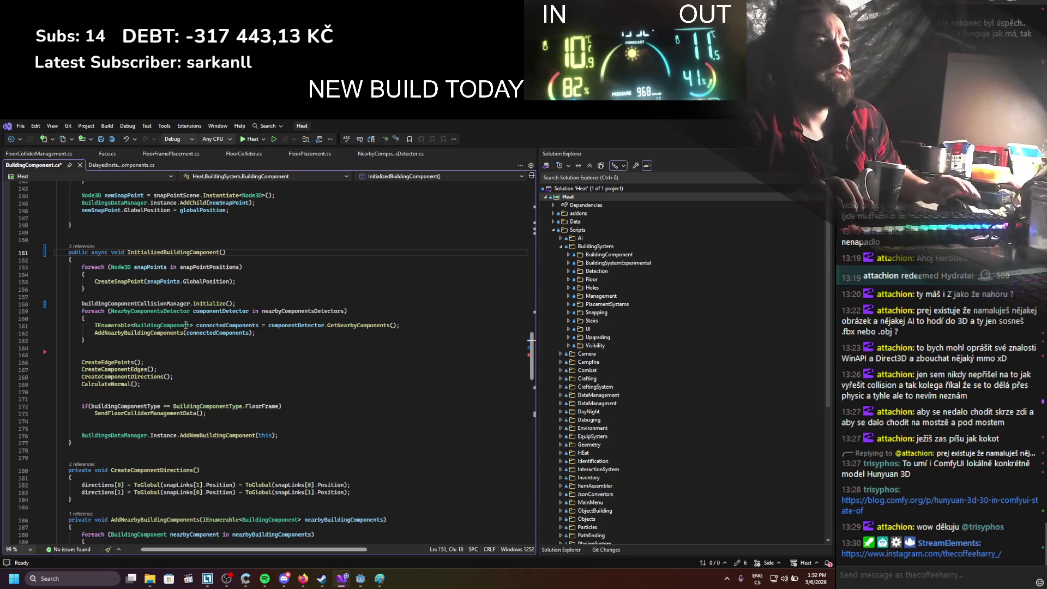
left_click(110, 256)
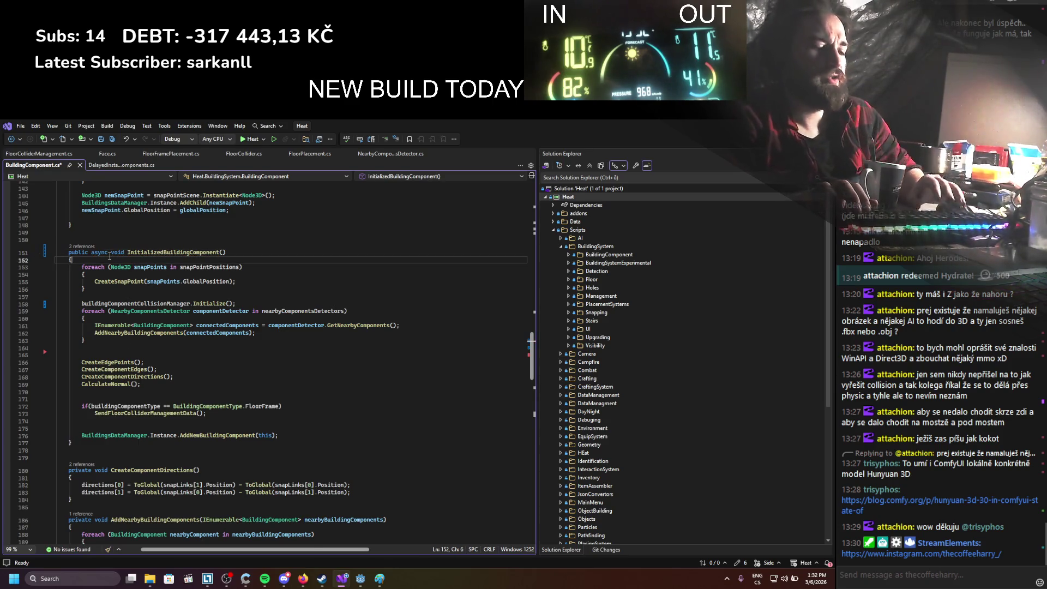
key("Return")
key("Return")
key("Return")
key("Up")
key("Up")
type("await t")
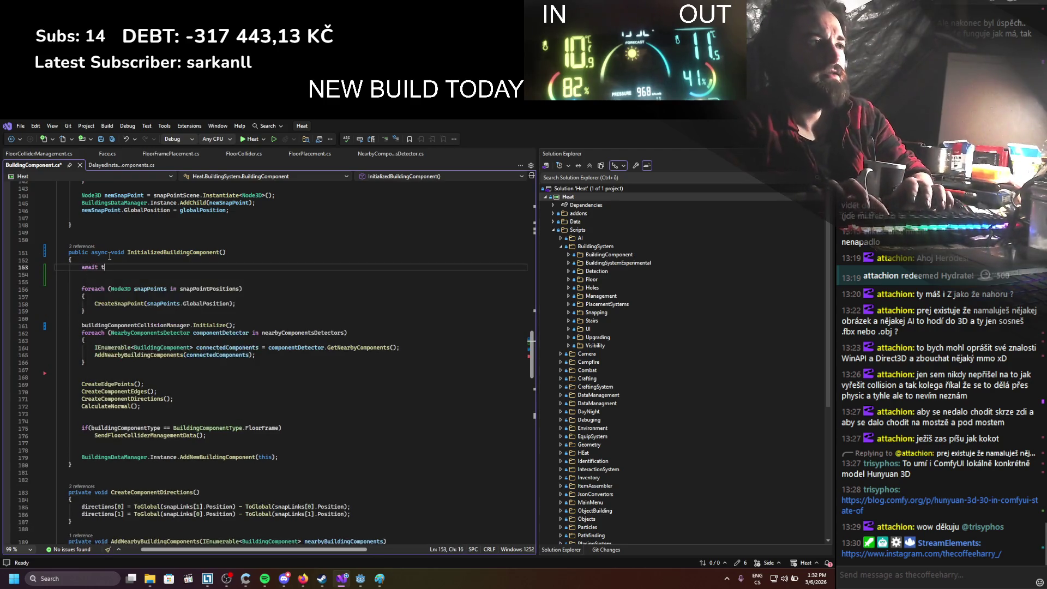
type("as.Delay();")
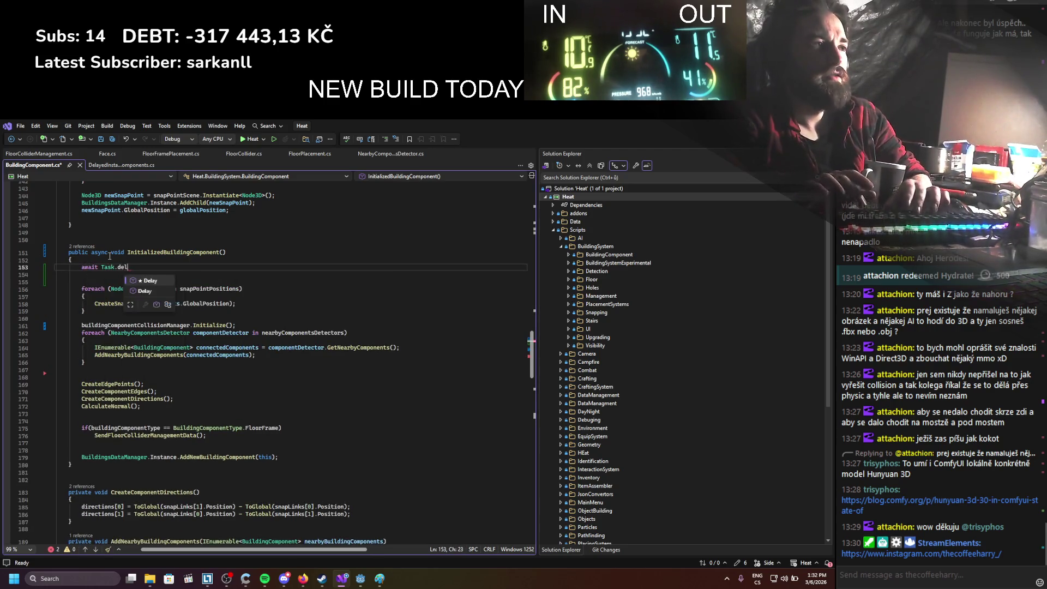
key("Left")
key("Left")
type("1")
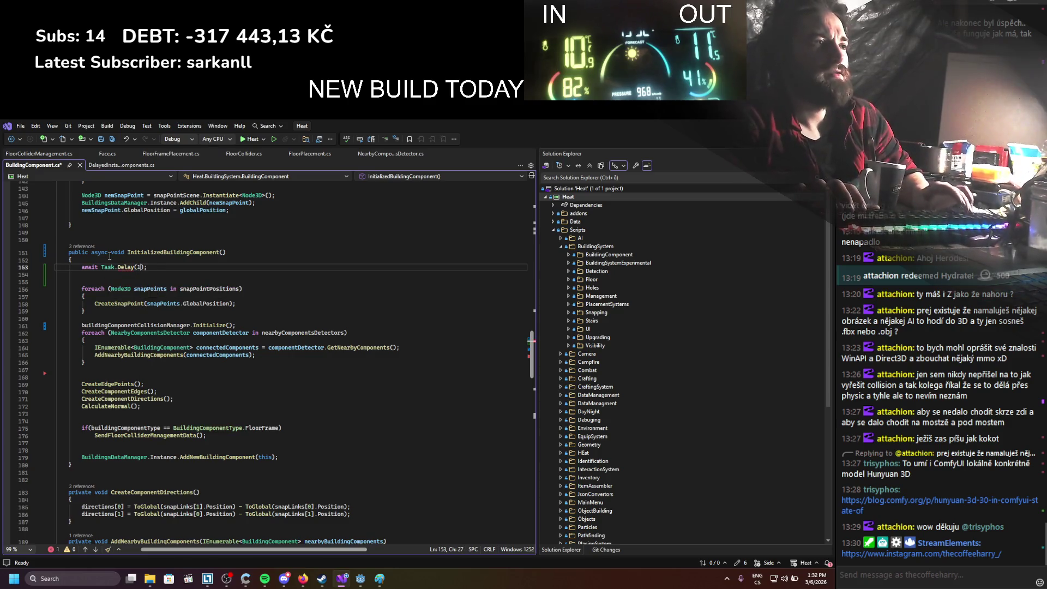
type("00")
key("ctrl+s")
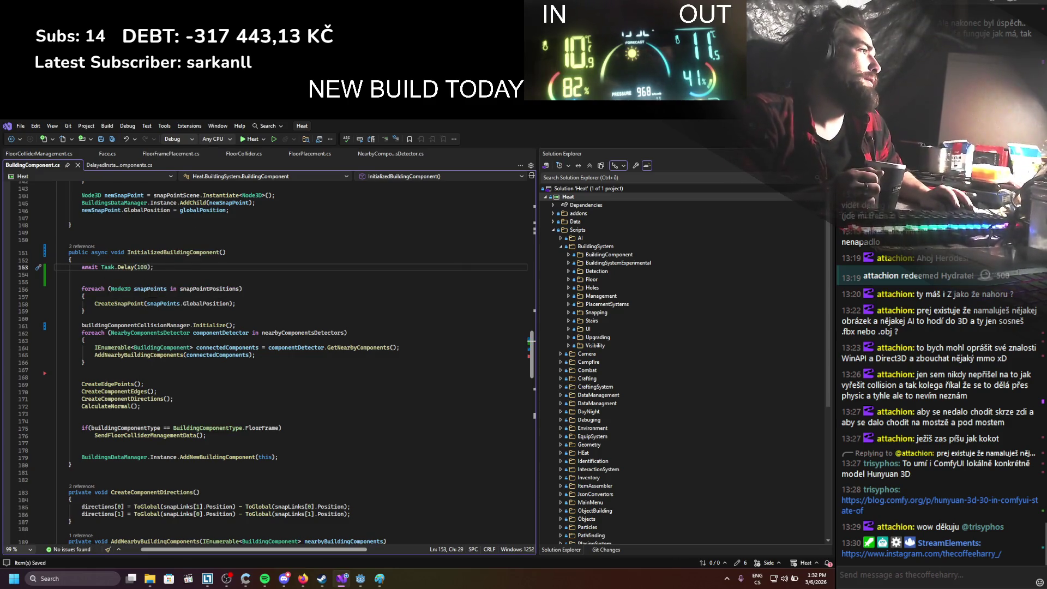
left_click(342, 578)
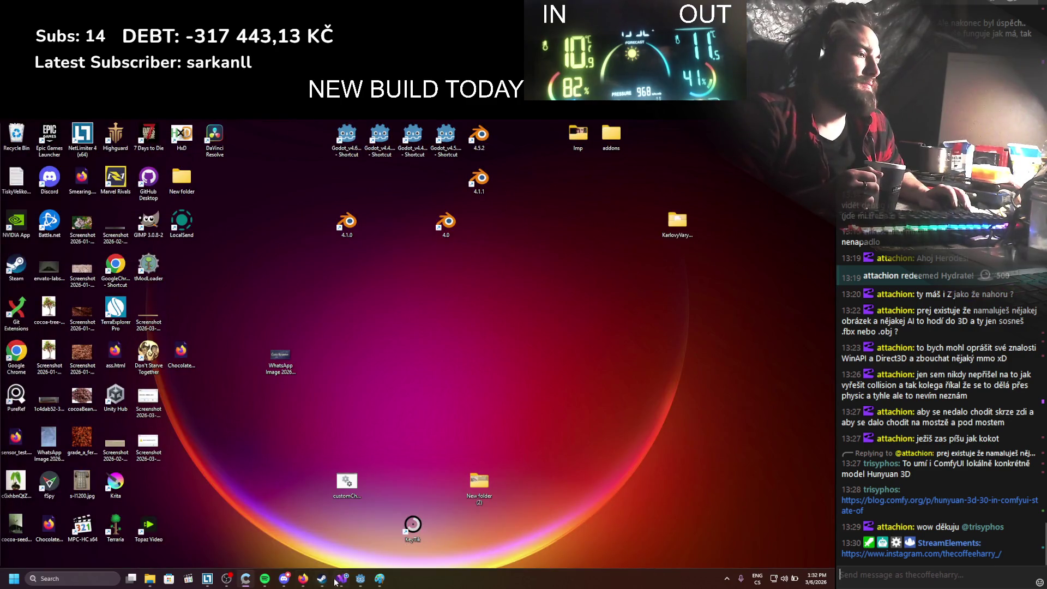
Rebuild and run Heat, place three FloorFrame log beams, then stop the game
left_click(360, 578)
left_click(684, 140)
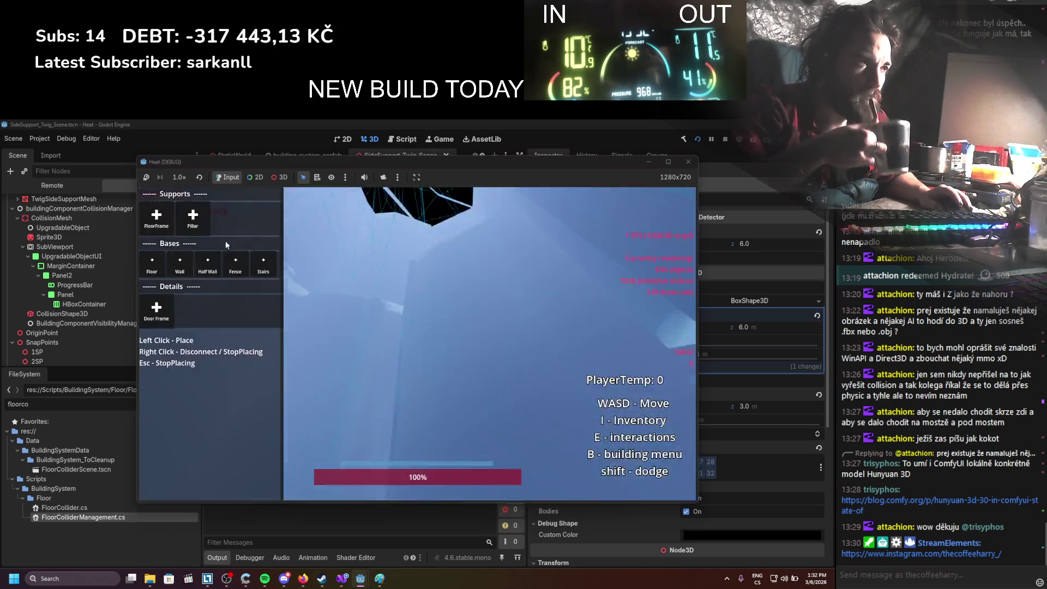
left_click(149, 228)
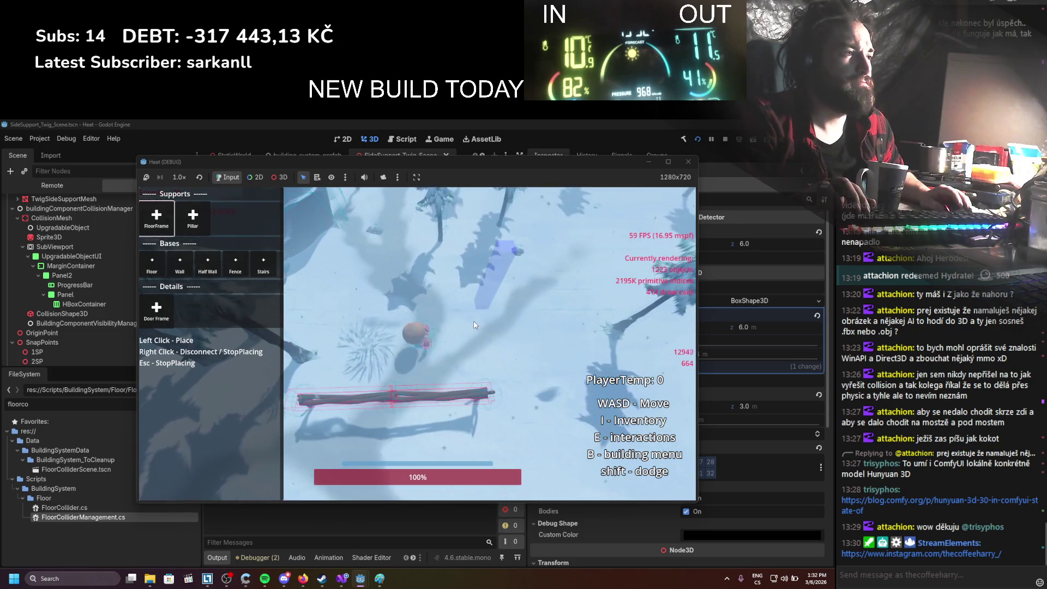
left_click(438, 401)
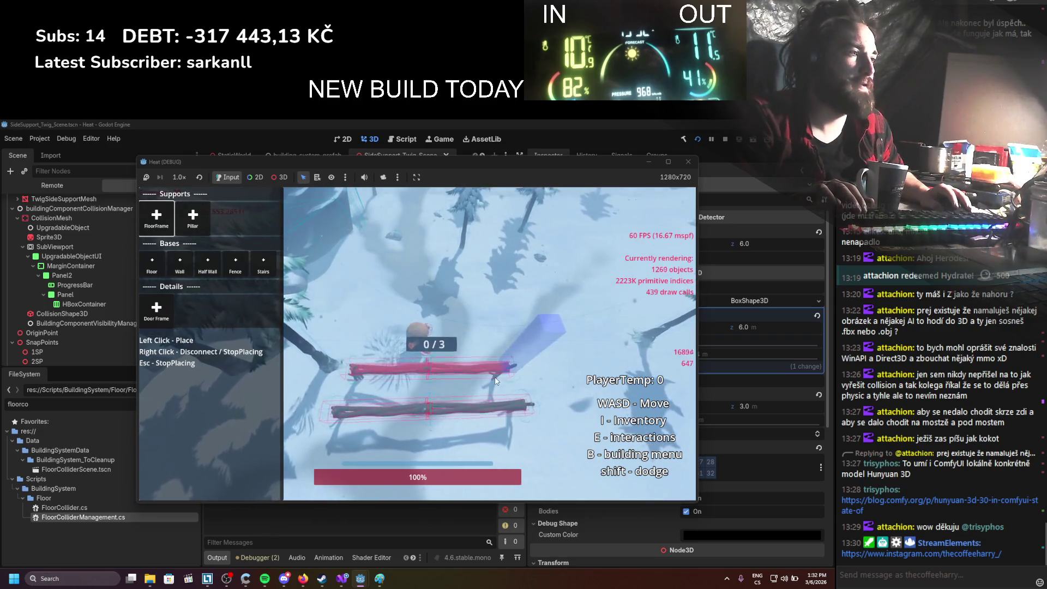
left_click(496, 380)
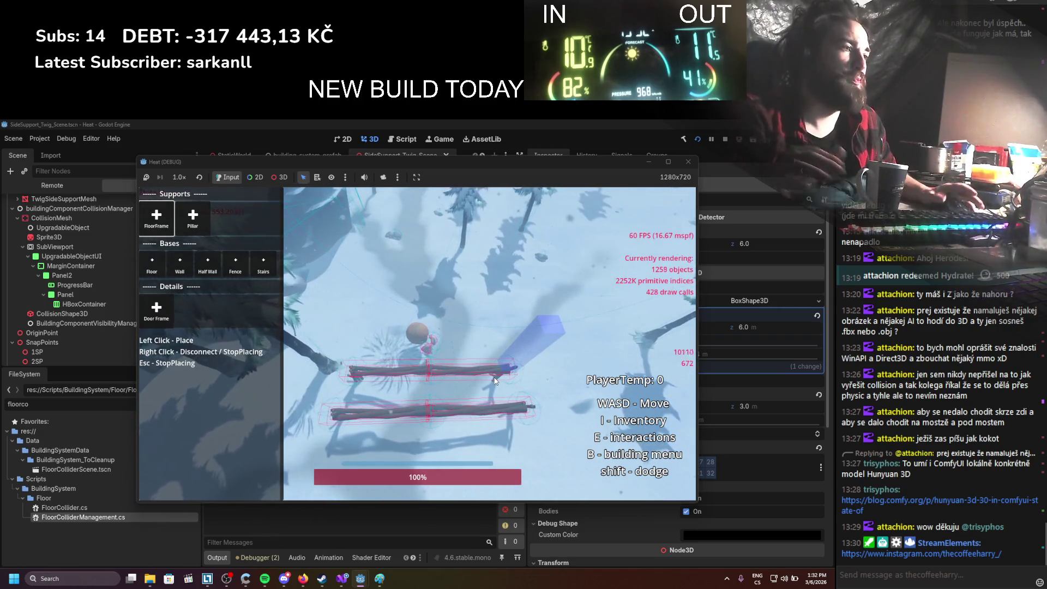
key("w")
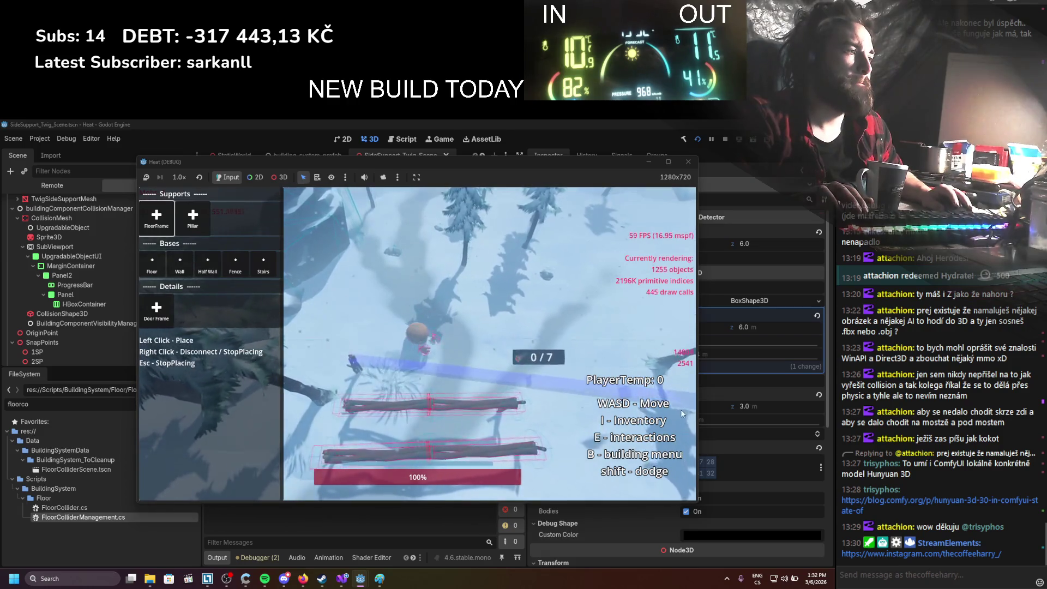
left_click(603, 359)
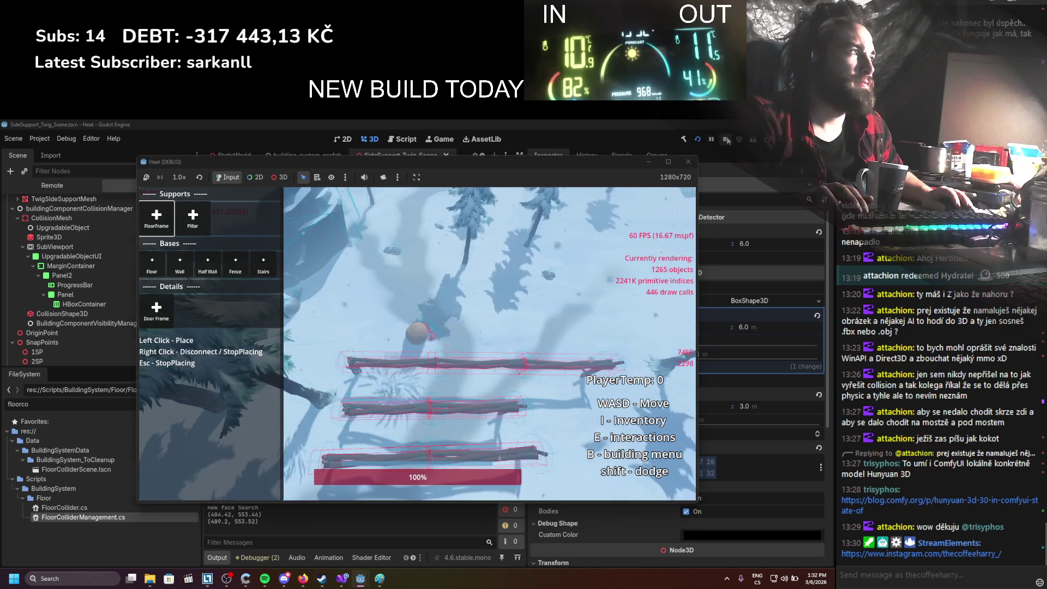
key("F8")
left_click(342, 578)
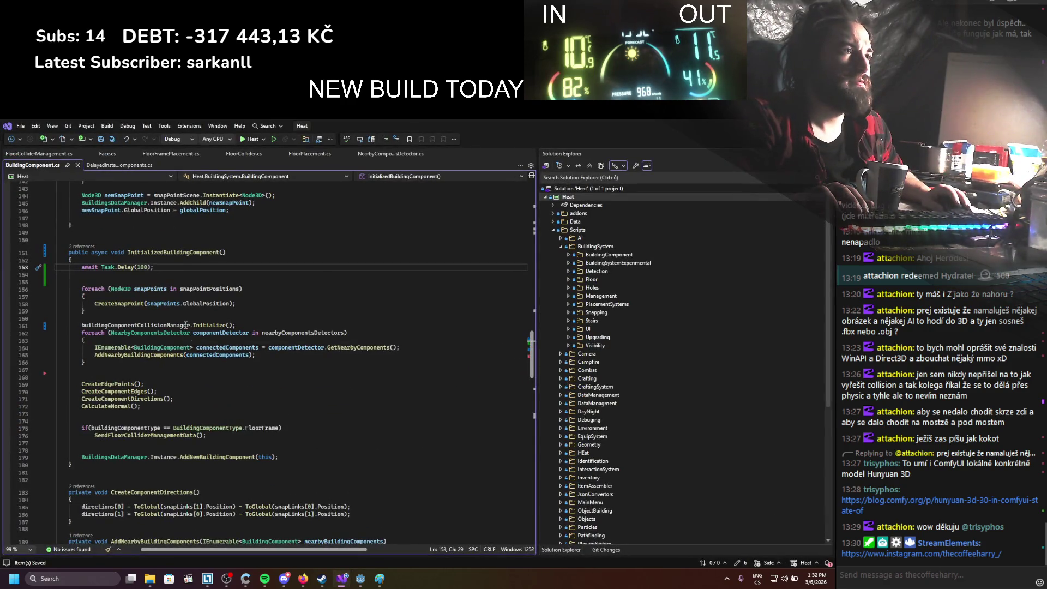
Raise the delay to Task.Delay(1000), then rerun and test placing a FloorFrame beam
type("0")
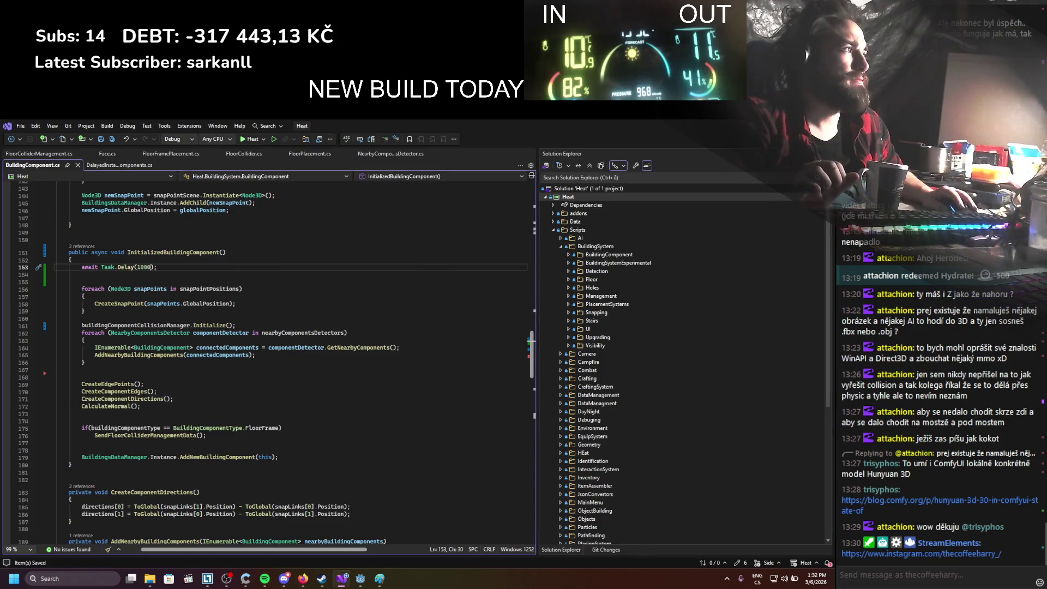
key("alt+Tab")
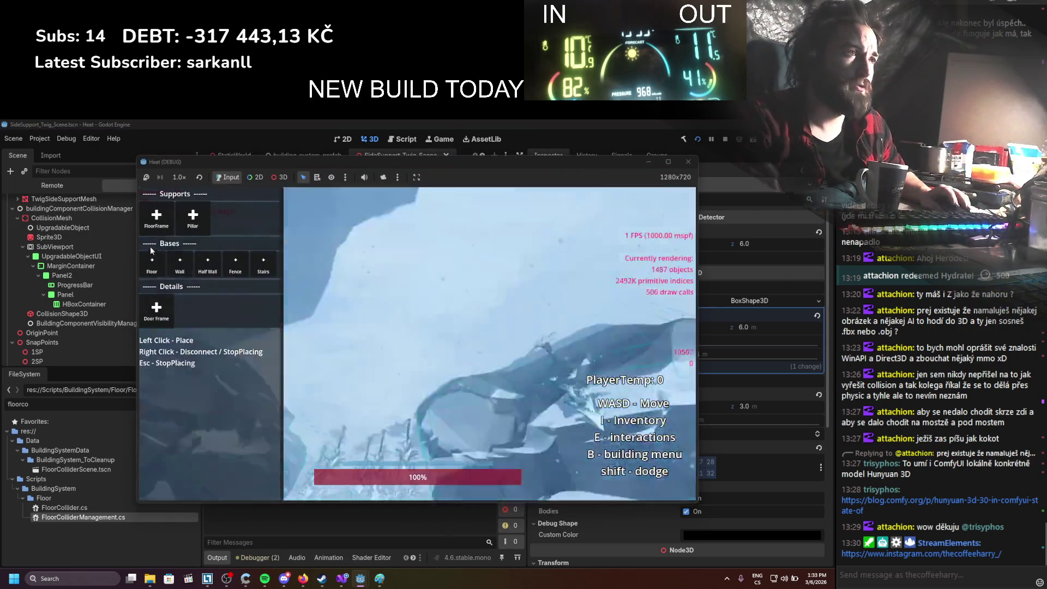
left_click(357, 381)
left_click(503, 353)
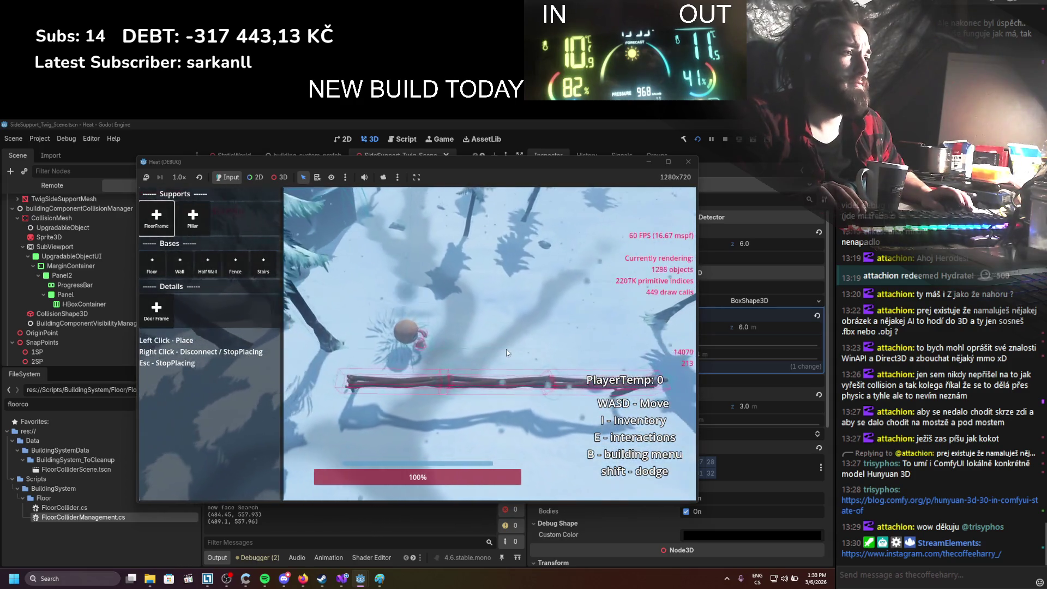
left_click(724, 139)
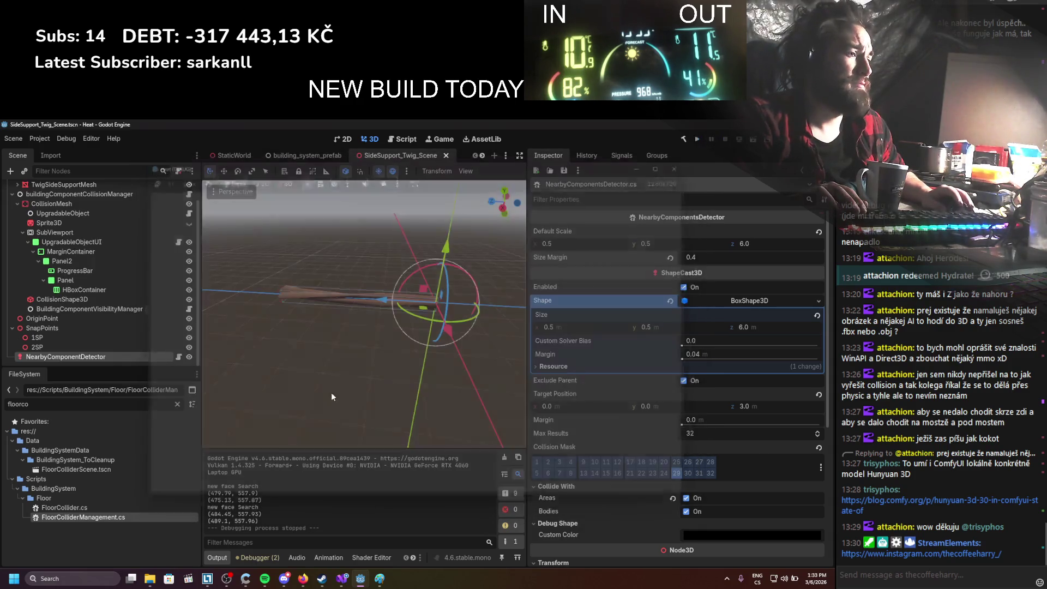
left_click(342, 579)
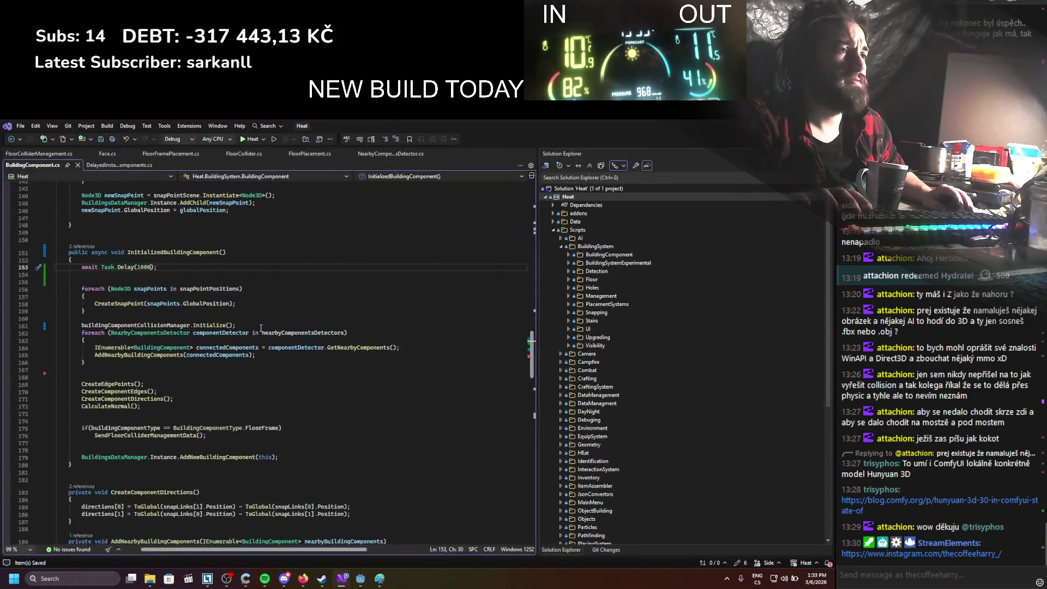
Delete the await Task.Delay line and the async keyword, then save BuildingComponent.cs
left_click_drag(87, 282, 89, 258)
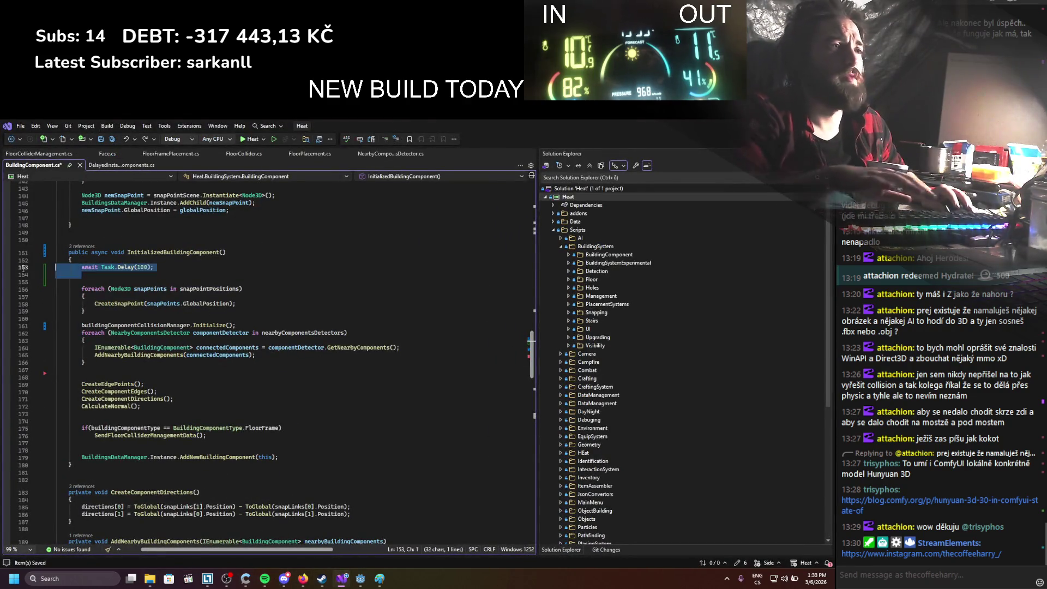
key("BackSpace")
double_click(97, 253)
key("BackSpace")
key("BackSpace")
key("ctrl+s")
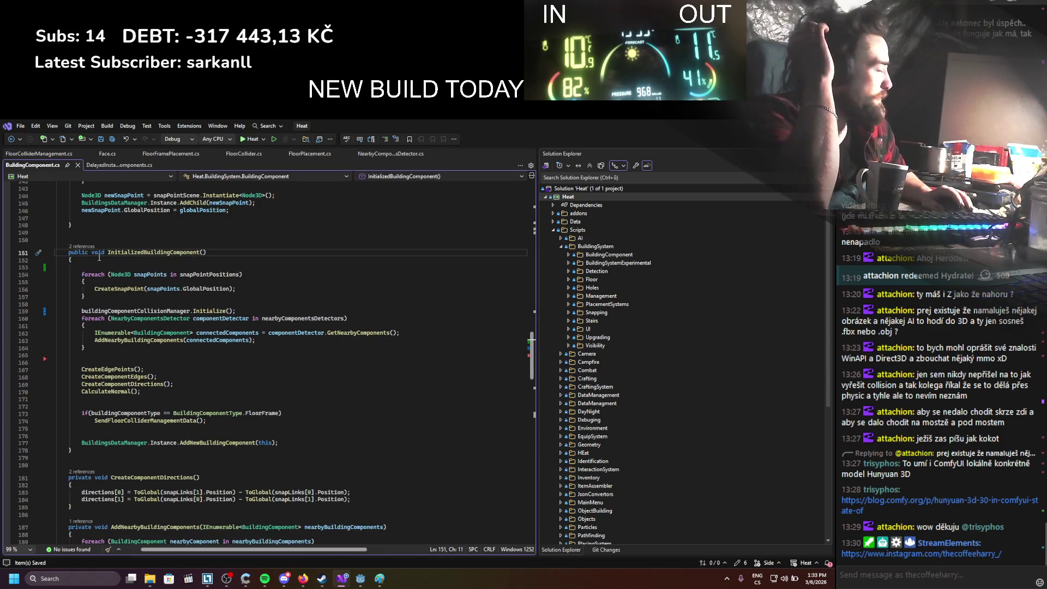
Review AddNearbyBuildingComponents references and jump to the GetNearbyComponents definition
scroll(120, 273, "down", 1)
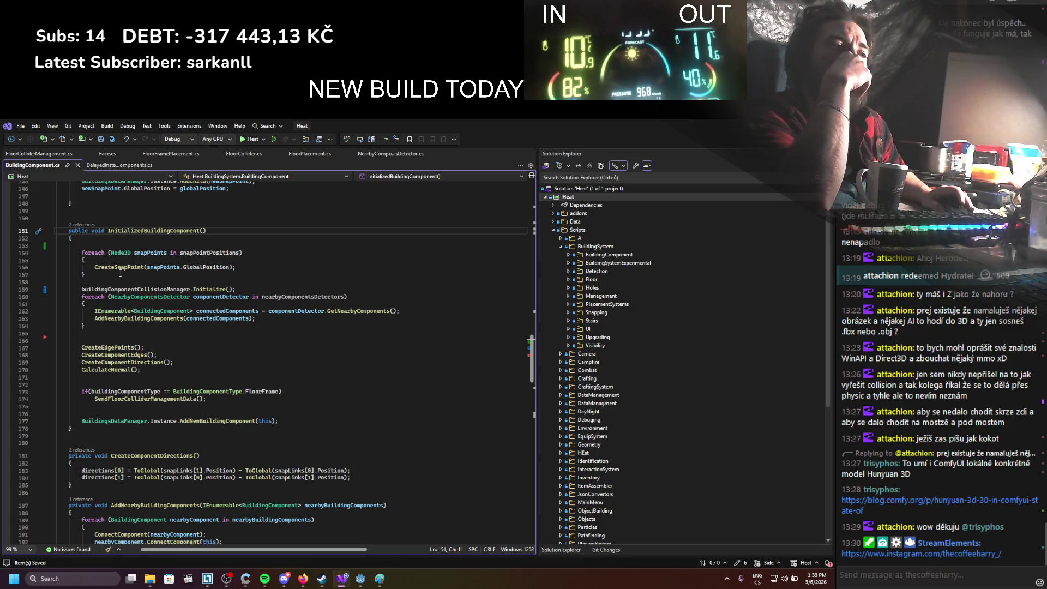
mouse_move(226, 425)
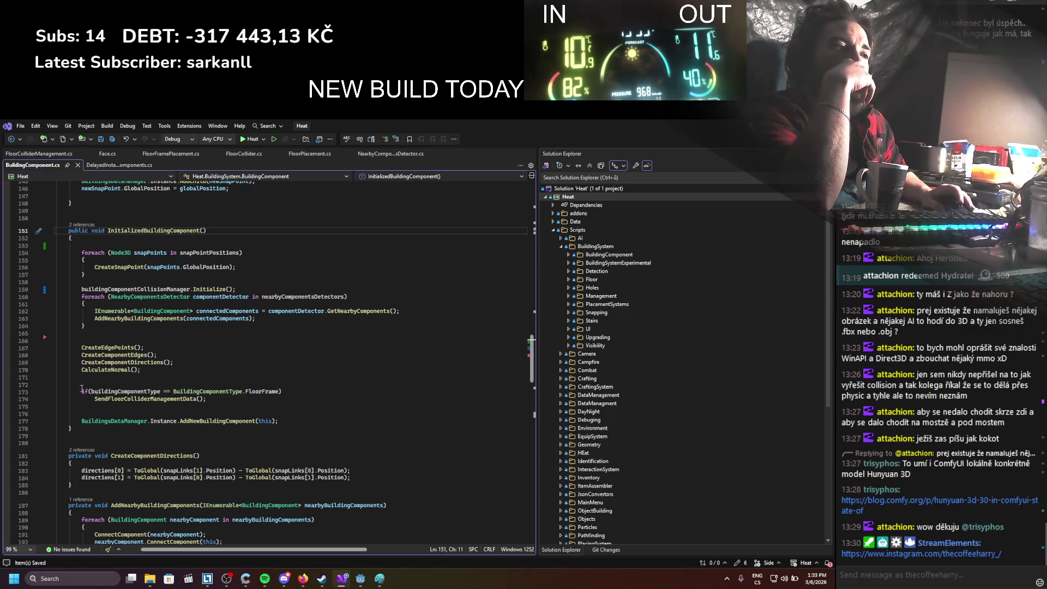
scroll(207, 362, "up", 1)
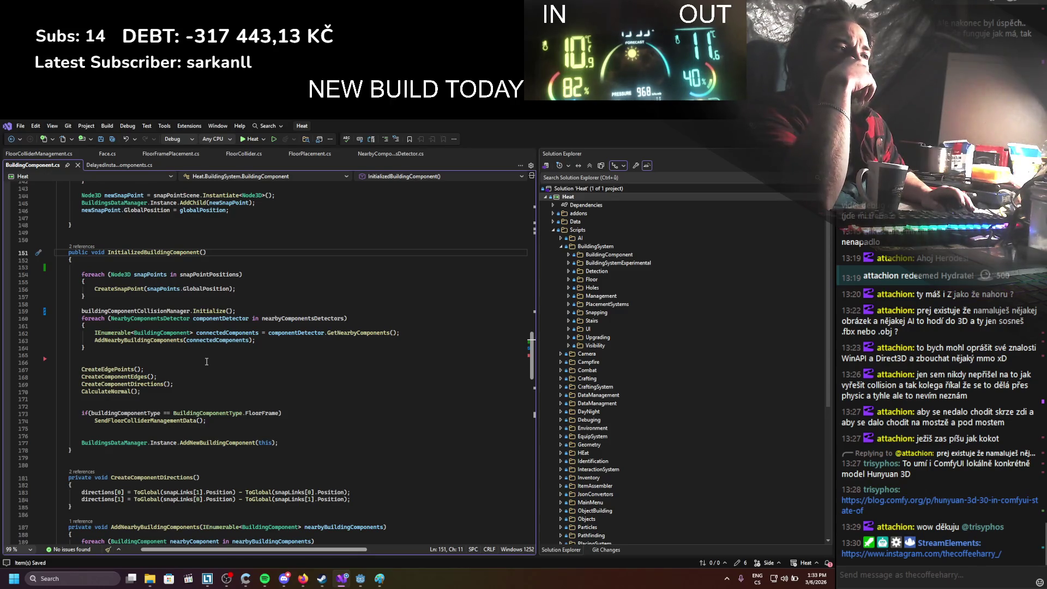
left_click(155, 340)
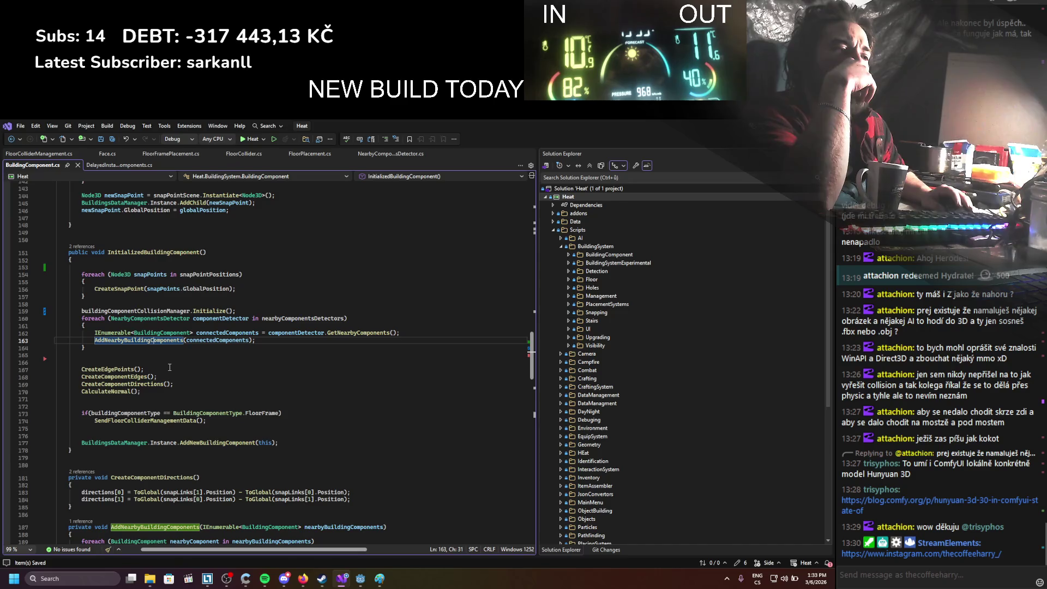
scroll(170, 367, "down", 4)
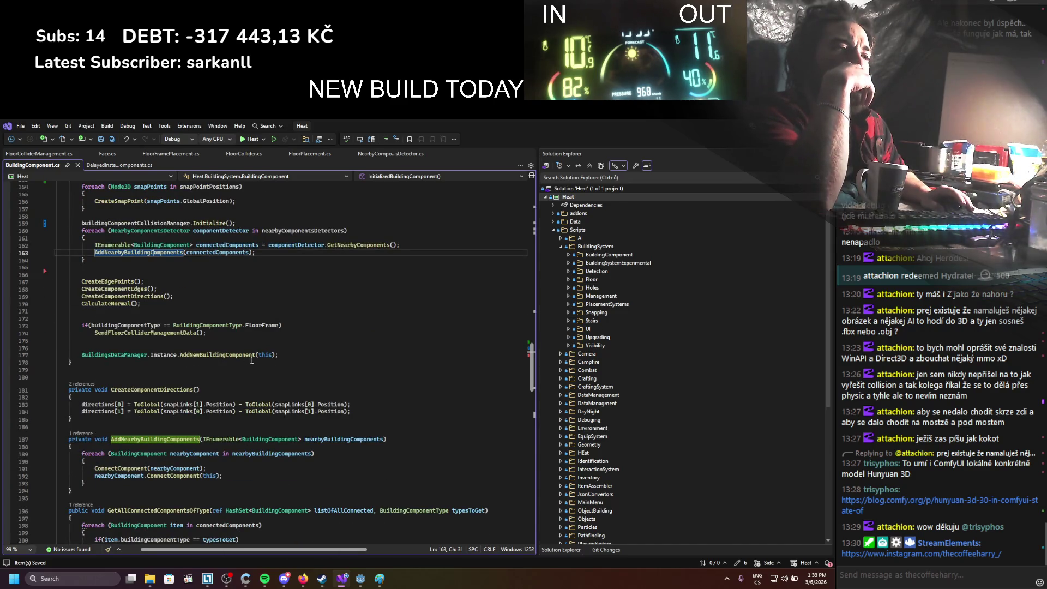
scroll(257, 360, "up", 2)
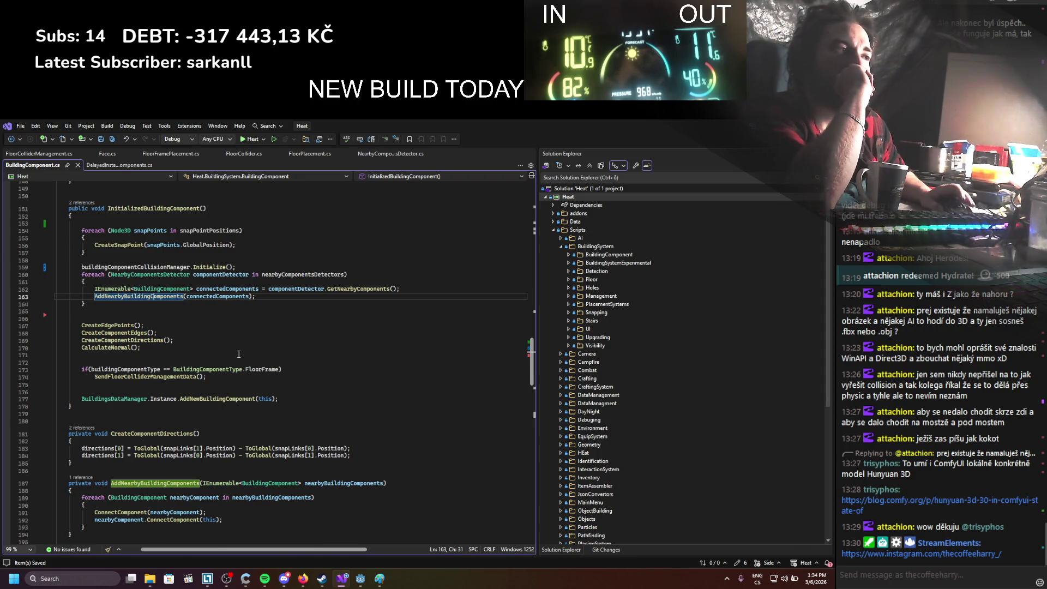
scroll(239, 354, "up", 2)
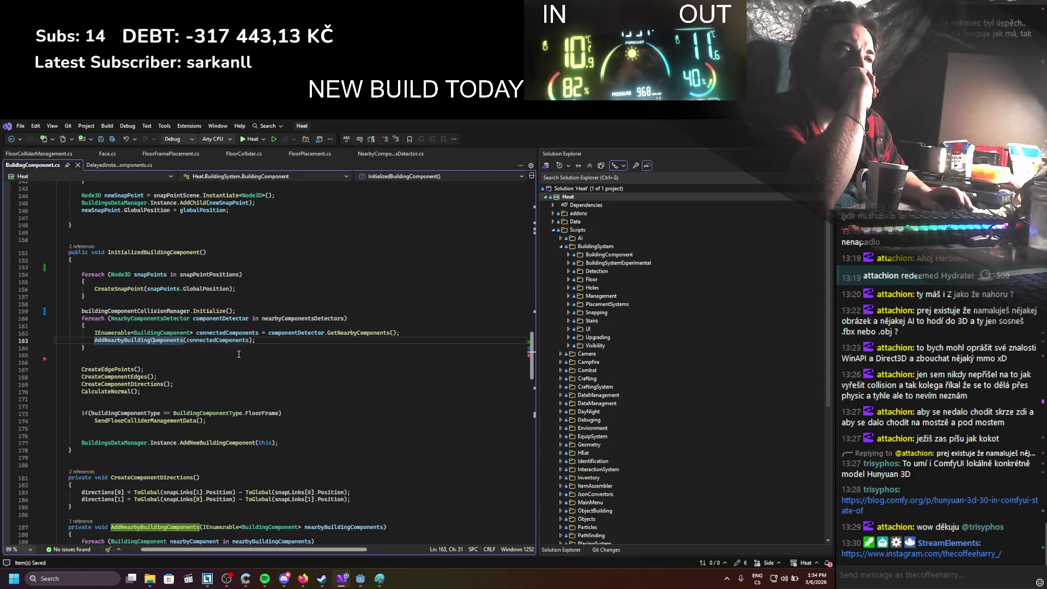
double_click(83, 325)
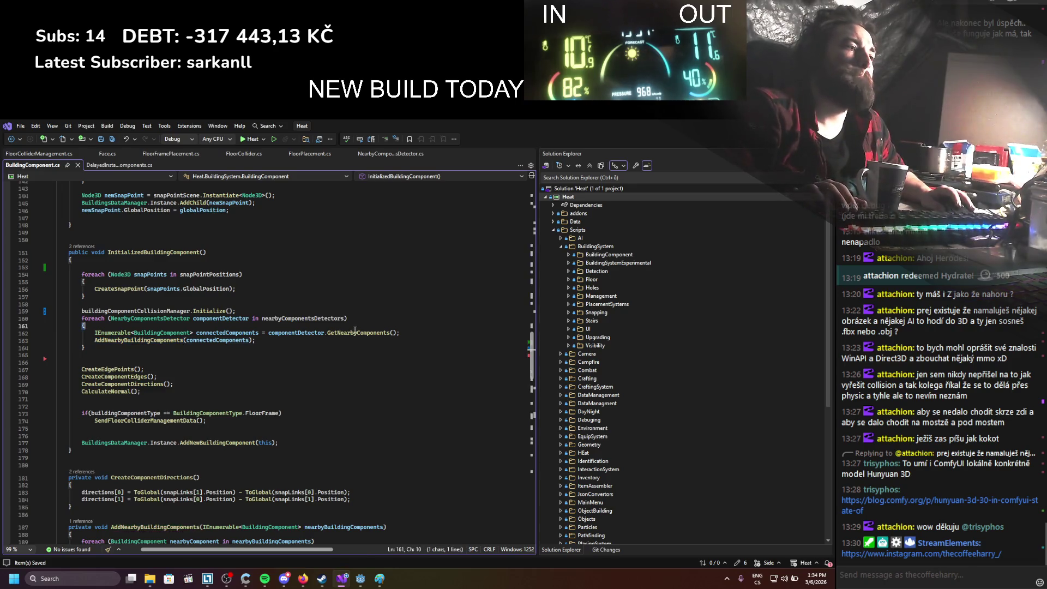
left_click(350, 334, "ctrl")
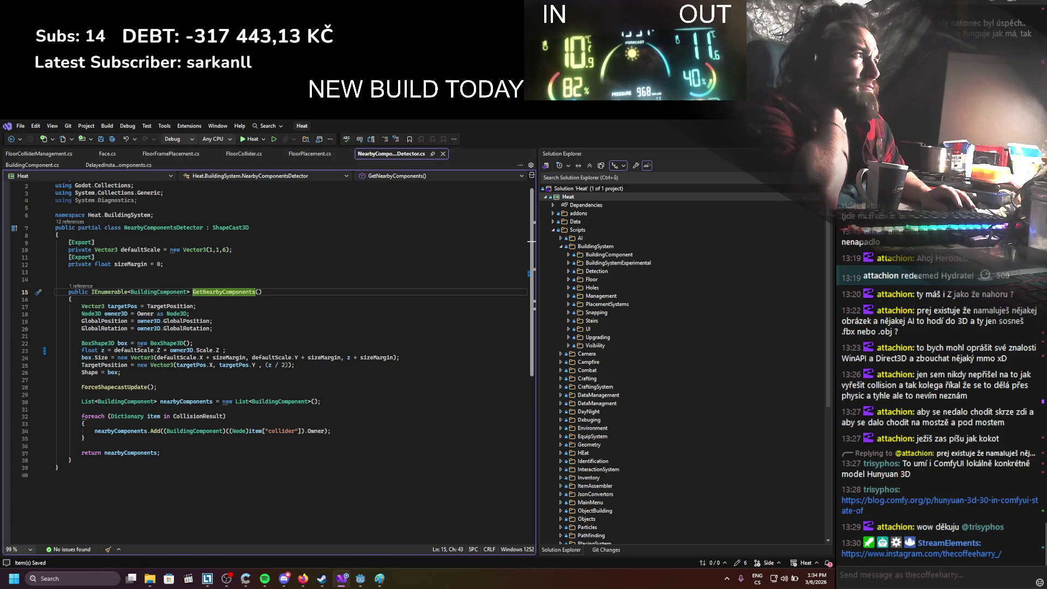
key("alt+Tab")
scroll(86, 273, "up", 2)
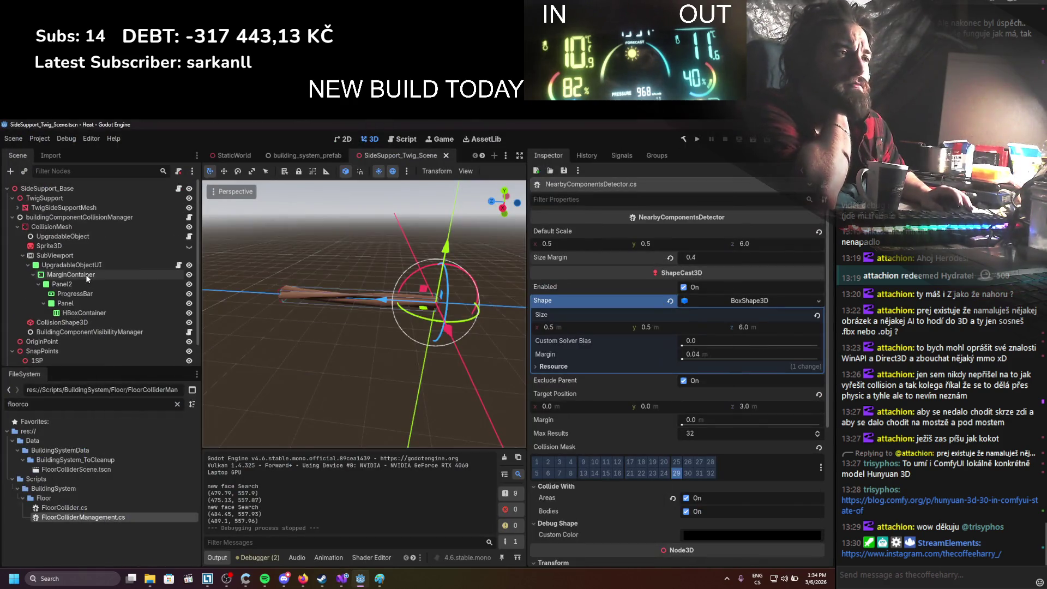
left_click(70, 191)
key("r")
mouse_move(404, 300)
left_mouse_down()
mouse_move(390, 299)
mouse_move(419, 299)
mouse_move(397, 299)
mouse_move(408, 295)
left_mouse_up()
key("ctrl+z")
scroll(98, 280, "down", 1)
left_click(66, 357)
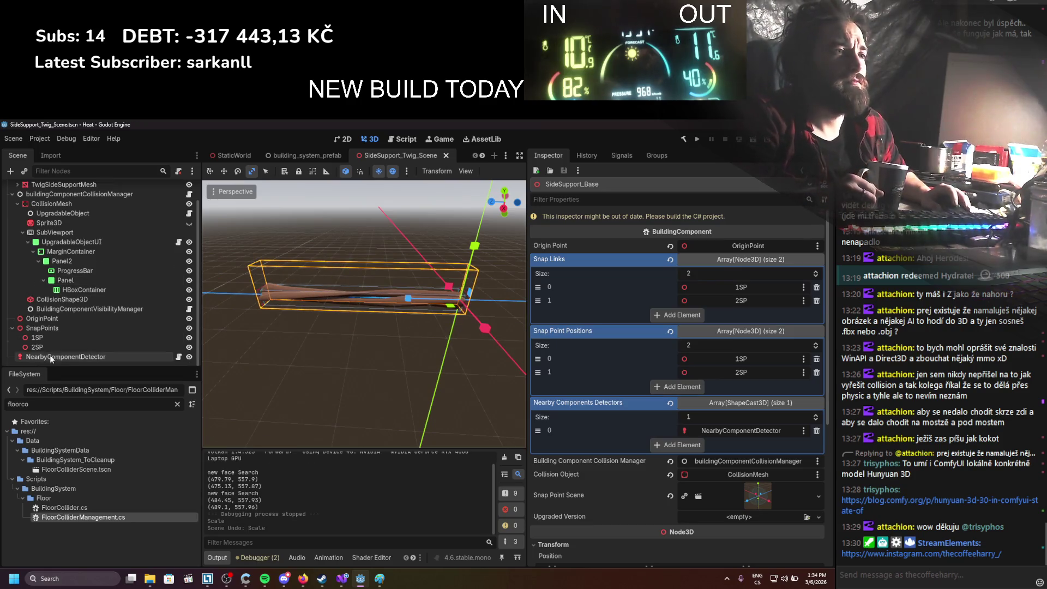
key("w")
left_click_drag(473, 252, 476, 209)
key("ctrl+z")
mouse_move(440, 264)
left_mouse_down()
mouse_move(465, 262)
mouse_move(405, 263)
mouse_move(456, 278)
left_mouse_up()
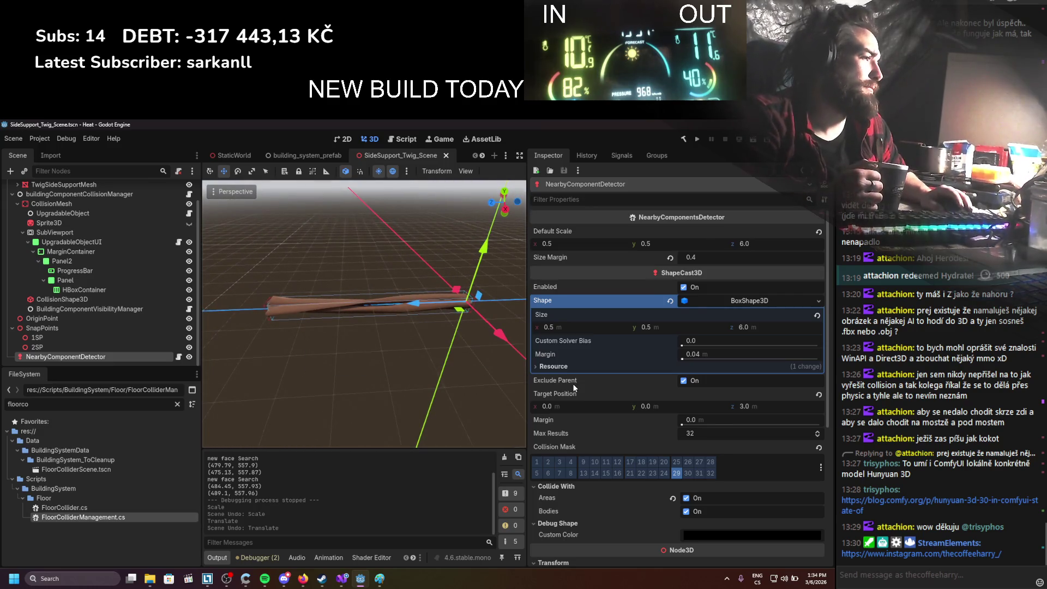
scroll(573, 387, "down", 3)
scroll(574, 387, "down", 3)
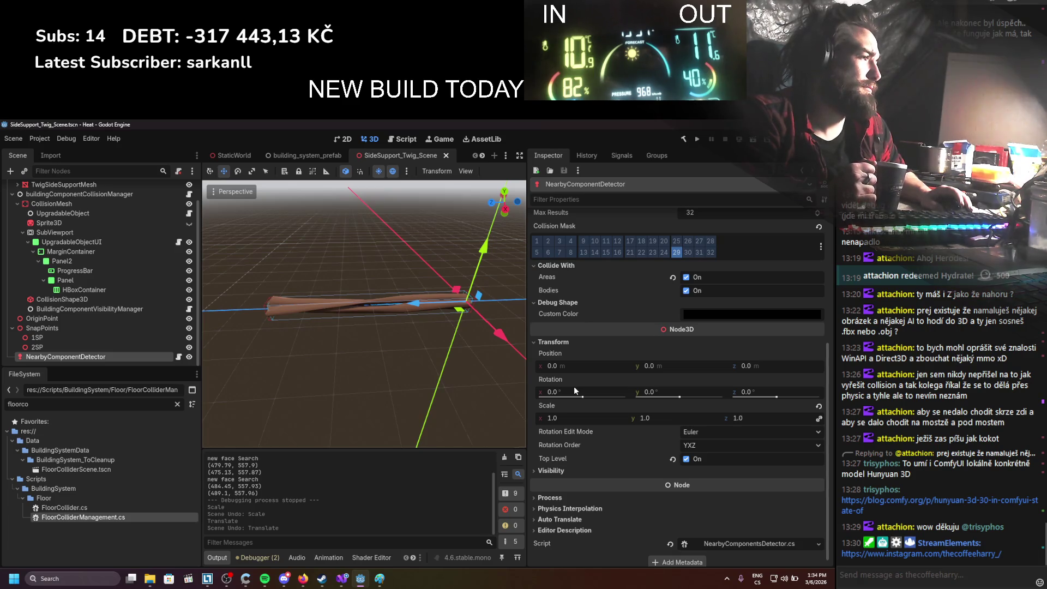
left_click_drag(442, 374, 440, 362)
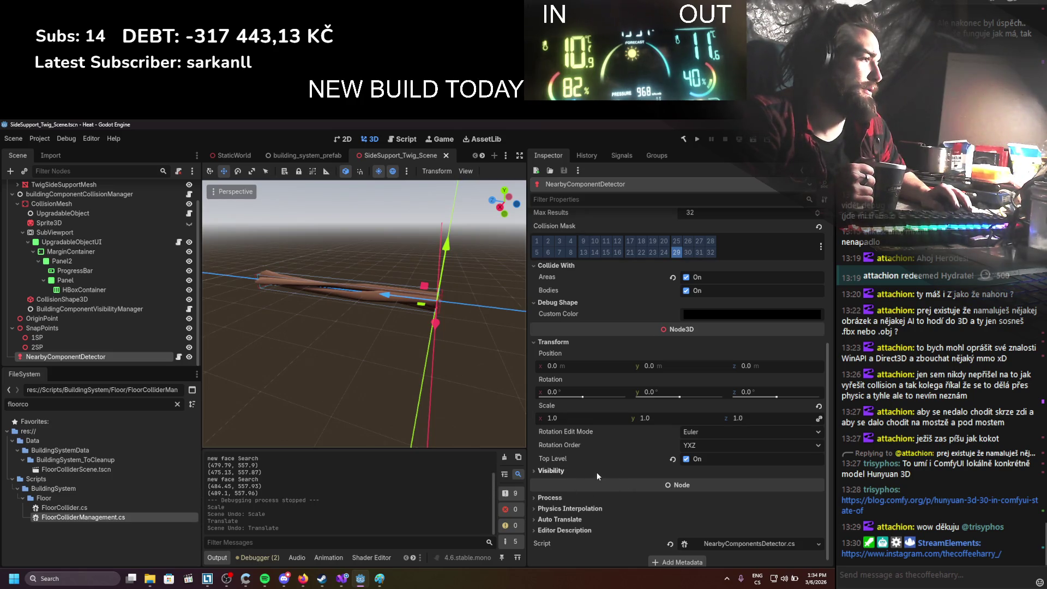
Add a plain Node and make NearbyComponentDetector its child
right_click(56, 359)
left_click(90, 326)
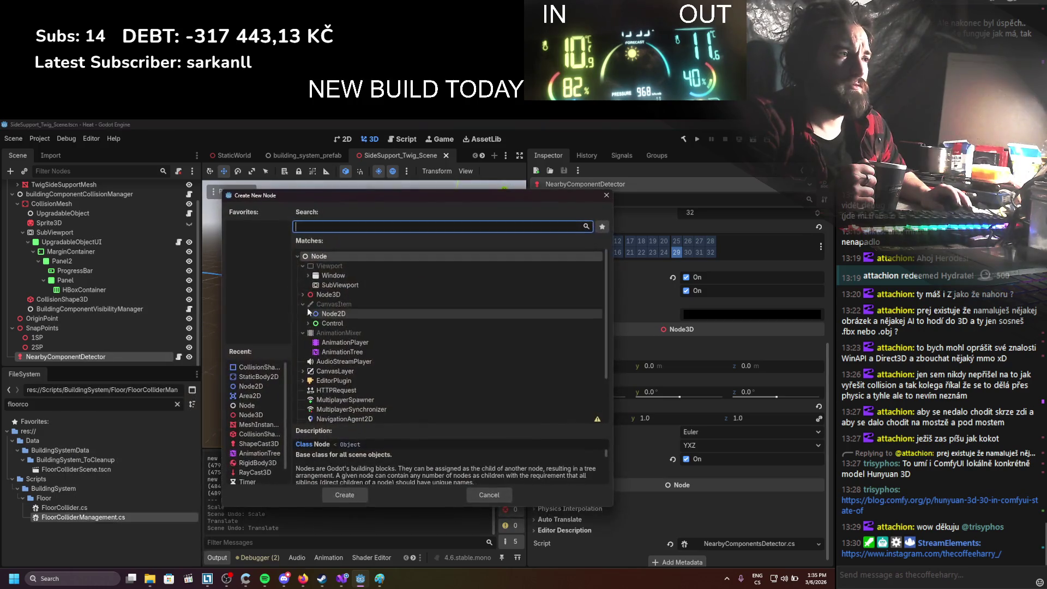
double_click(322, 256)
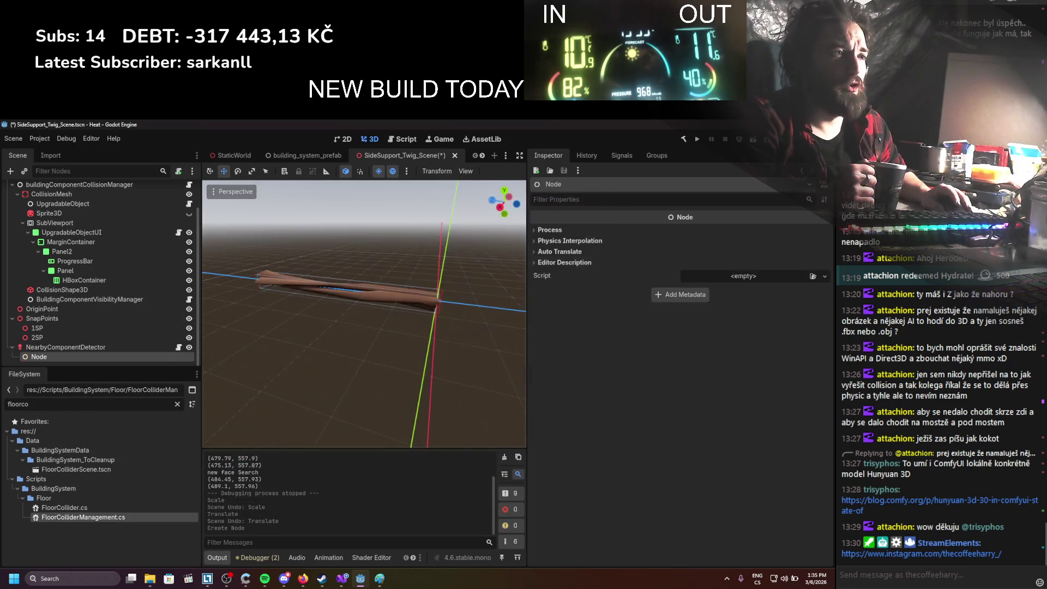
mouse_move(33, 347)
left_mouse_down()
mouse_move(34, 360)
mouse_move(36, 346)
left_mouse_up()
left_click(36, 346)
Turn off Top Level on NearbyComponentDetector, save the scene, and run the game
left_click(48, 357)
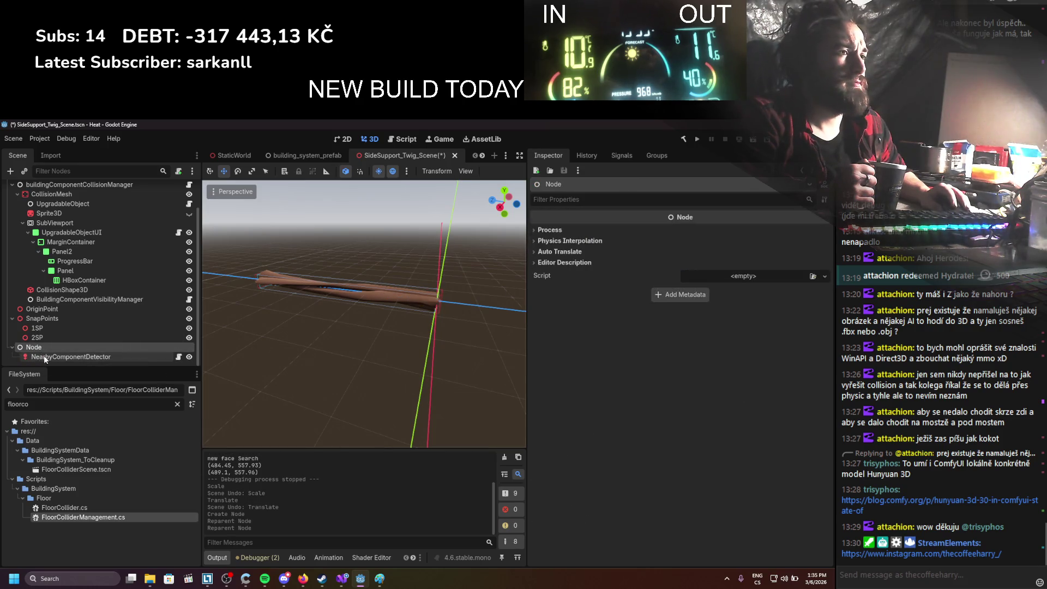
left_click(701, 459)
key("ctrl+s")
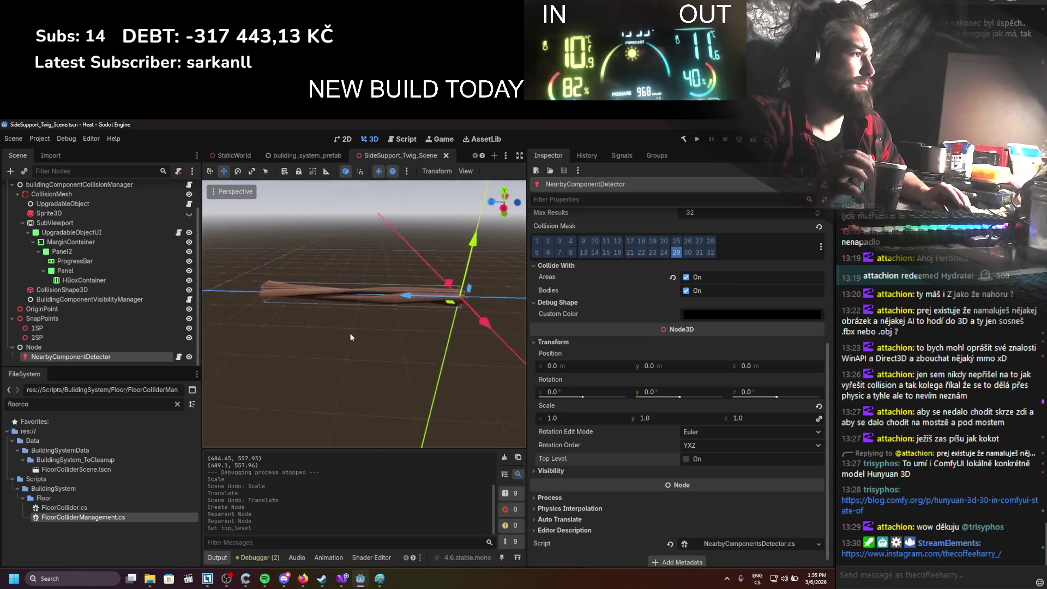
left_click(697, 139)
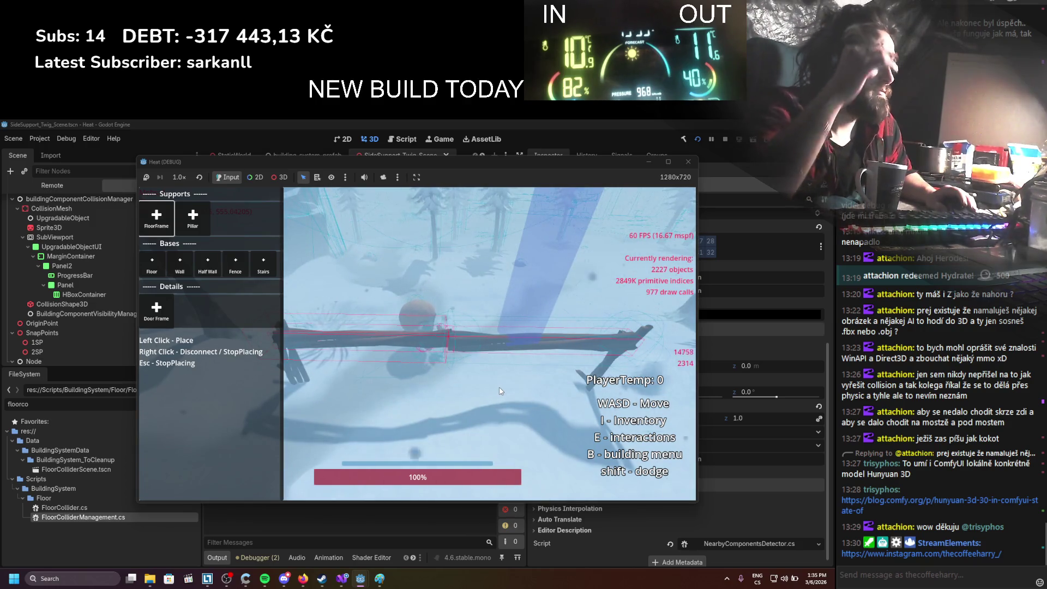
Walk the character around the placed beam with WASD, then stop the game
key("d")
key("w")
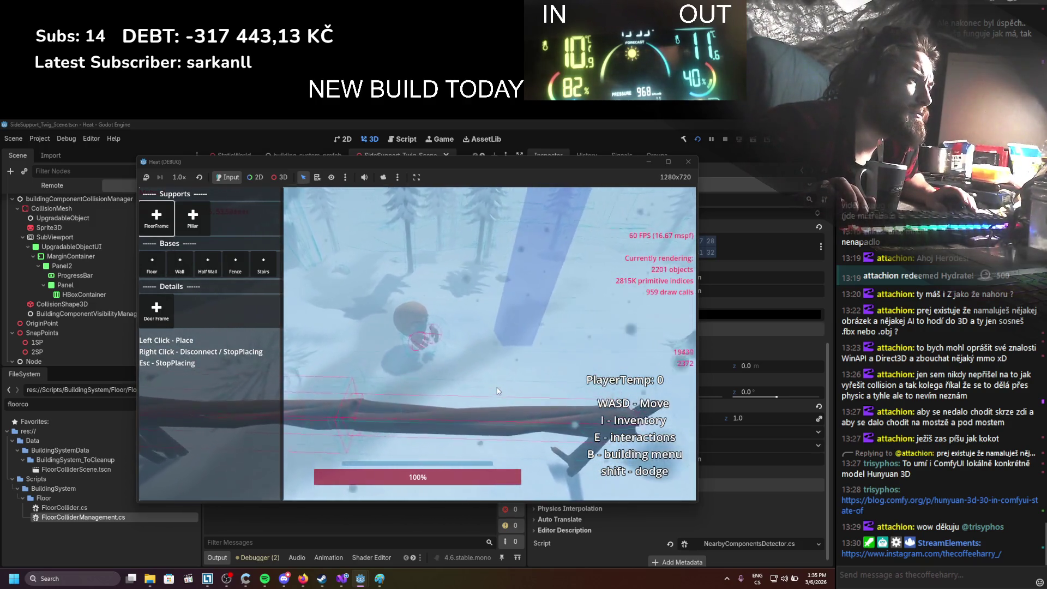
key("d")
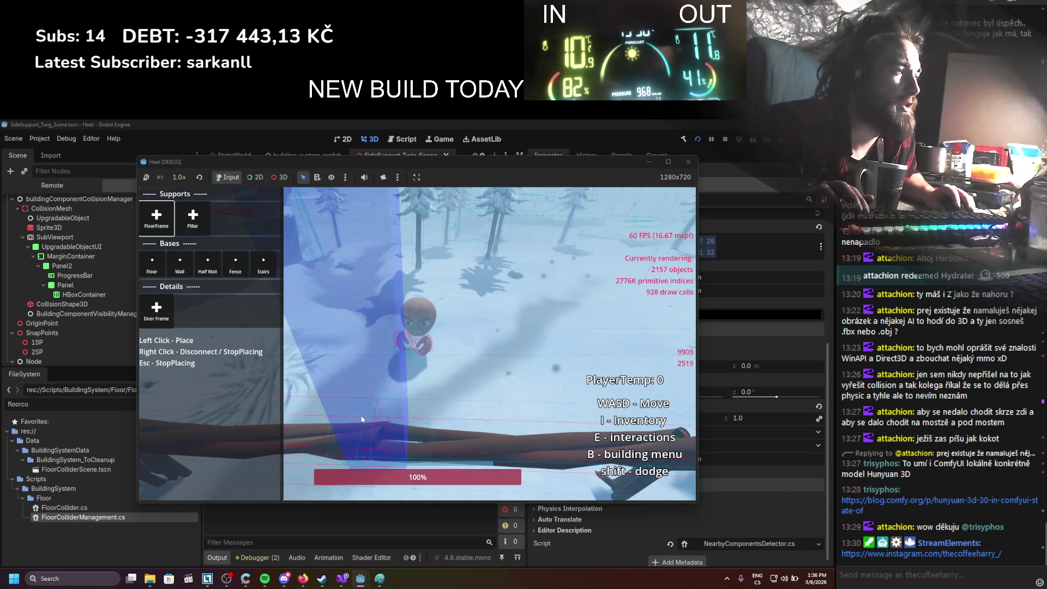
key("a")
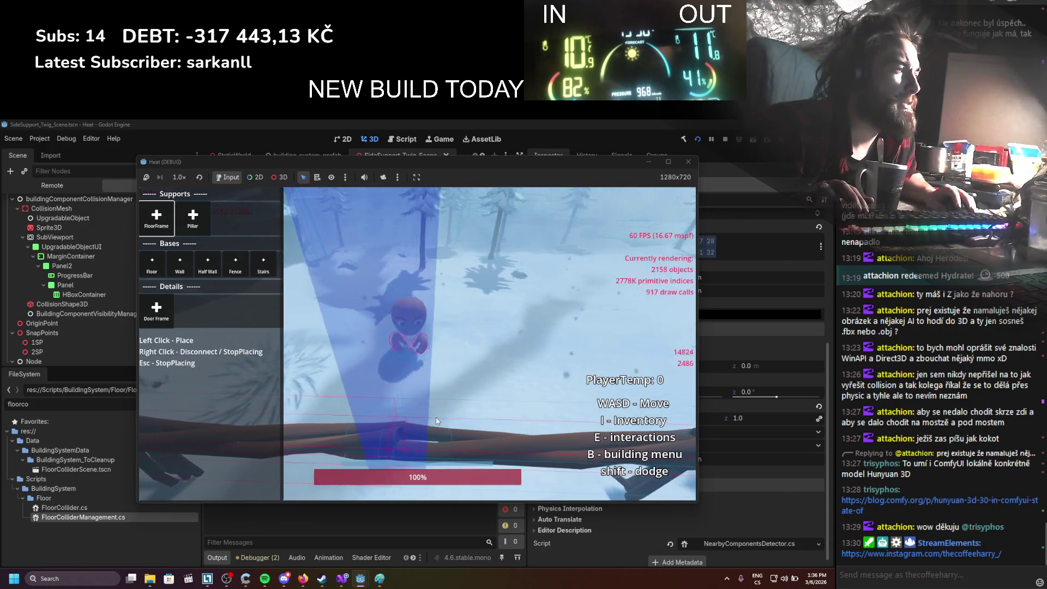
key("d")
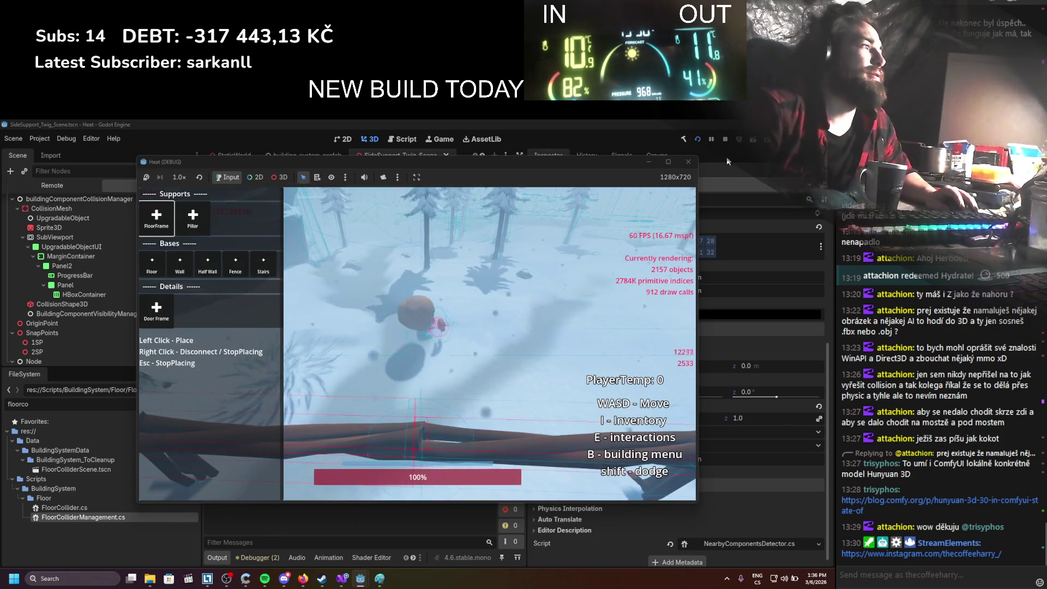
left_click(725, 137)
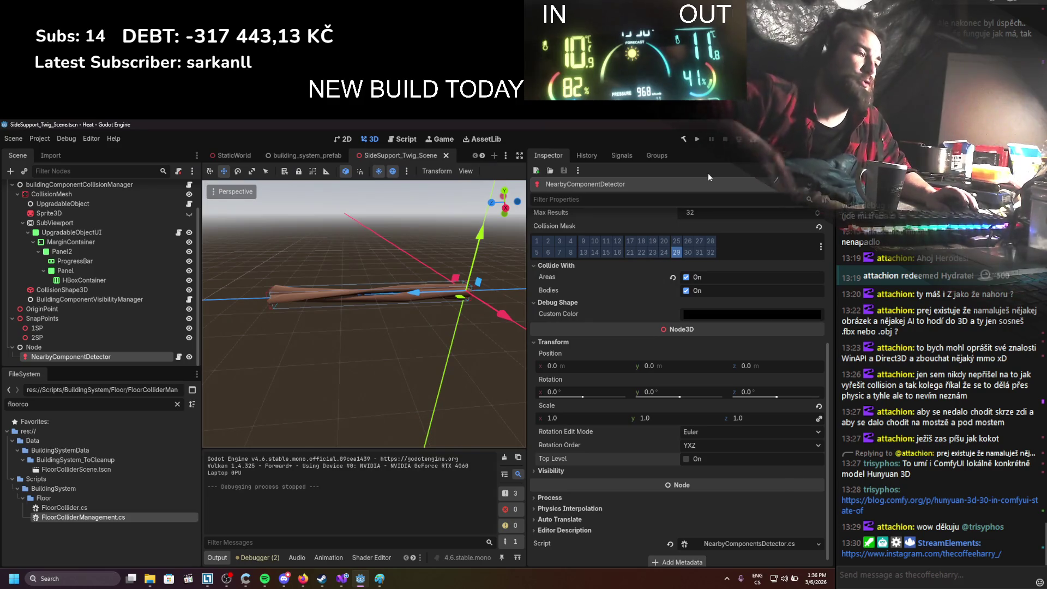
left_click(342, 578)
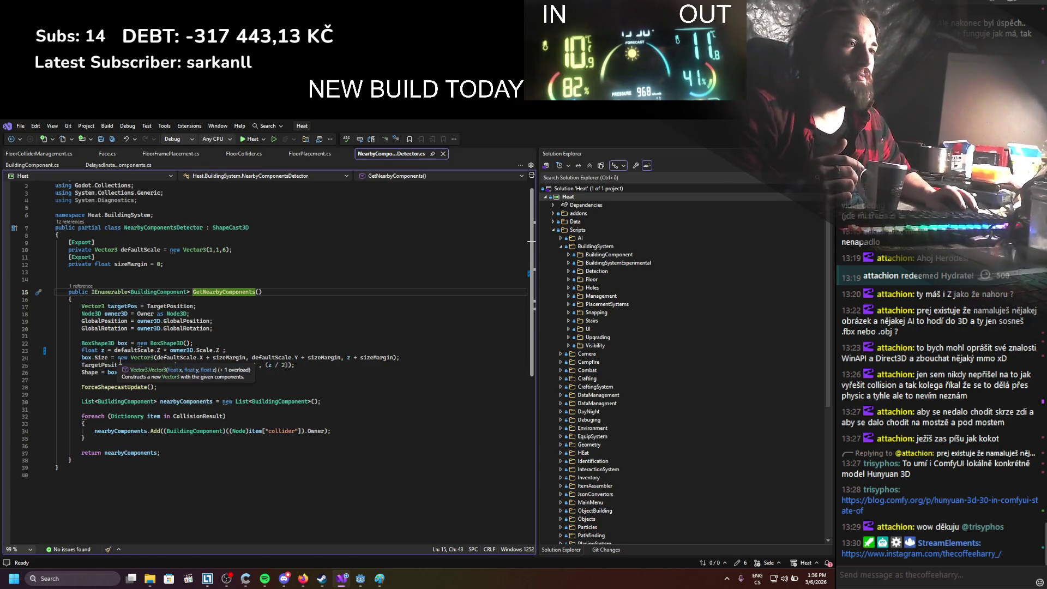
Move the TargetPosition assignment above the box.Size line in GetNearbyComponents
left_click(201, 379)
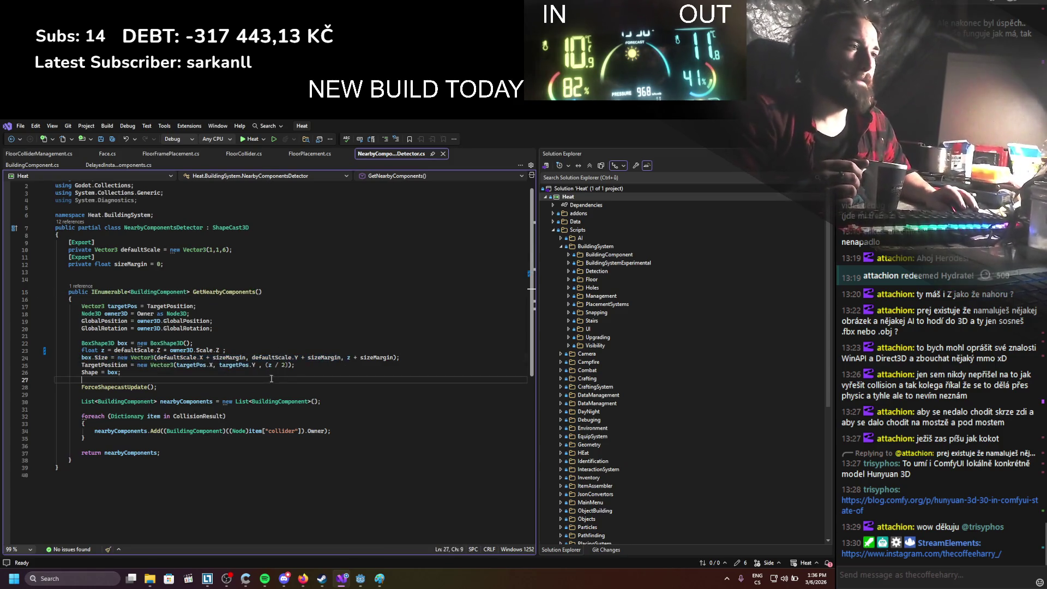
mouse_move(297, 365)
left_mouse_down()
mouse_move(147, 365)
mouse_move(329, 357)
mouse_move(162, 366)
mouse_move(315, 369)
left_mouse_up()
left_click_drag(127, 364, 149, 363)
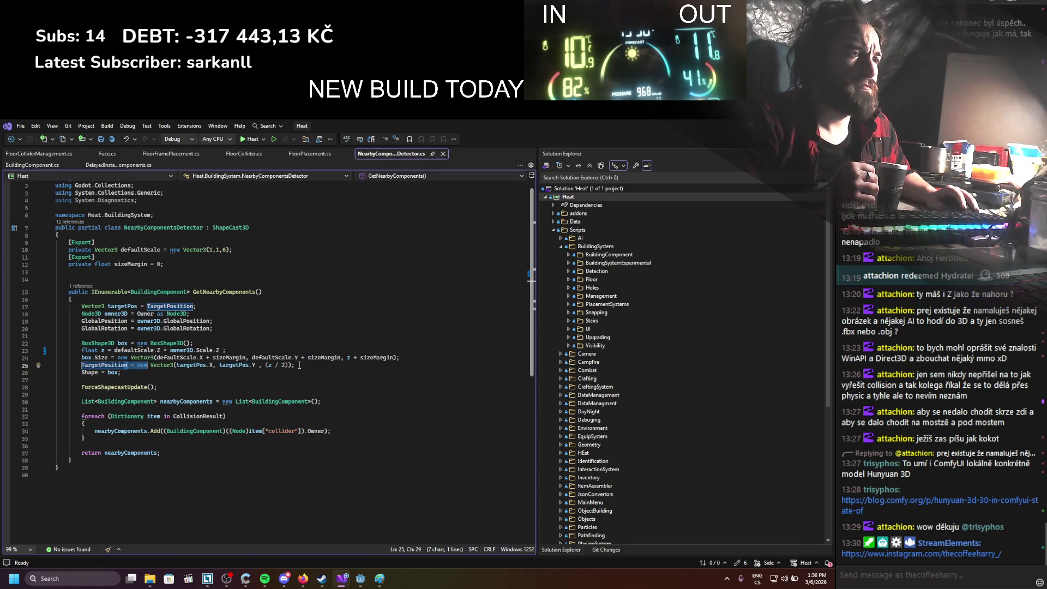
left_click(299, 365)
key("alt+Up")
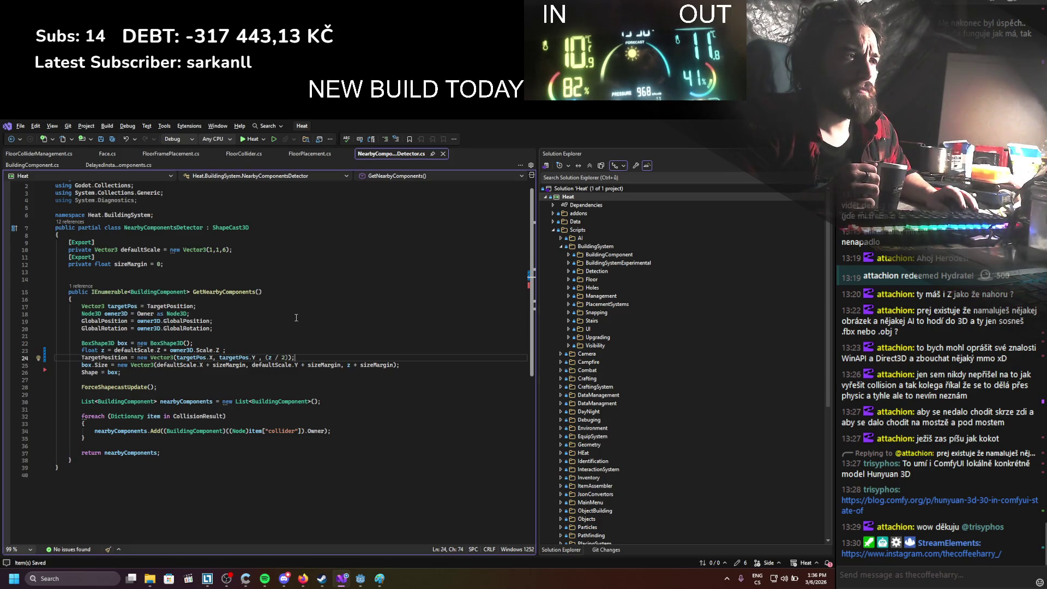
double_click(90, 373)
left_click(168, 394)
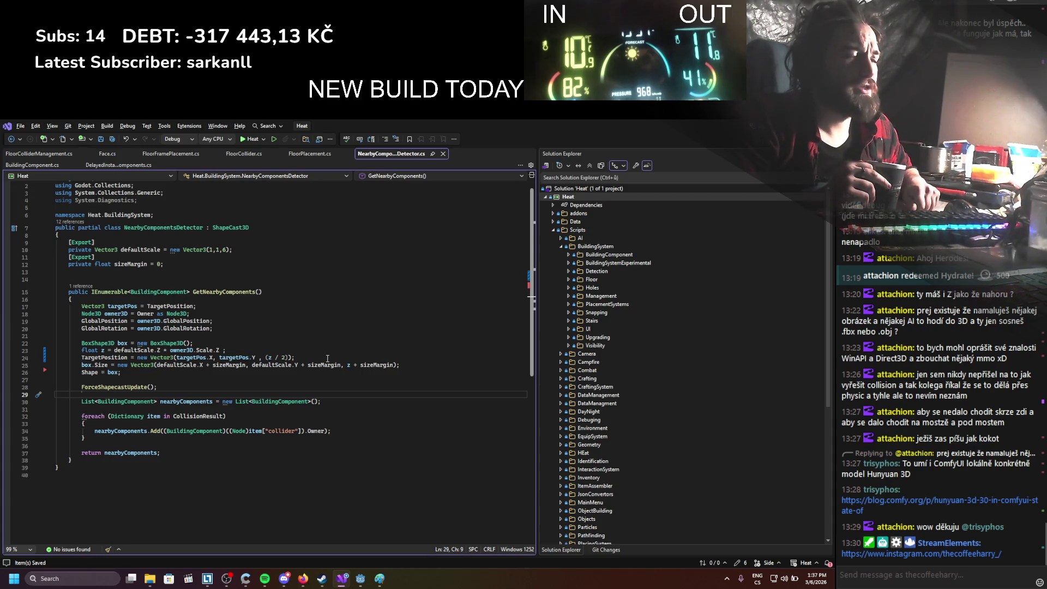
key("alt+Tab")
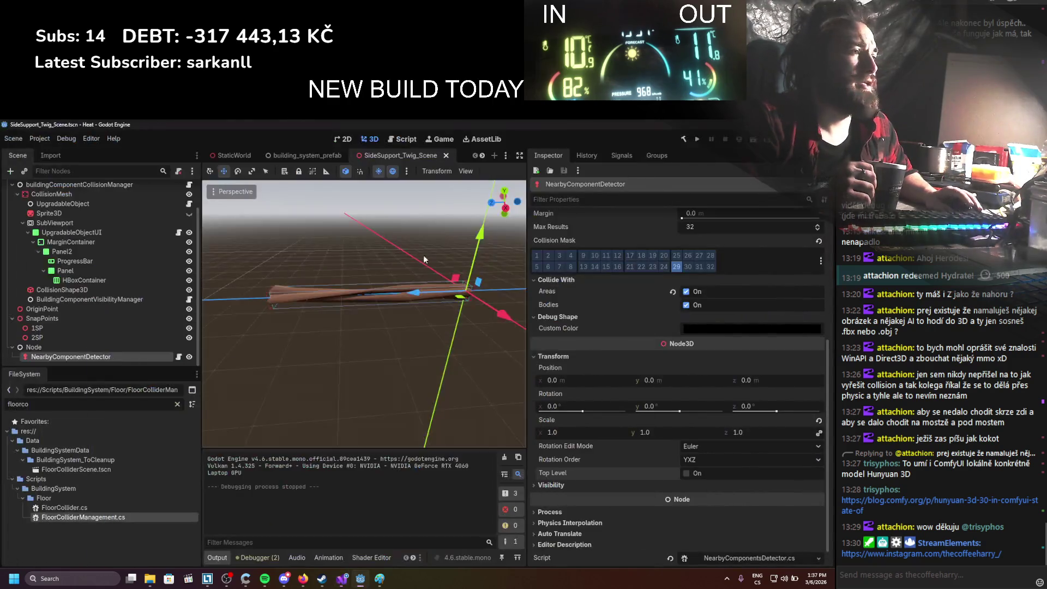
scroll(336, 326, "up", 8)
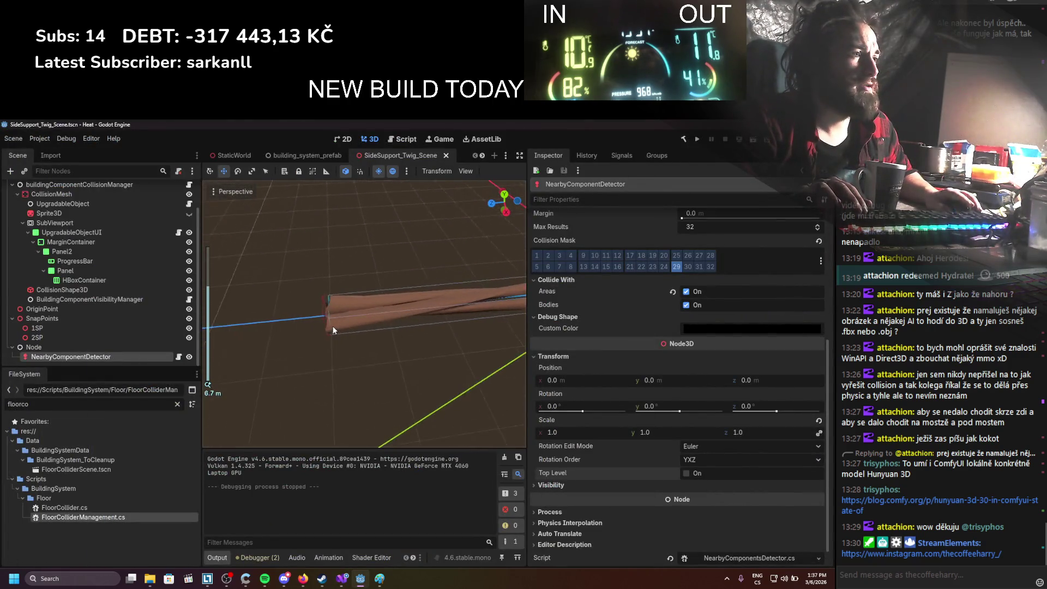
scroll(352, 289, "down", 10)
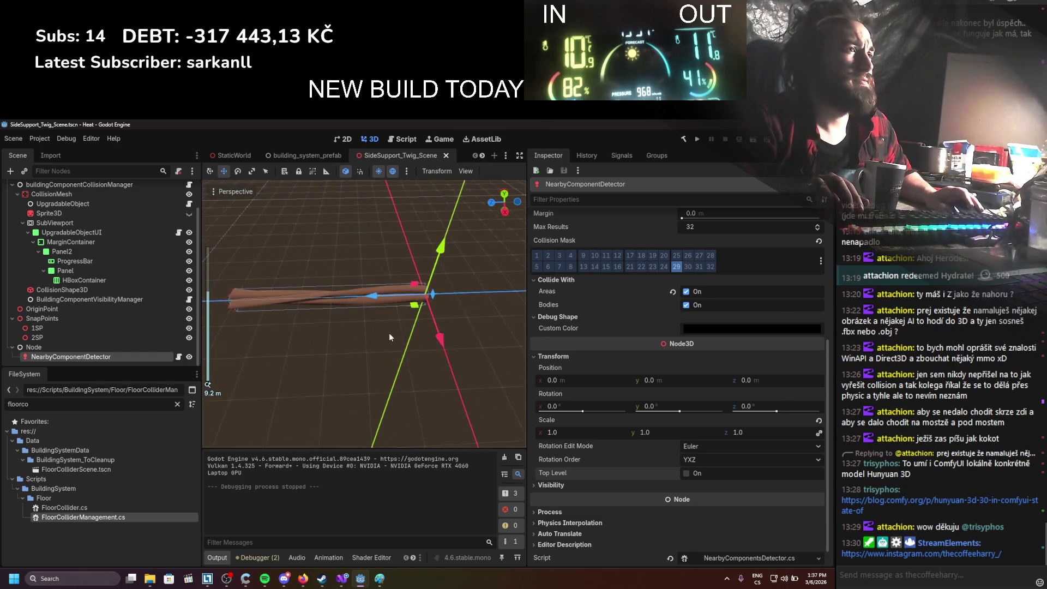
scroll(45, 241, "up", 2)
left_click(82, 188)
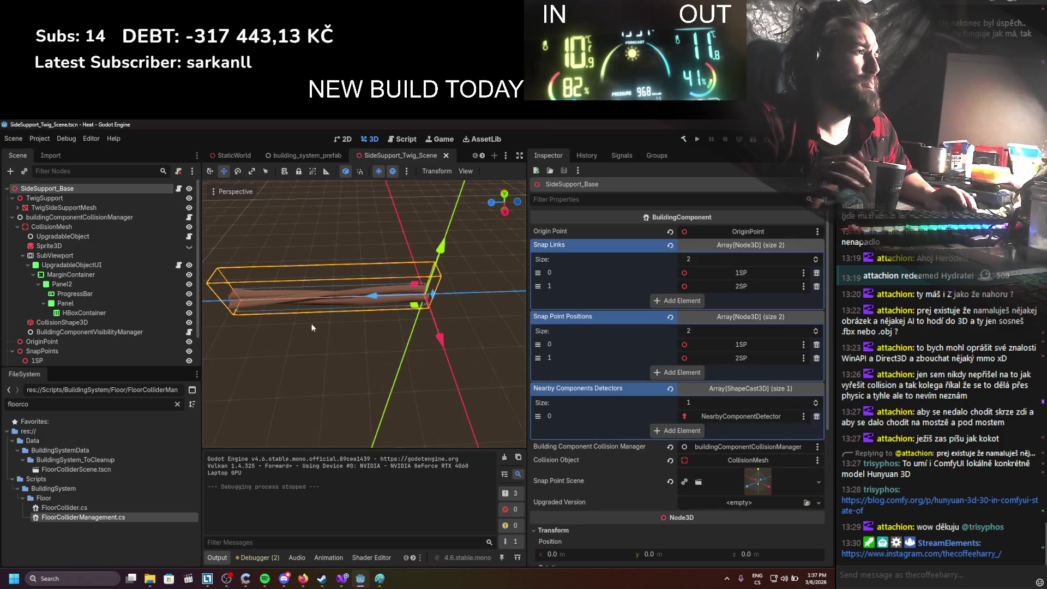
left_click_drag(377, 299, 401, 294)
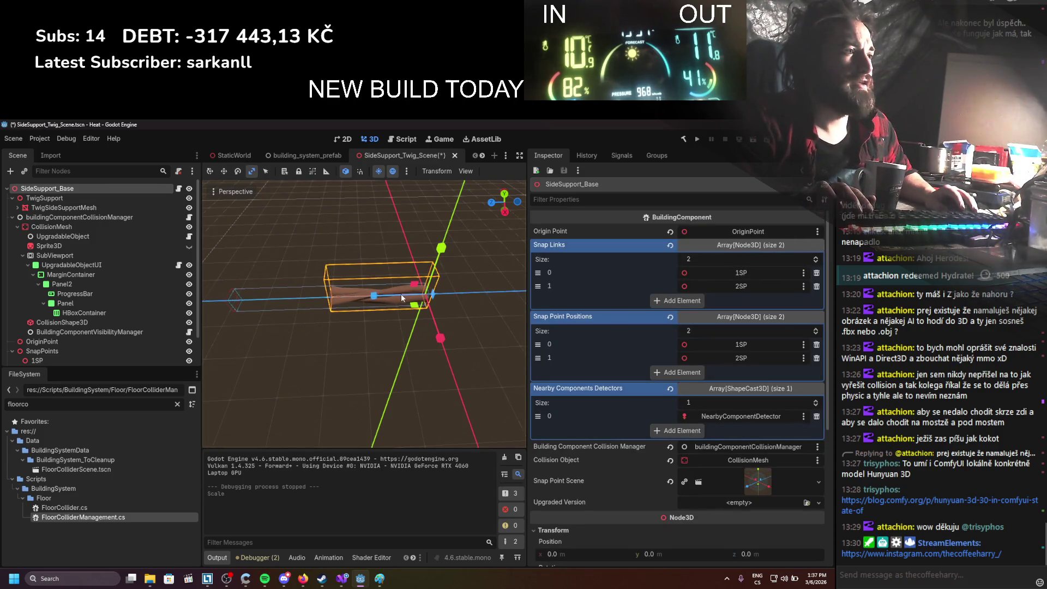
scroll(710, 417, "down", 5)
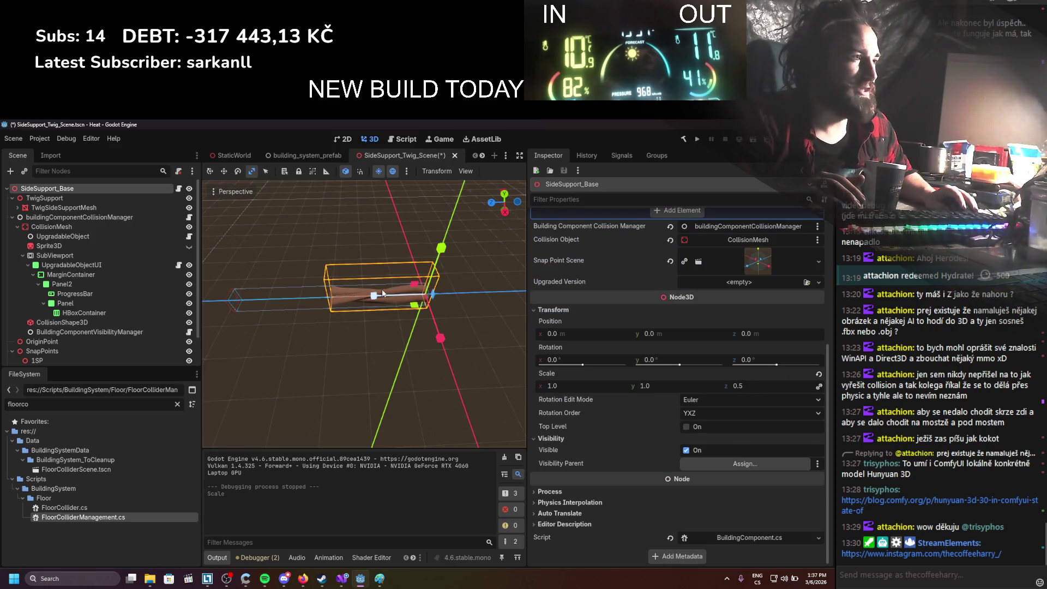
left_click_drag(364, 373, 391, 374)
key("ctrl+z")
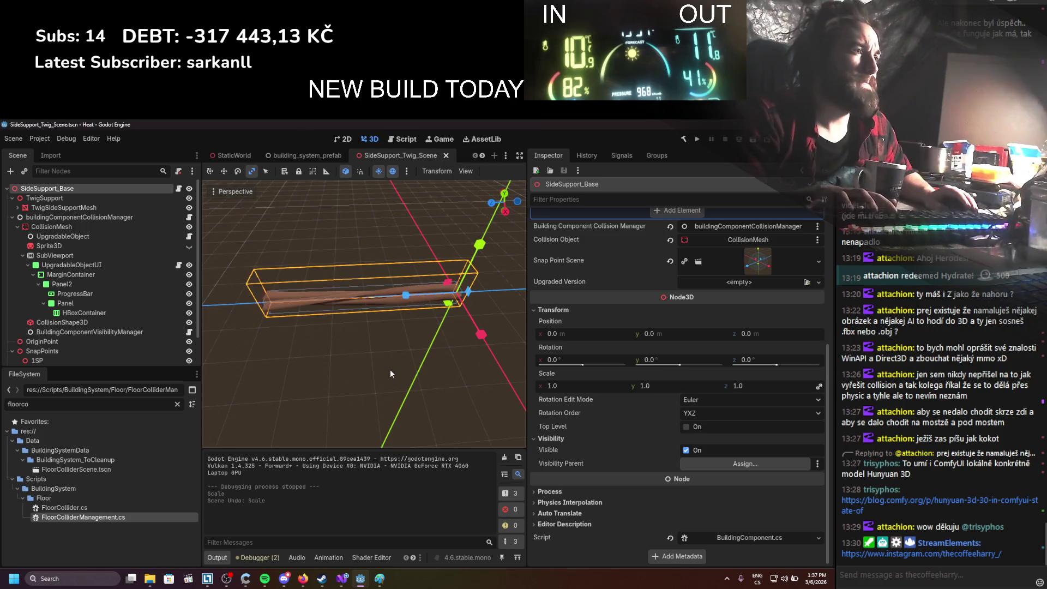
scroll(387, 366, "up", 3)
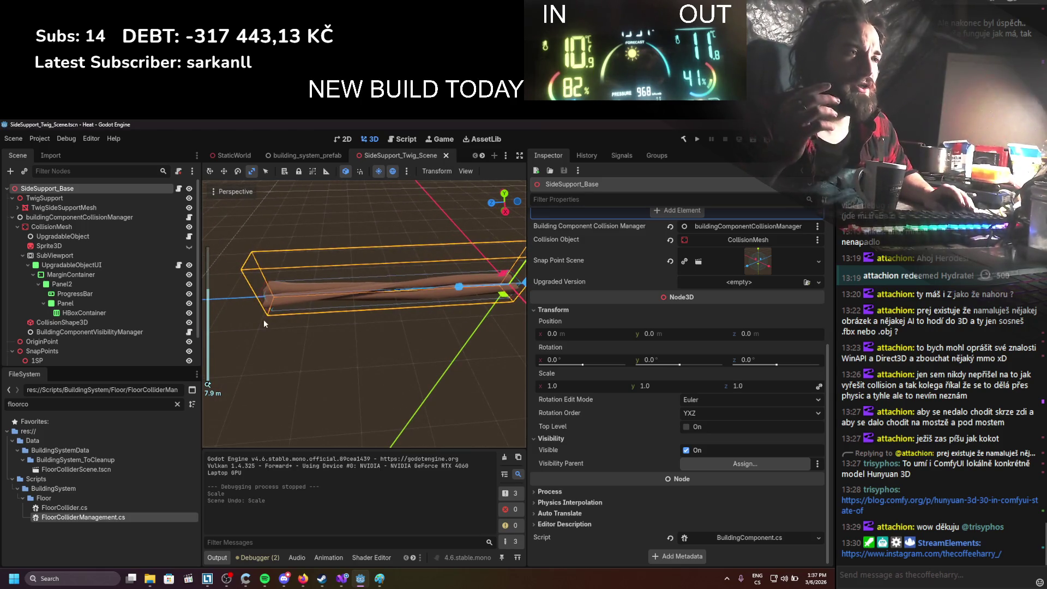
scroll(101, 300, "down", 3)
left_click(105, 357)
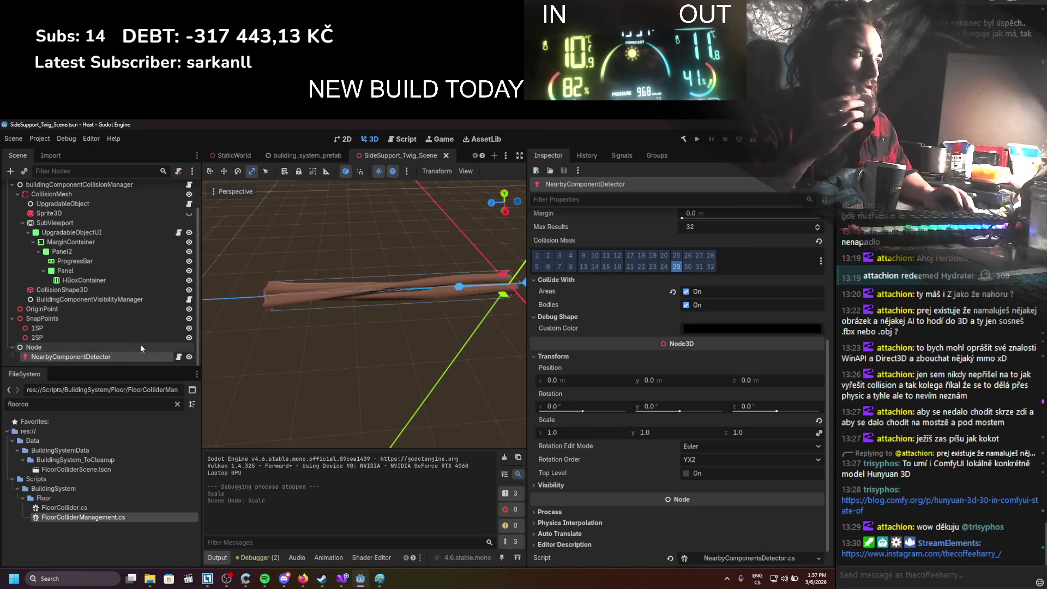
Set the NearbyComponentDetector's collision margin to 0.1 and save the scene
scroll(568, 367, "up", 3)
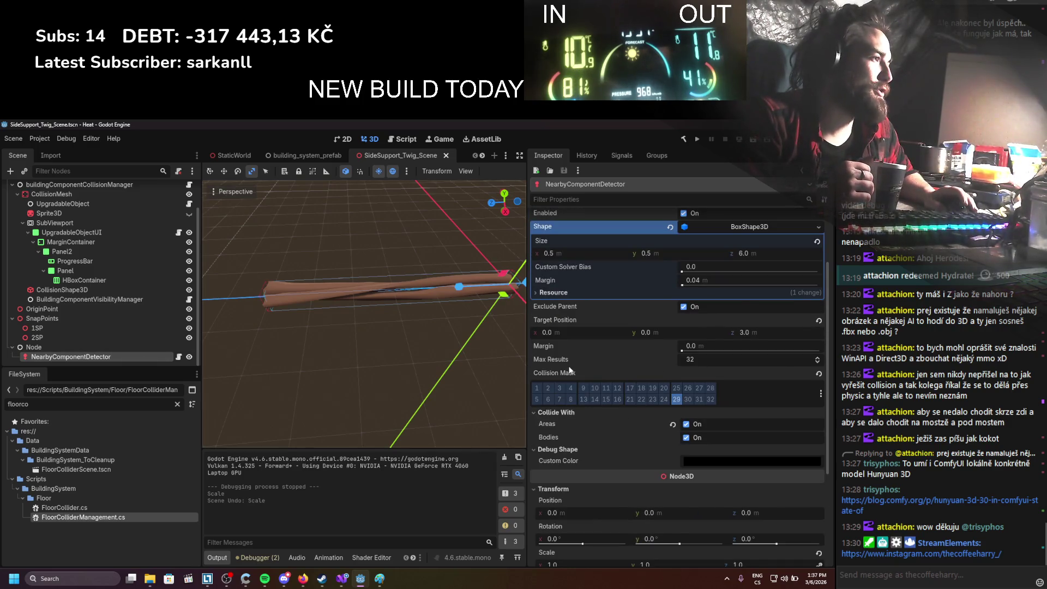
scroll(570, 371, "up", 2)
left_click_drag(684, 395, 690, 396)
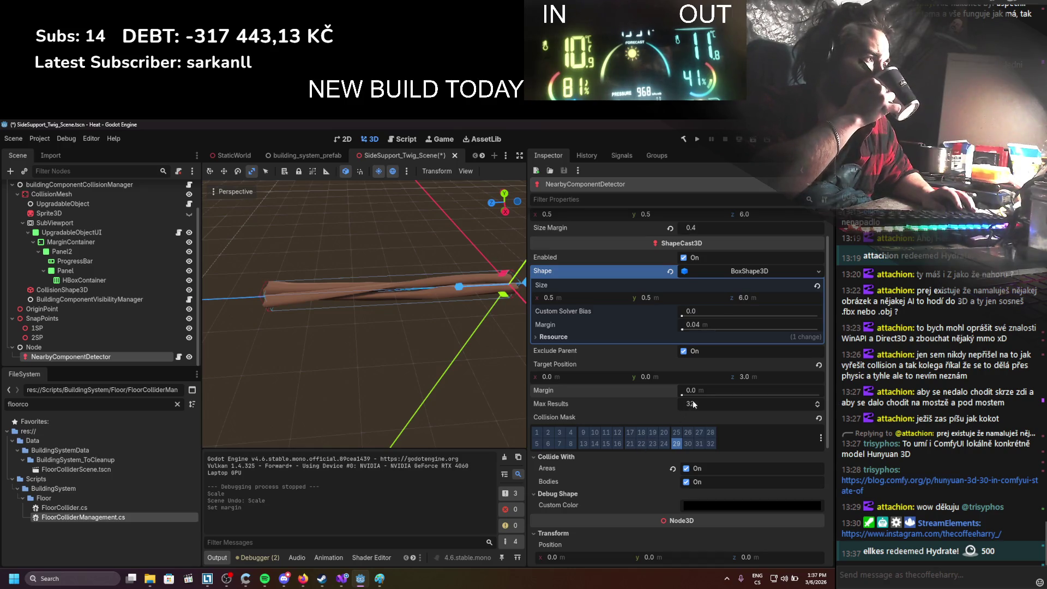
left_click(703, 389)
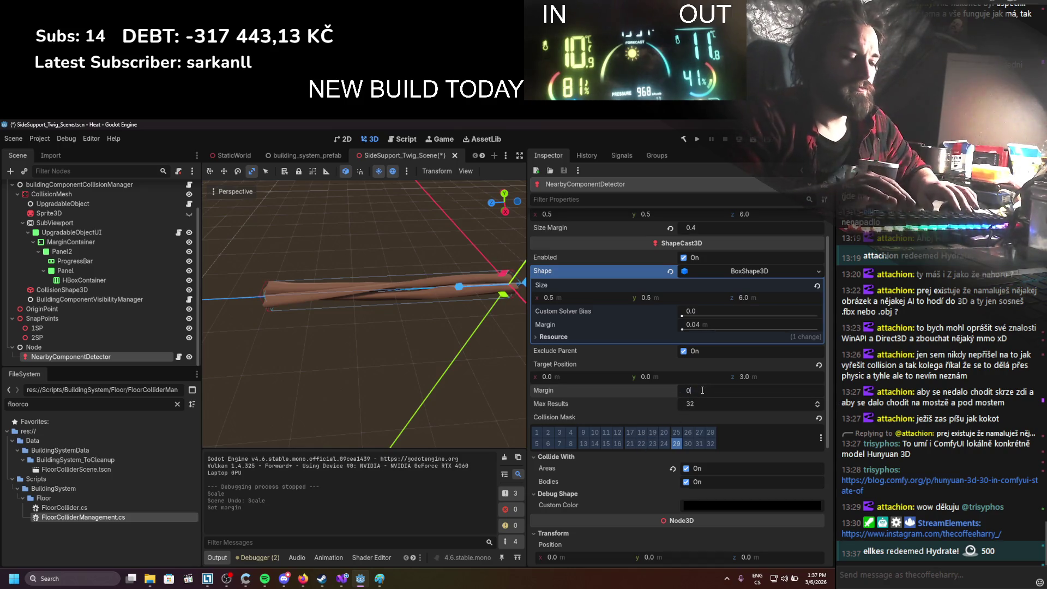
type(".1")
key("Return")
key("ctrl+s")
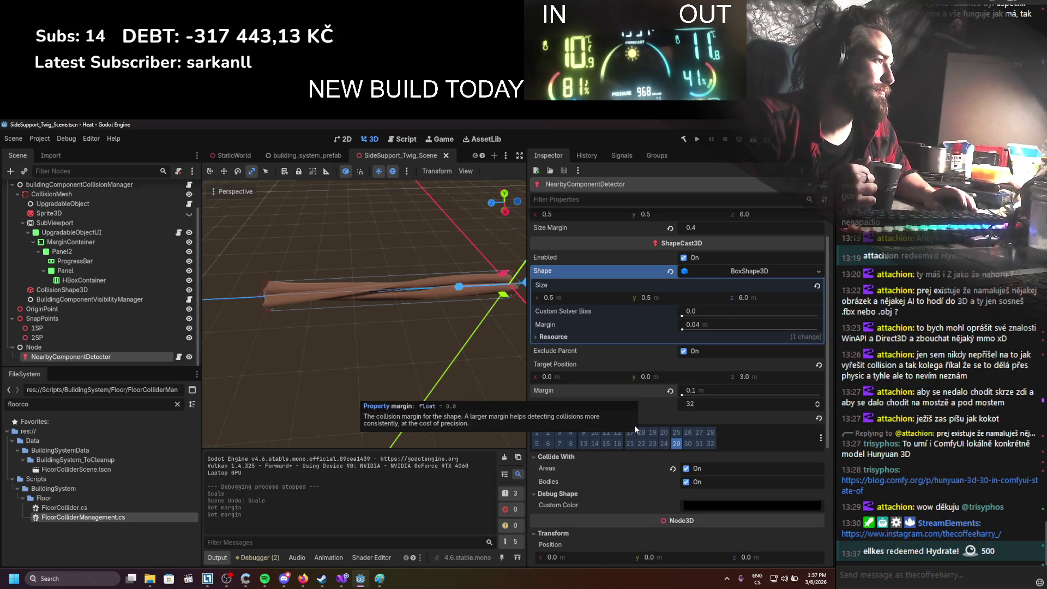
Toggle Exclude Parent off and back on, saving the scene each time
left_click(686, 352)
key("ctrl+s")
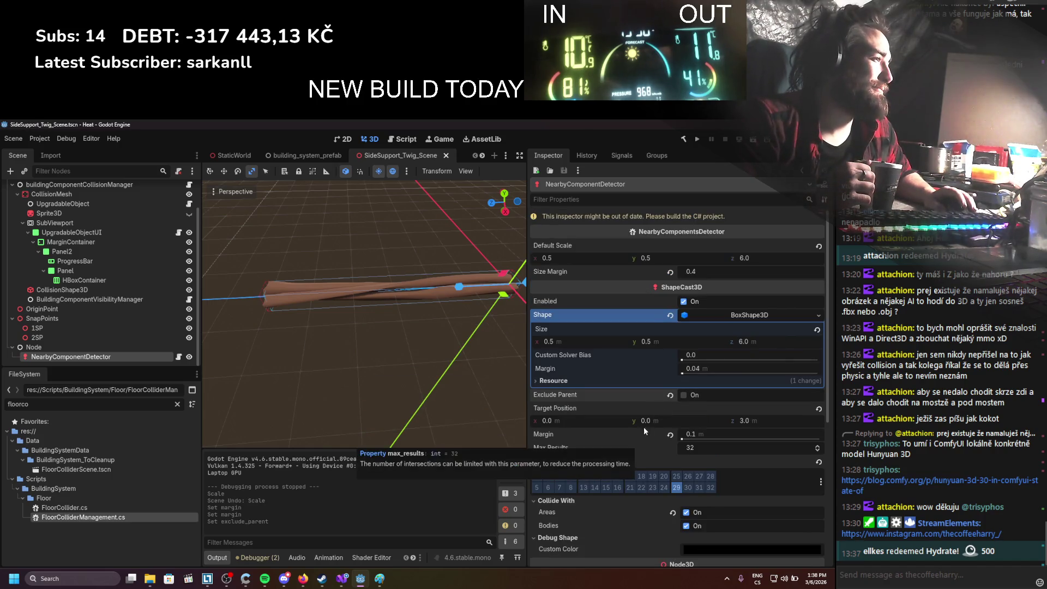
left_click(685, 395)
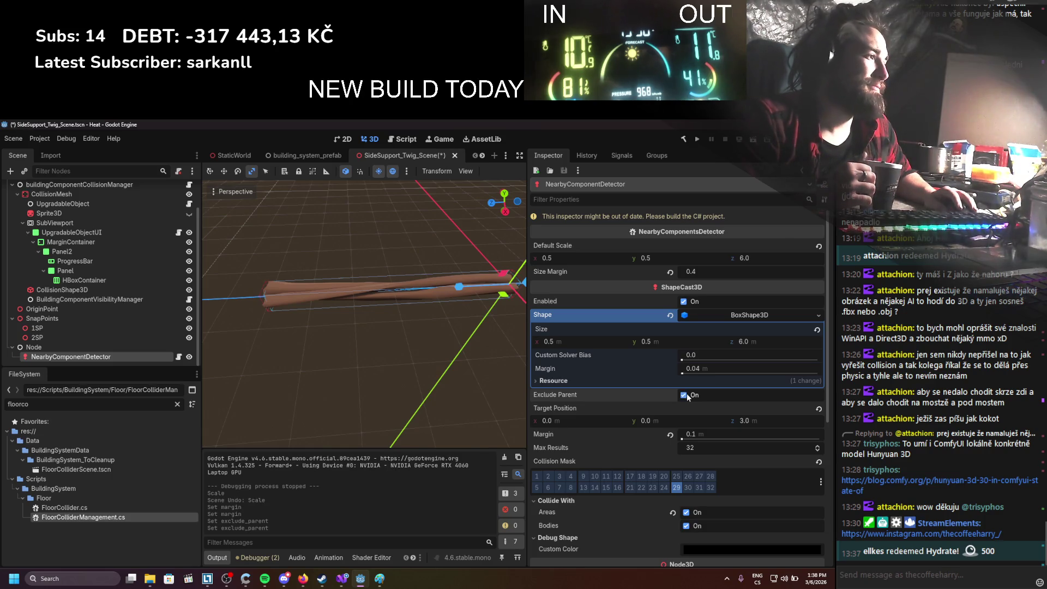
key("ctrl+s")
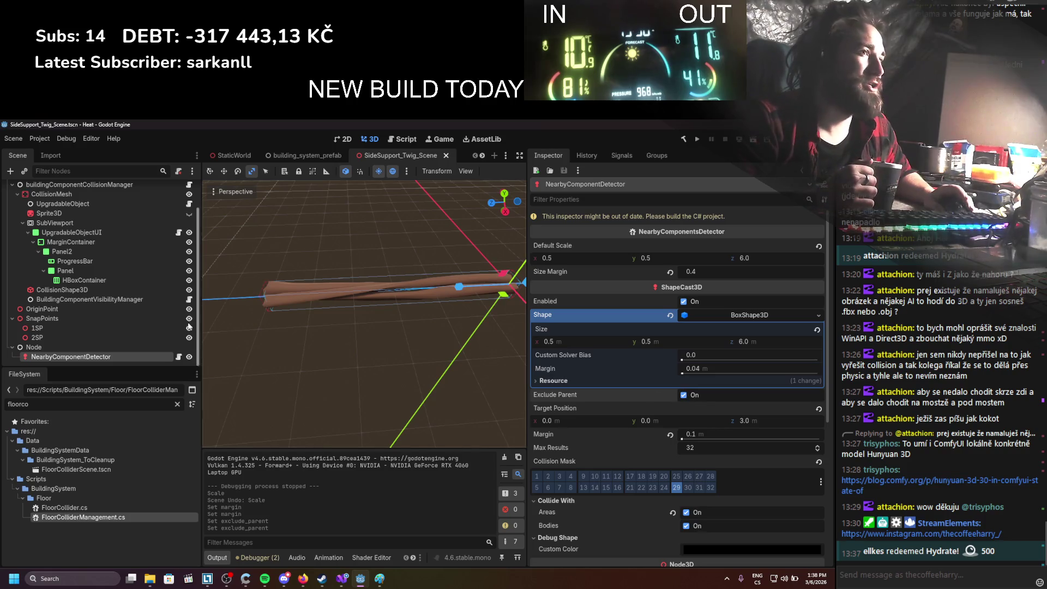
Check the CollisionMesh node's collision layers, then reselect NearbyComponentDetector
scroll(190, 327, "up", 2)
left_click(46, 227)
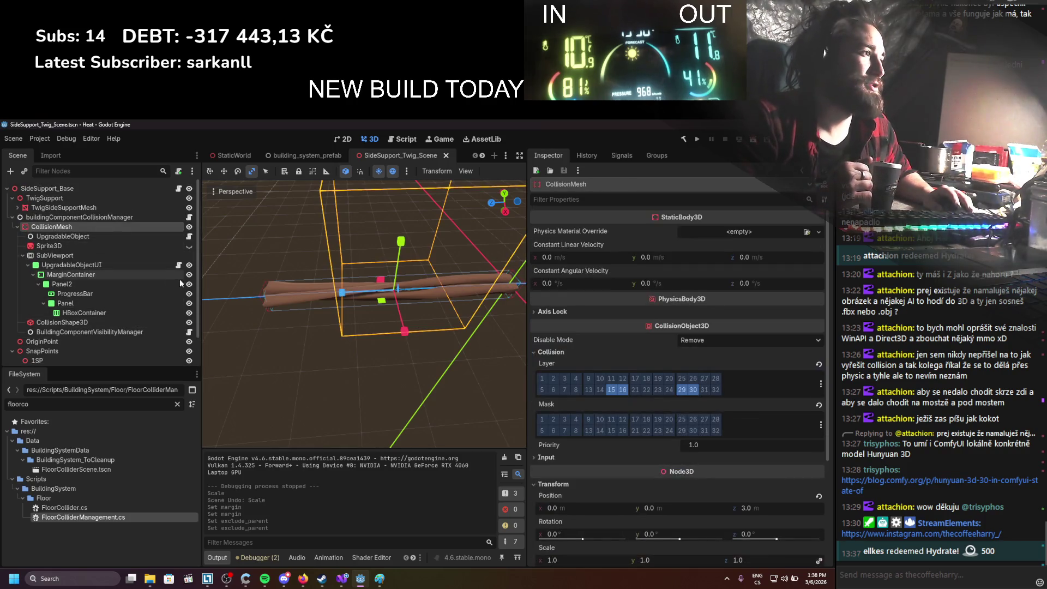
scroll(109, 327, "down", 2)
left_click(97, 355)
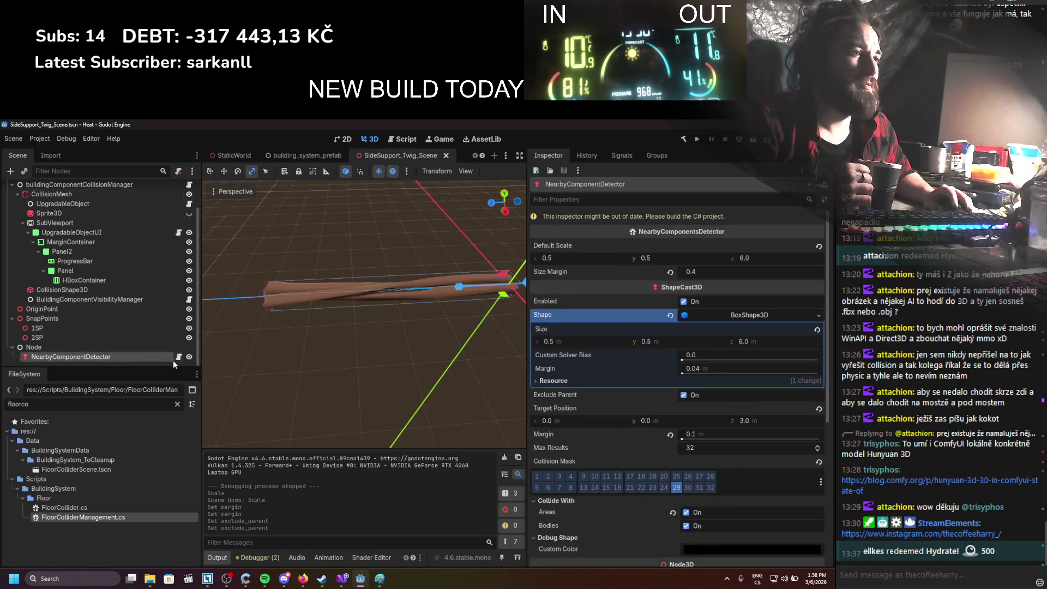
left_click(179, 357)
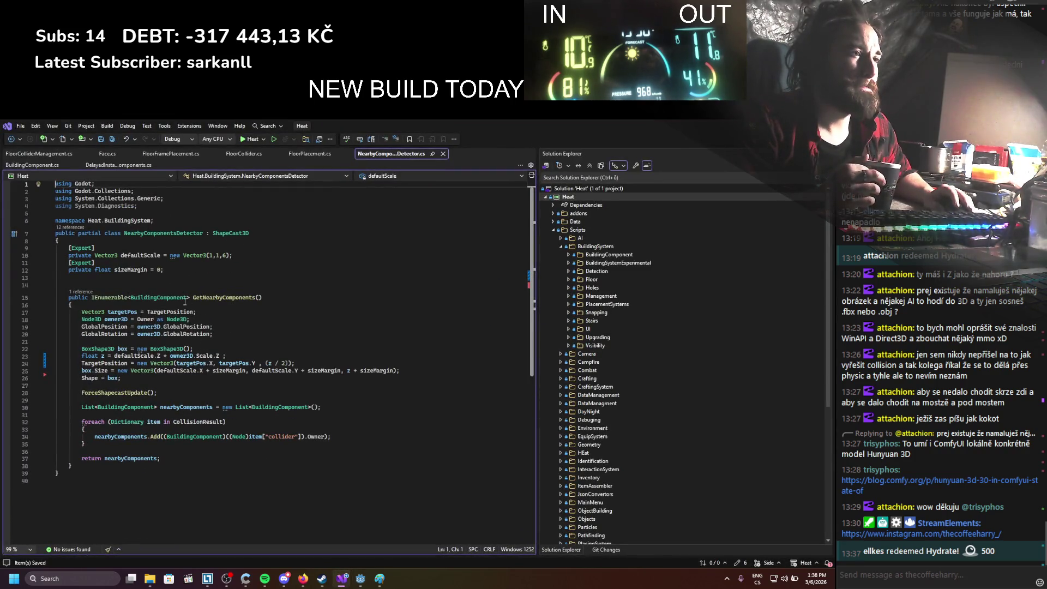
Declare an exported CollisionObject3D field named excludeBody below the sizeMargin field
left_click(177, 281)
key("Return")
key("Return")
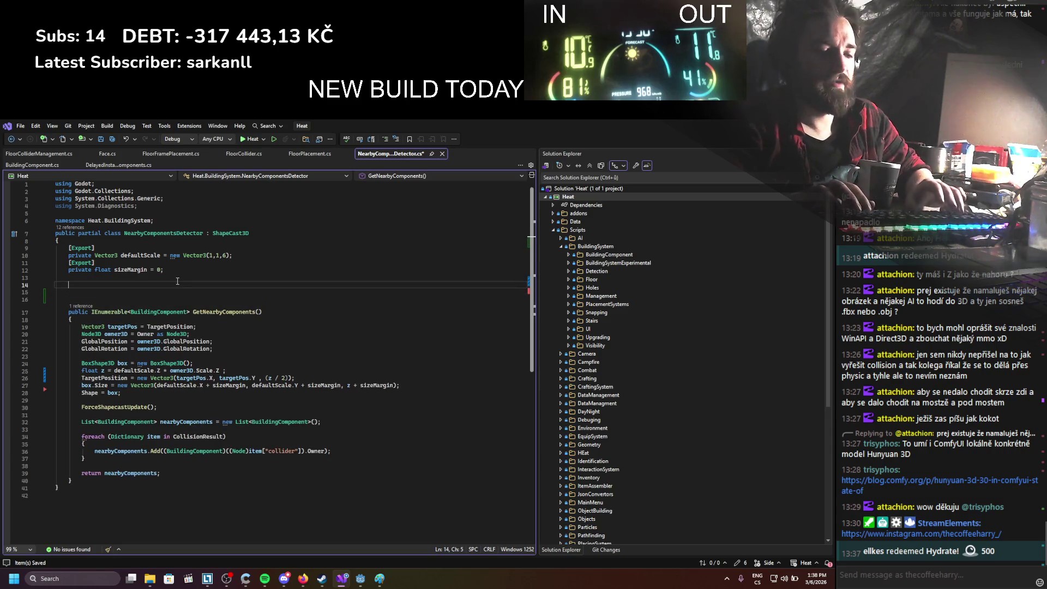
type("[ex]")
key("Return")
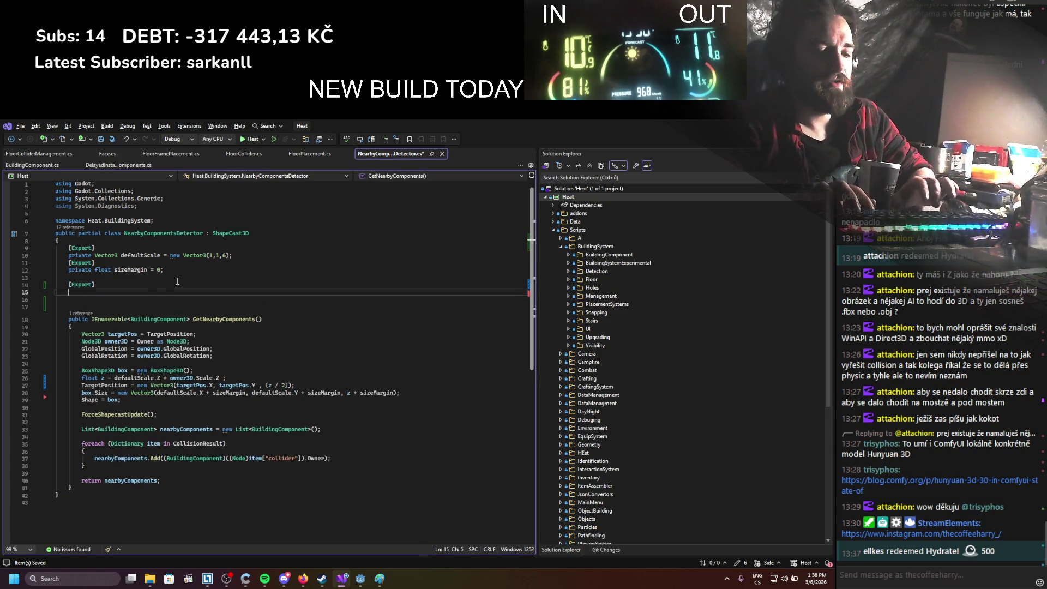
type("private exc")
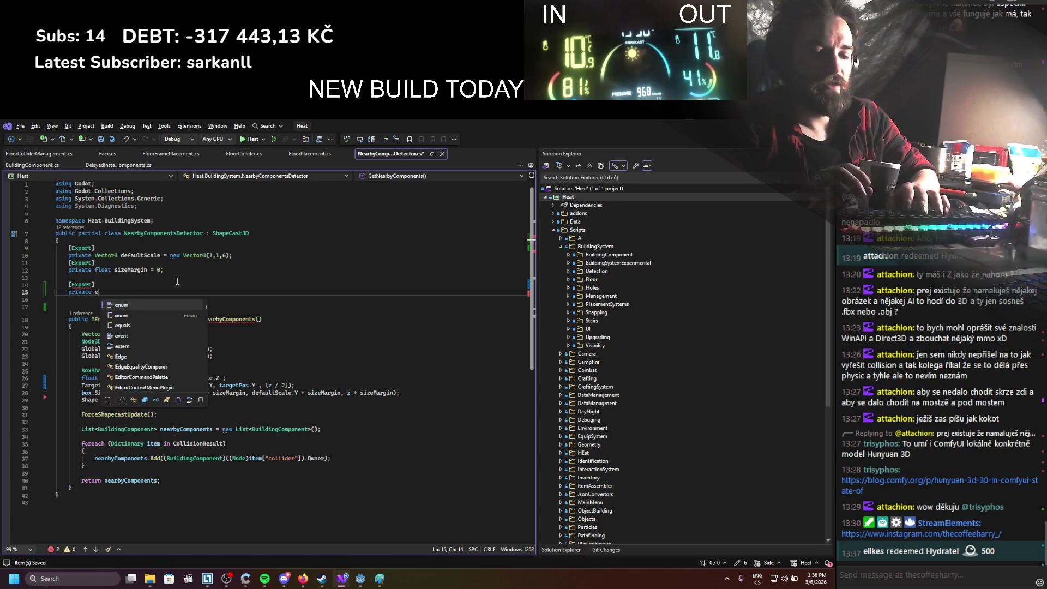
key("BackSpace")
key("BackSpace")
key("BackSpace")
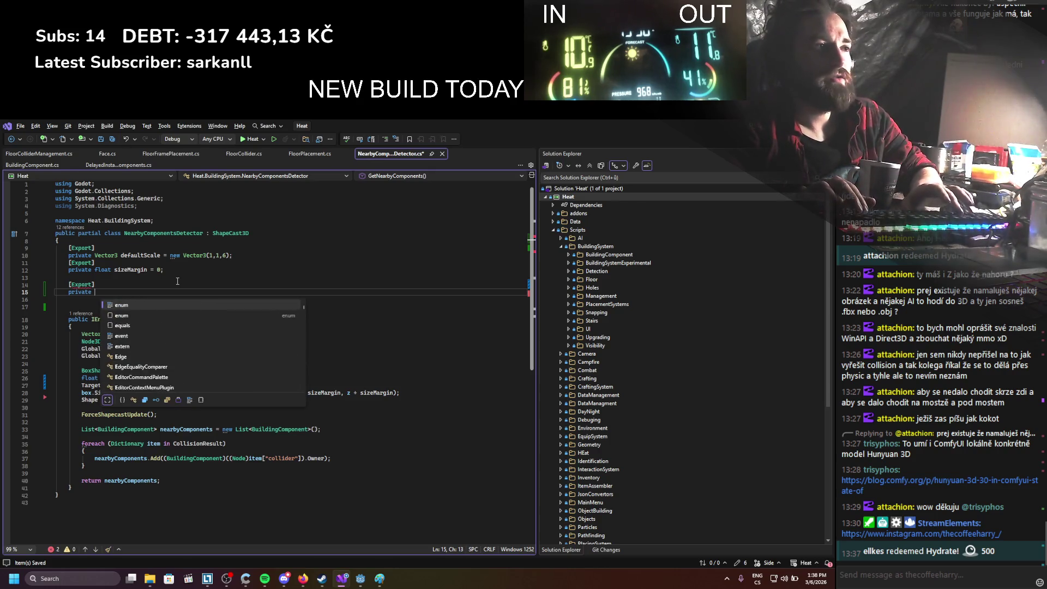
type("Collis")
key("Down")
key("Down")
key("Up")
type("e")
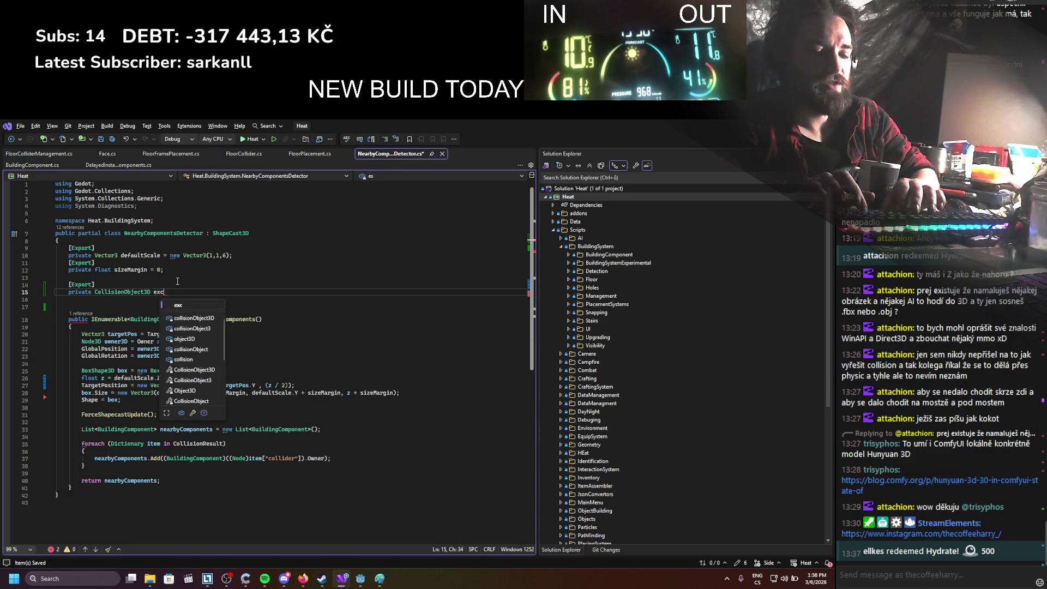
type(";")
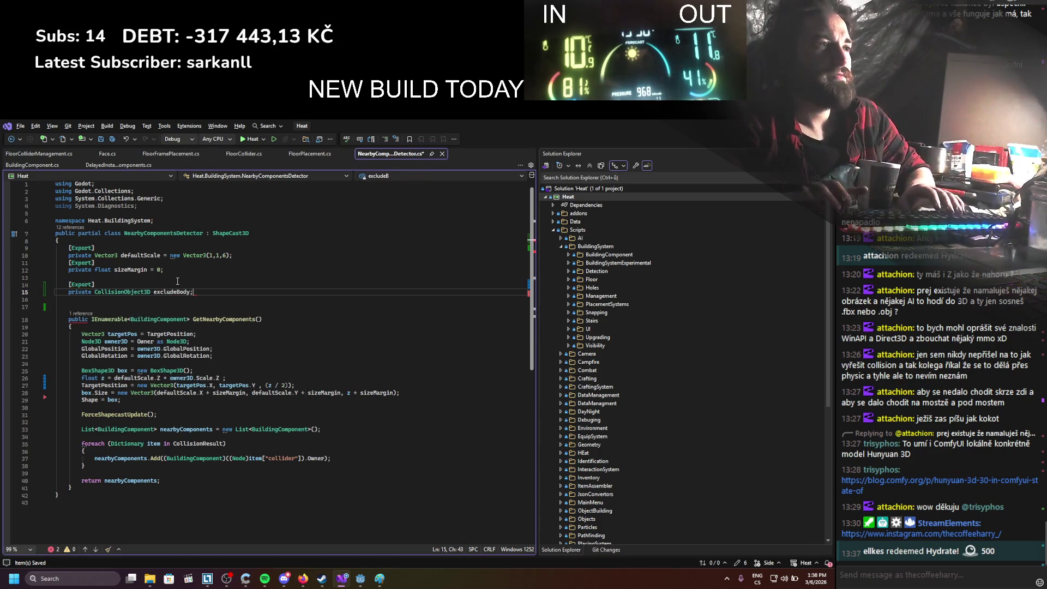
Write an AddException() call and move it up above the GetNearbyComponents method
key("Down")
key("Down")
key("Down")
key("Return")
type("add")
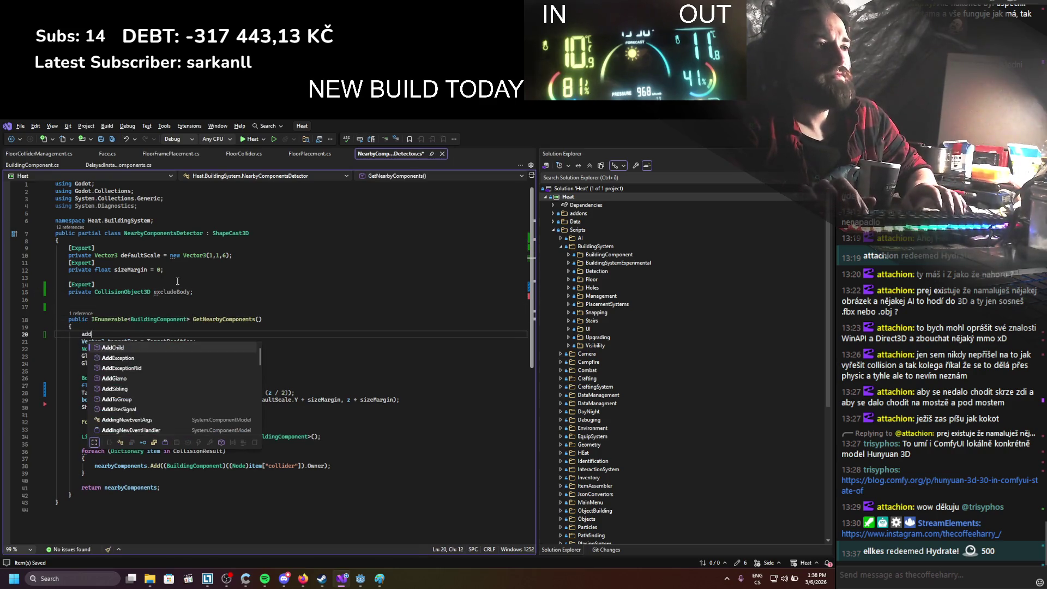
key("Down")
key("Up")
key("Up")
key("Down")
key("Down")
type("()")
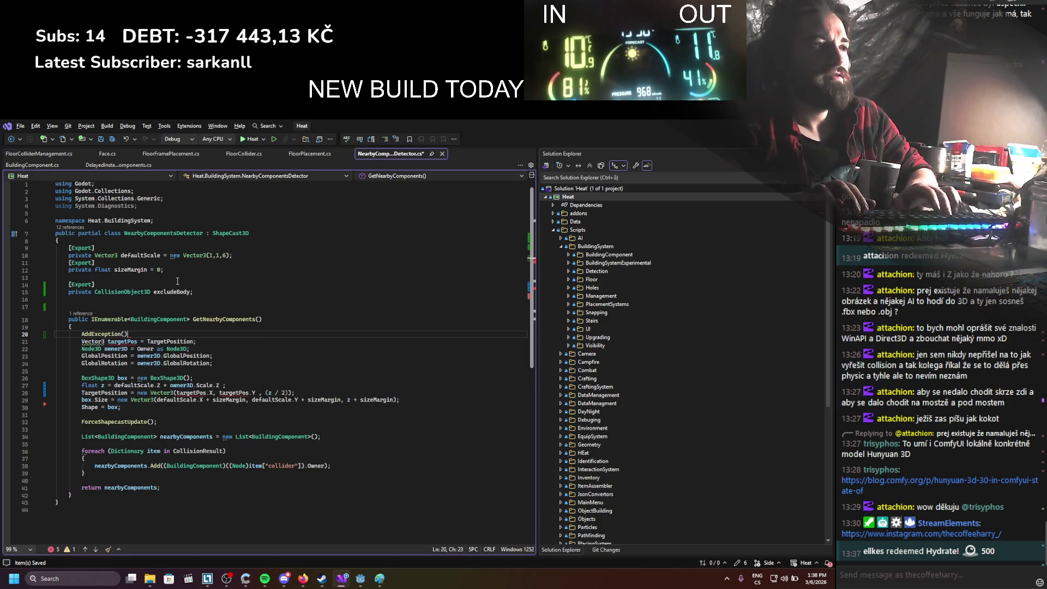
key("alt+Up")
key("alt+Up")
key("alt+Up")
key("Up")
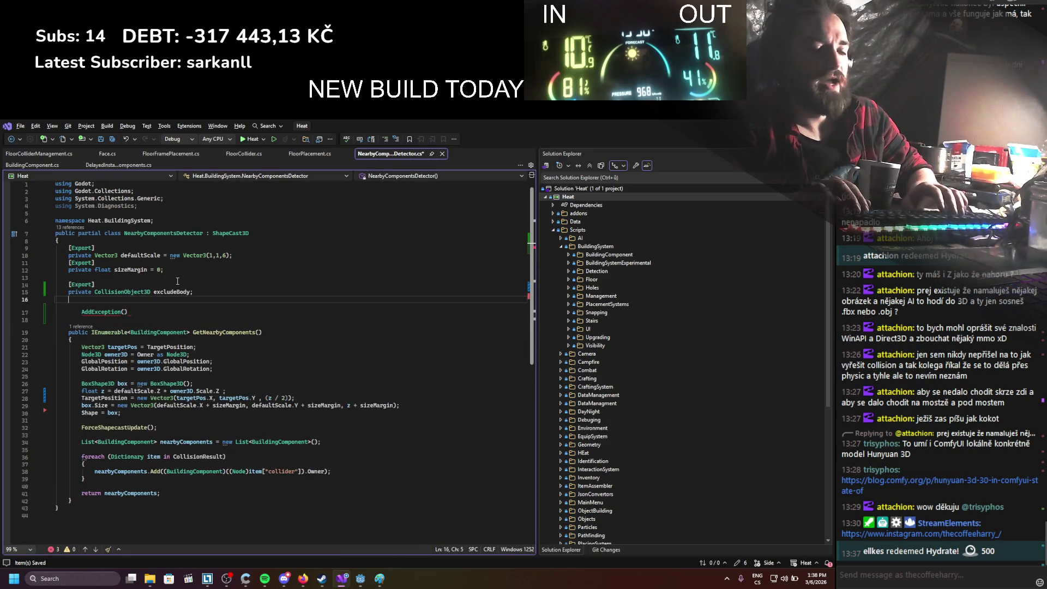
Create an _EnterTree() override whose body calls AddException(excludeBody)
key("Return")
type("over")
type("_")
key("Tab")
key("alt+Up")
key("Return")
key("BackSpace")
type(";")
key("Left")
key("Left")
type("excl")
key("Tab")
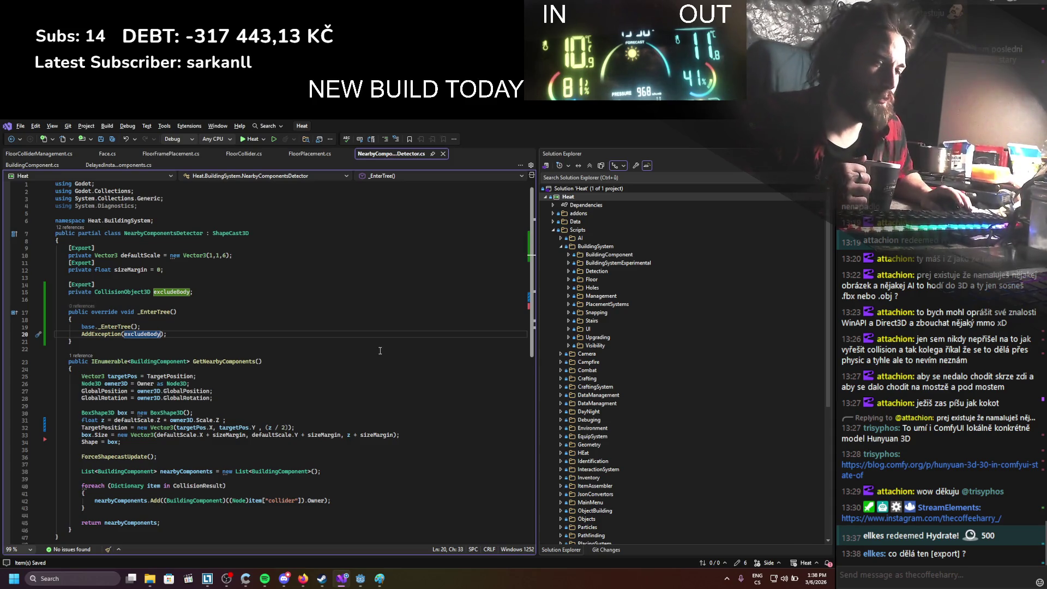
Review the excludeBody declaration, then switch over to the Godot editor
scroll(327, 354, "down", 1)
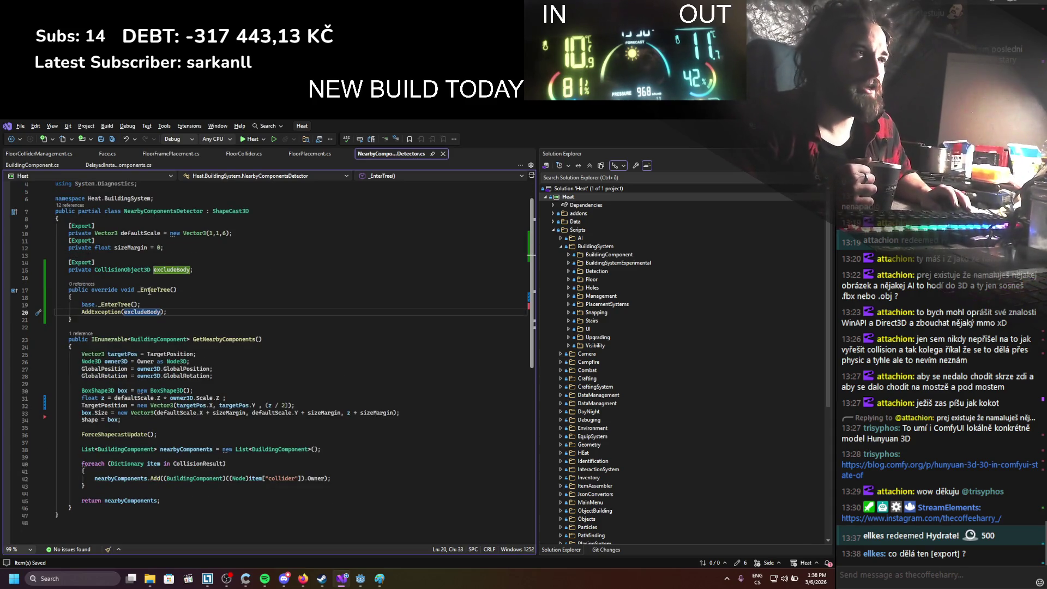
left_click(72, 267)
left_click(196, 354)
key("alt+Tab")
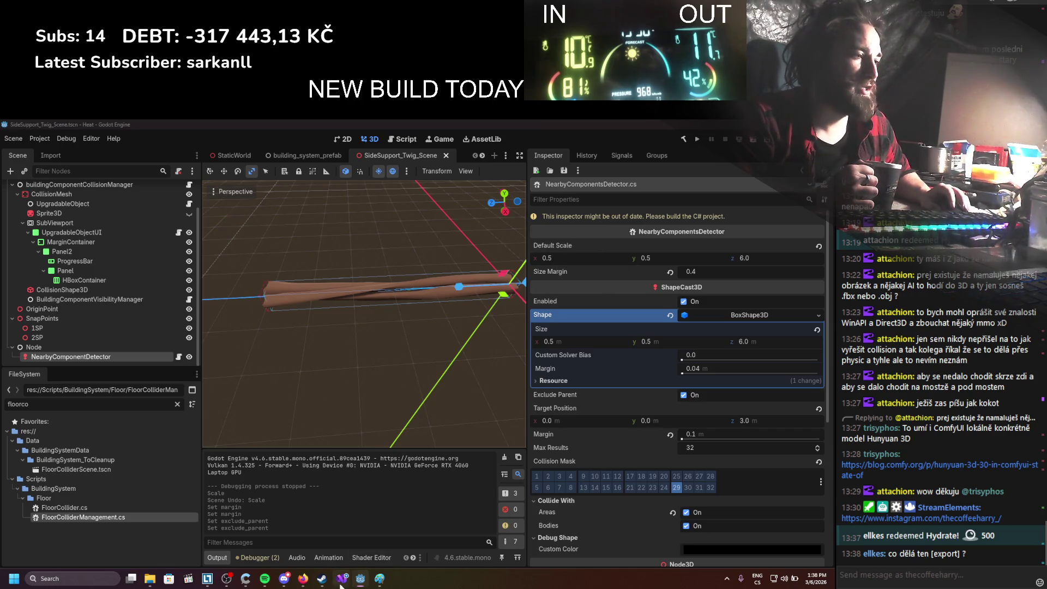
Check where defaultScale is used, scroll Godot's detector Inspector, and return to the script
key("alt+Tab")
left_click(128, 234)
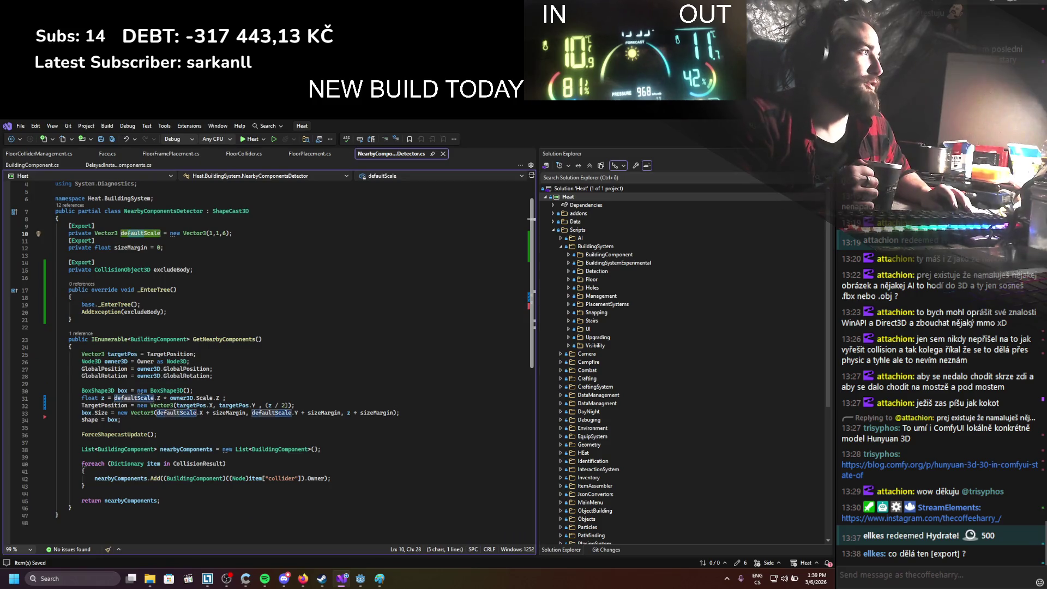
key("alt+Tab")
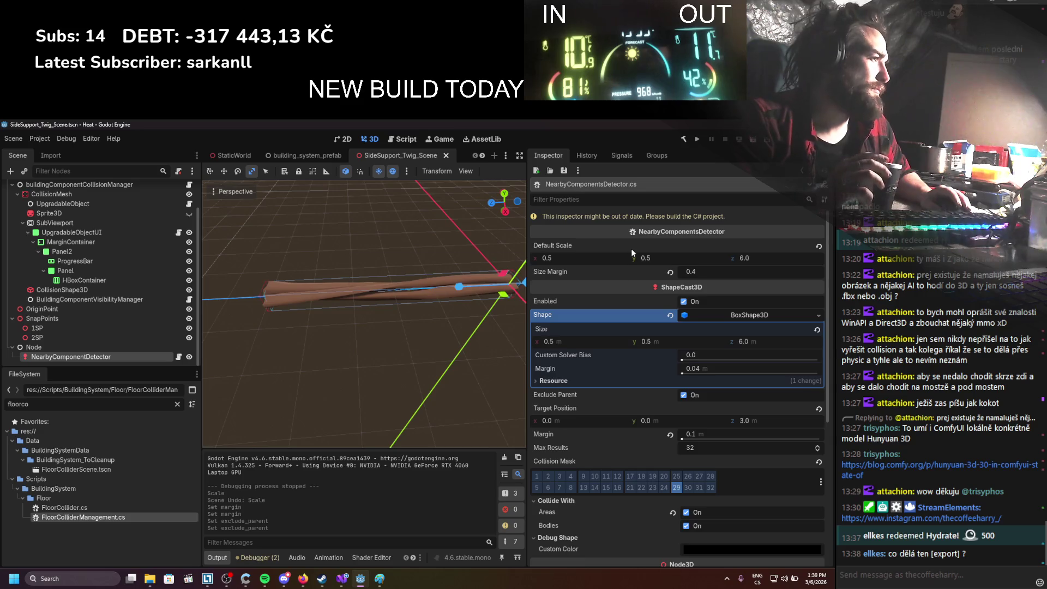
scroll(633, 247, "down", 2)
mouse_move(630, 248)
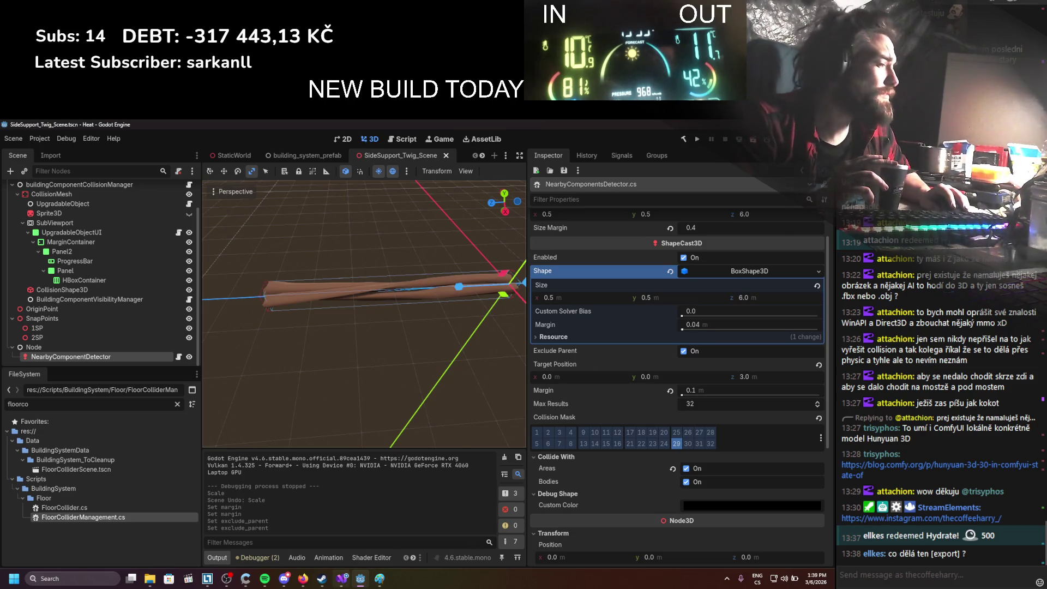
left_click(342, 578)
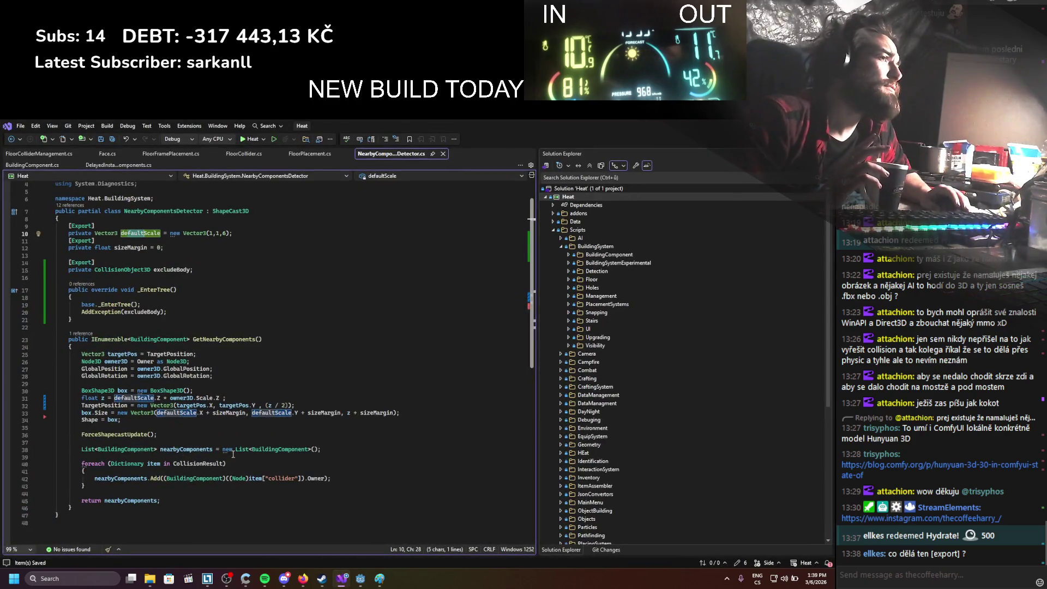
mouse_move(235, 449)
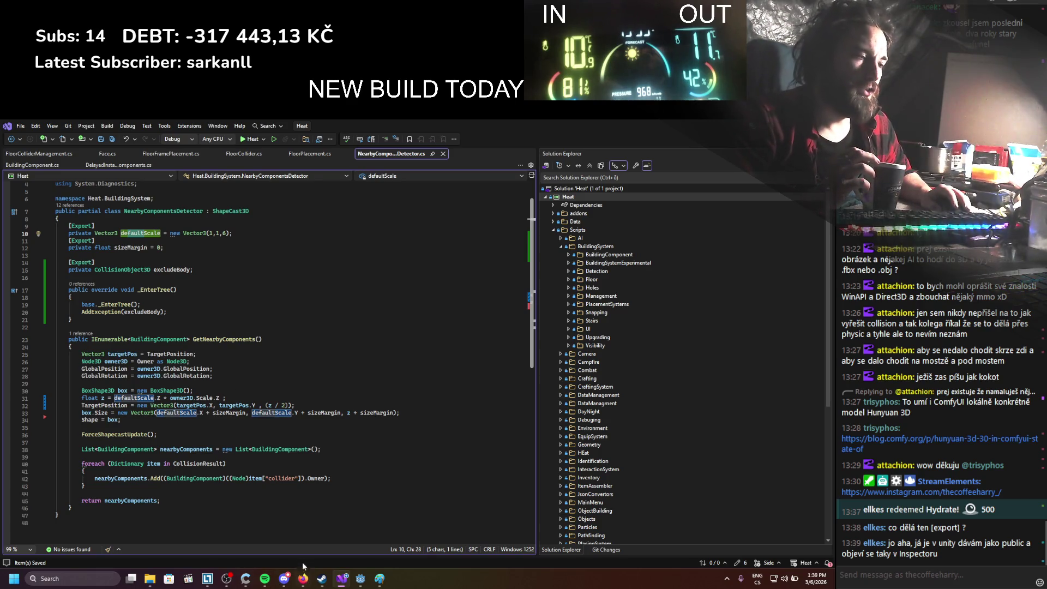
Try a [SerializableField] attribute on excludeBody, remove it again, and save the script
left_click(85, 256)
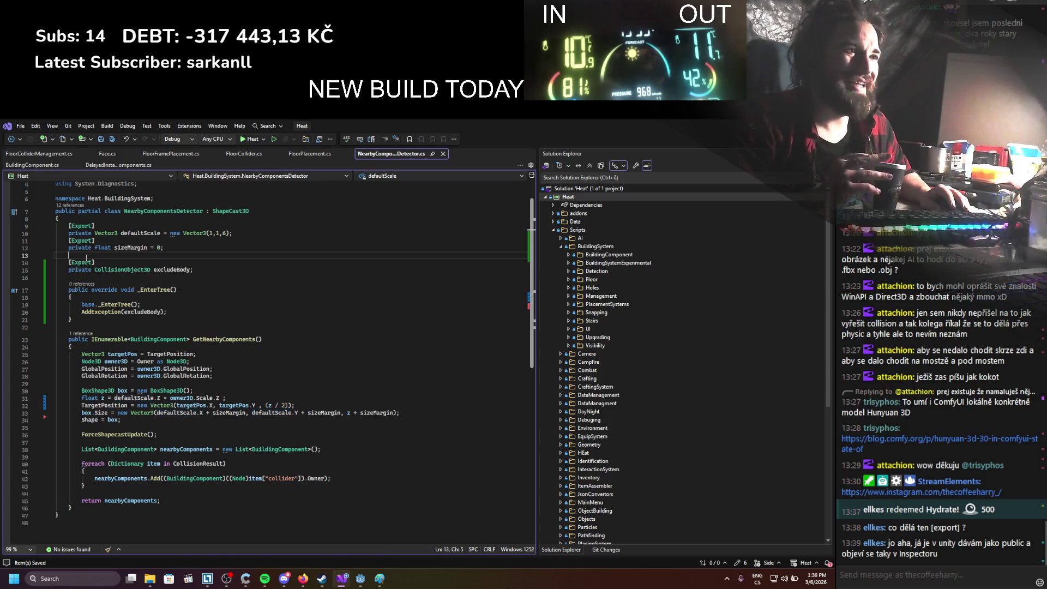
type("[Seriali")
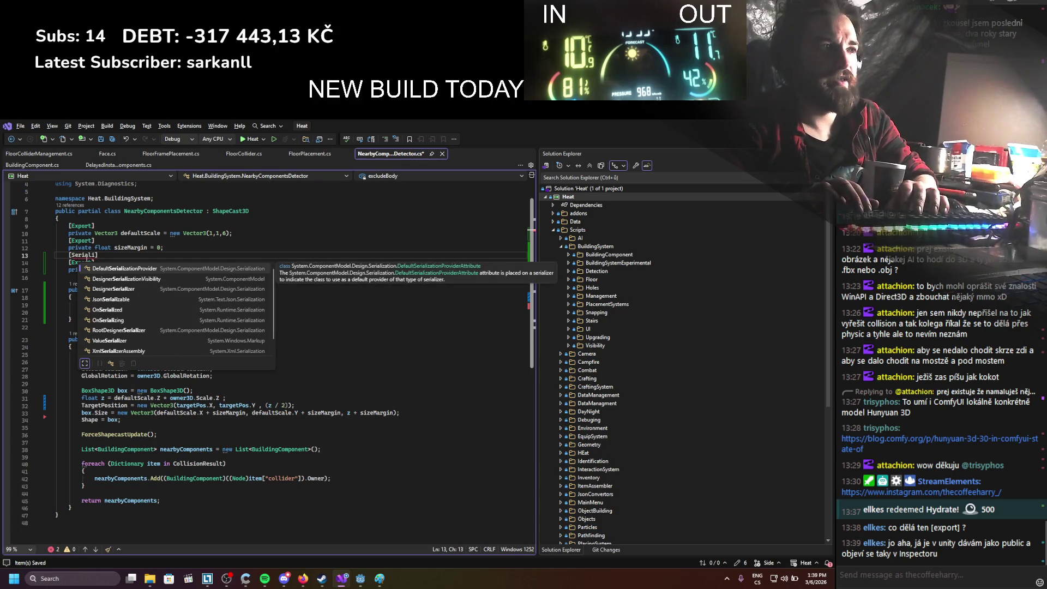
type("zableField")
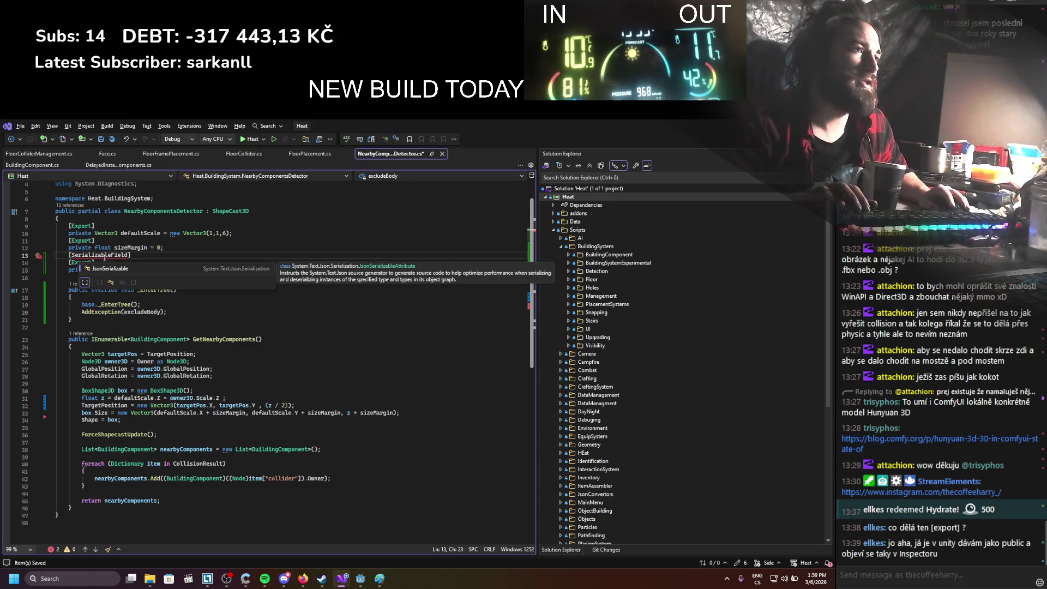
key("shift+Home")
key("shift+Home")
key("BackSpace")
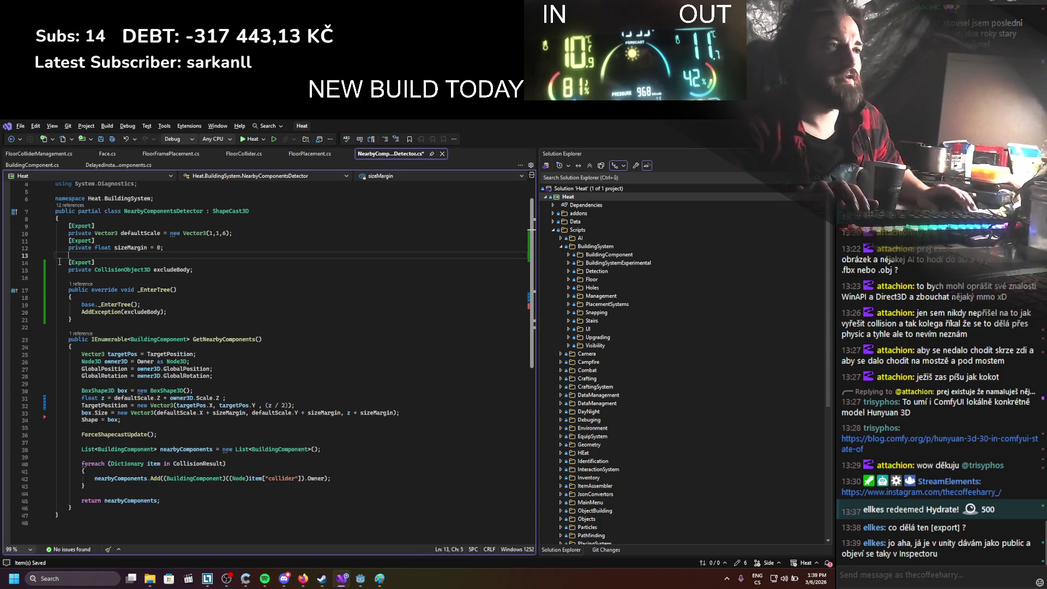
double_click(80, 271)
key("ctrl+s")
Add a temporary 'public float test = 1;' field and rebuild the C# project in Godot
left_click(152, 296)
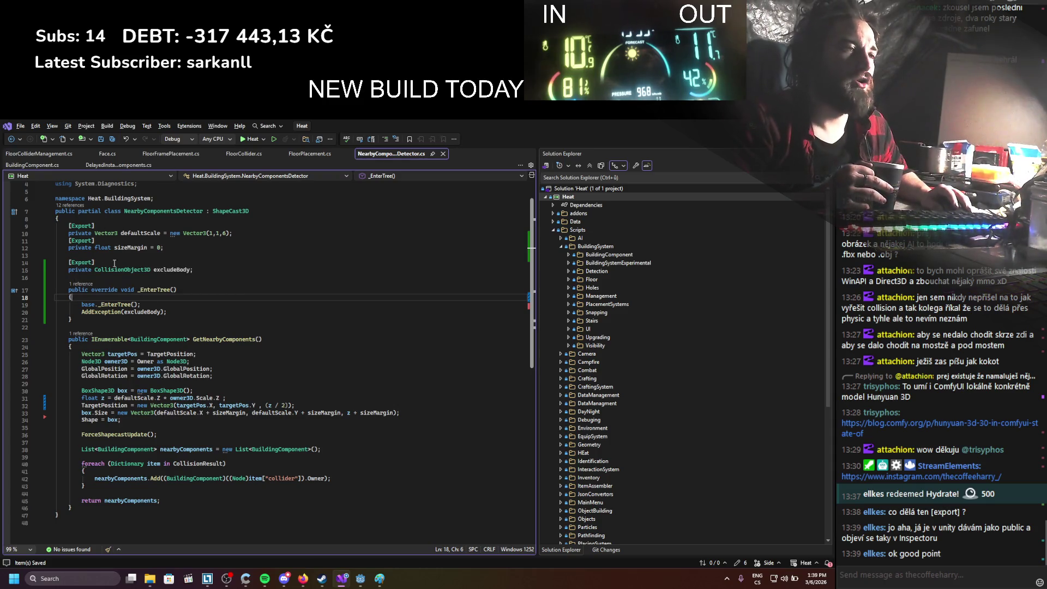
double_click(126, 278)
left_click_drag(195, 269, 74, 269)
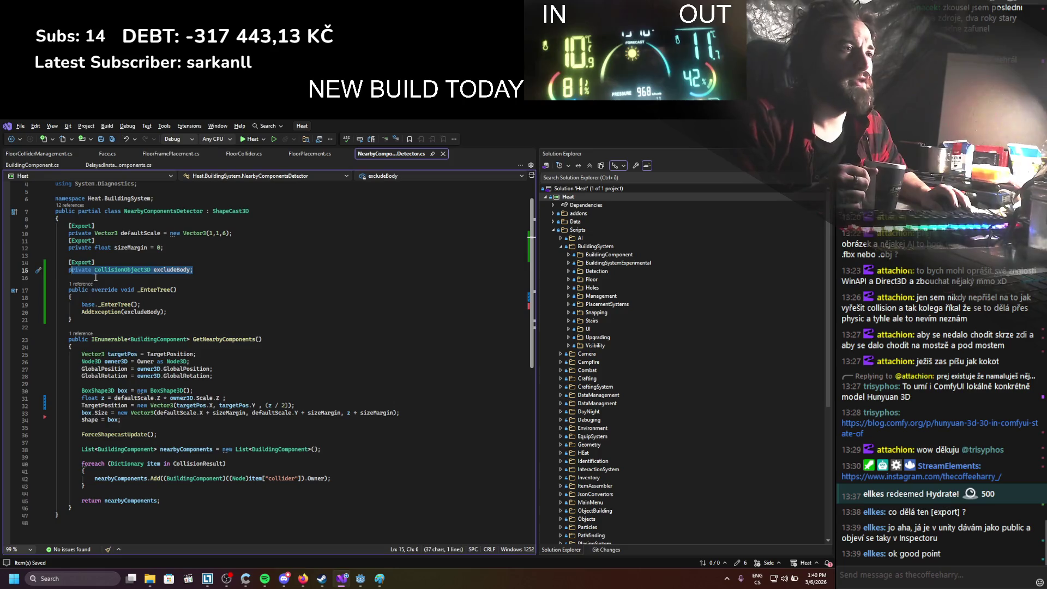
left_click(96, 277)
key("Return")
key("Return")
key("Up")
type("public float test = 1;")
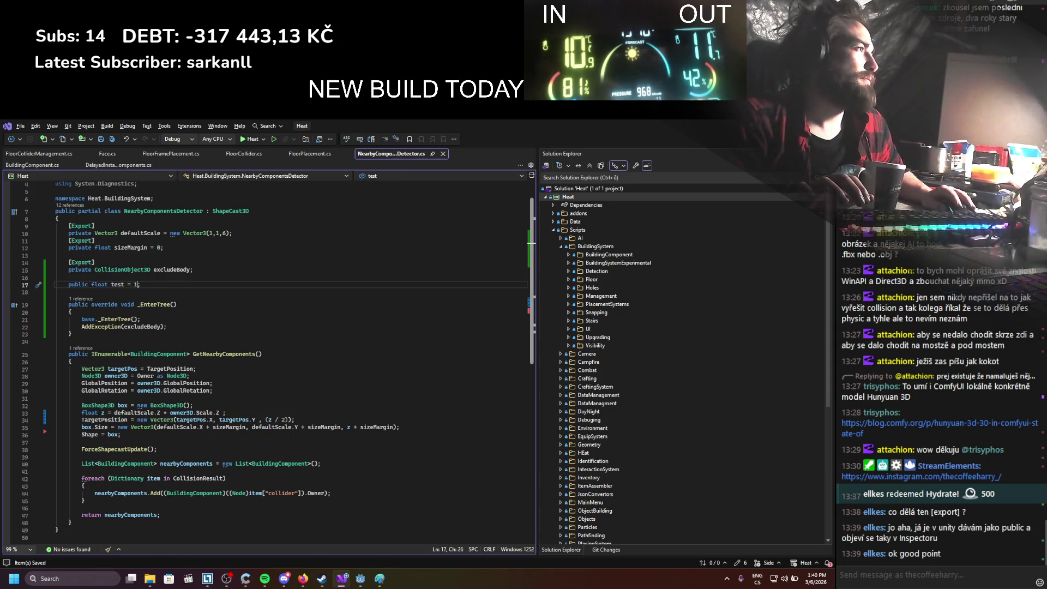
key("alt+Tab")
left_click(677, 139)
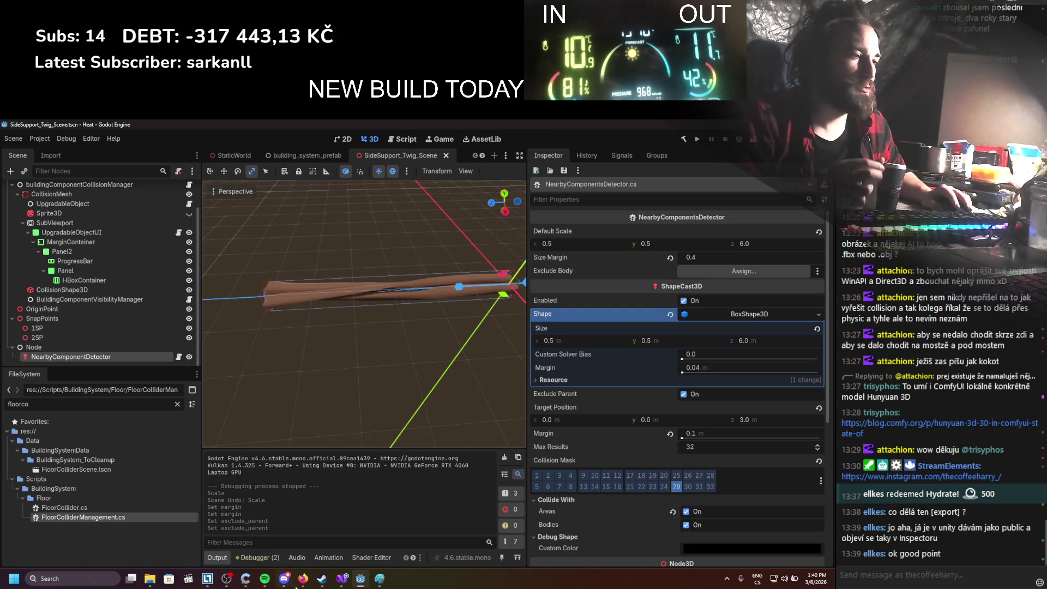
Delete the test field, rebuild, set Exclude Body to CollisionMesh, and save the side support scene
left_click(342, 579)
key("BackSpace")
key("BackSpace")
key("BackSpace")
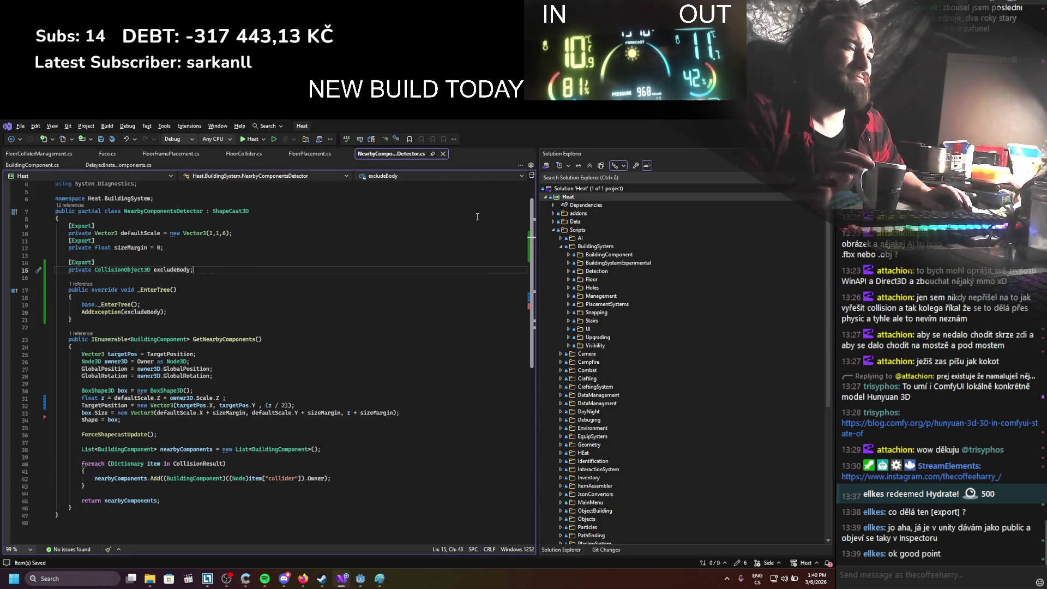
key("alt+Tab")
left_click(682, 140)
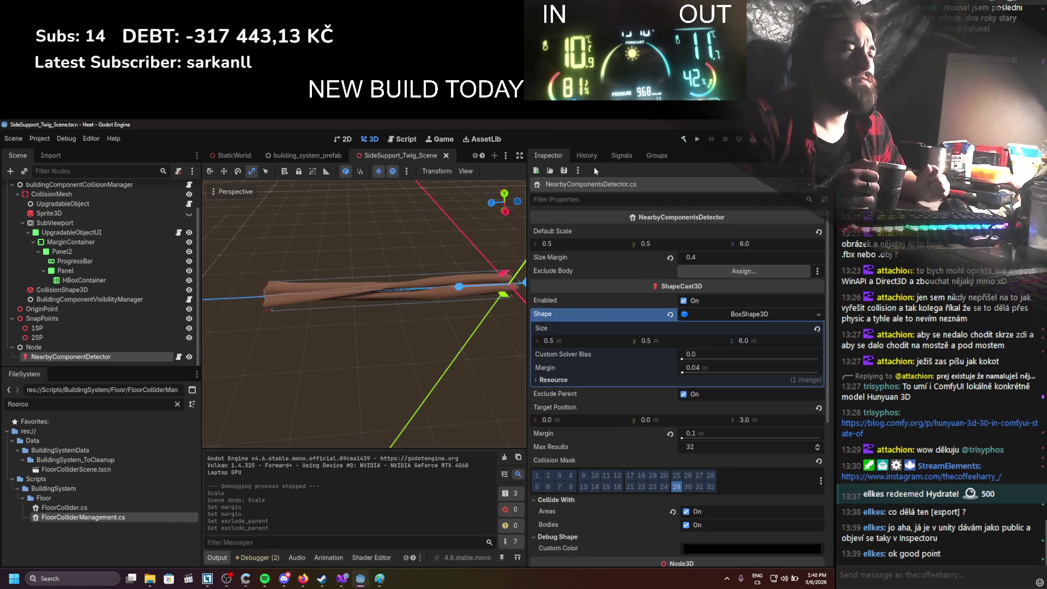
left_click_drag(126, 192, 686, 279)
key("ctrl+s")
Filter the FileSystem by 'wall' and open HalfWallPReviewTwig.tscn and Twig_Wall_Scene.tscn
scroll(364, 158, "down", 3)
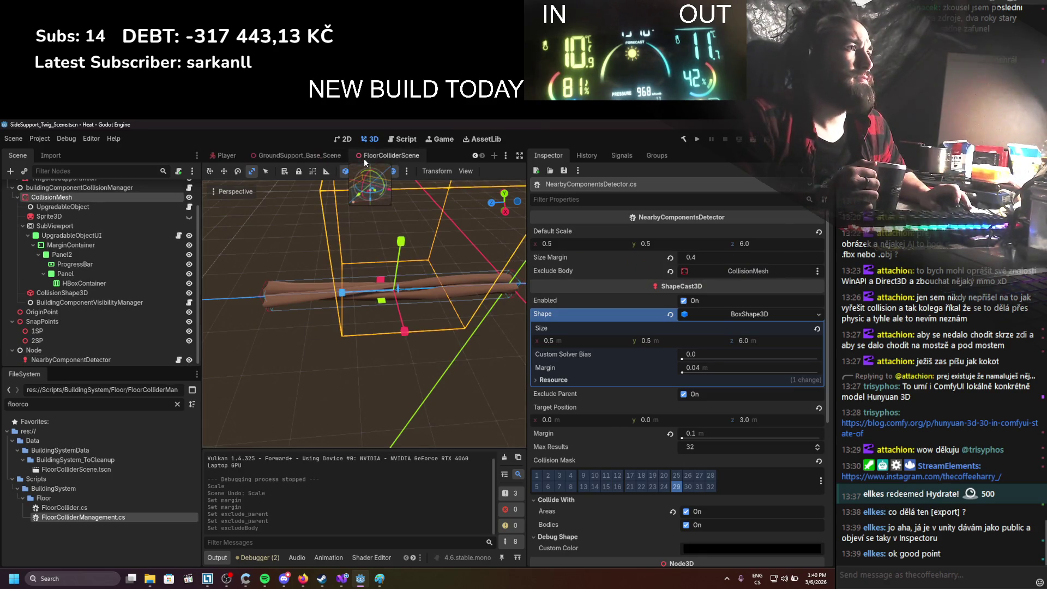
scroll(364, 159, "up", 1)
left_click(387, 153)
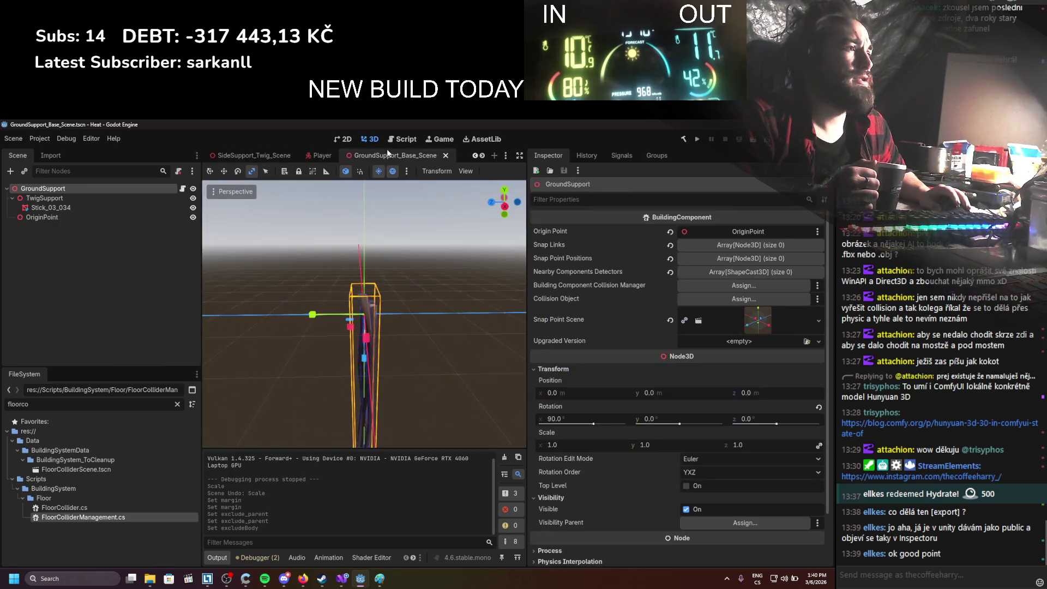
scroll(363, 159, "down", 1)
left_click(380, 153)
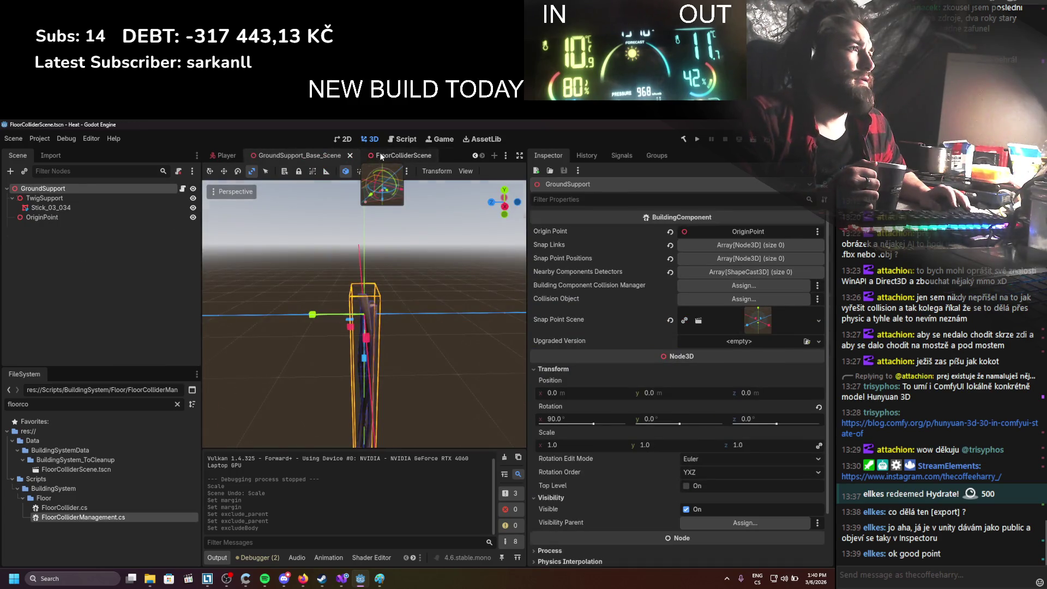
scroll(294, 155, "up", 3)
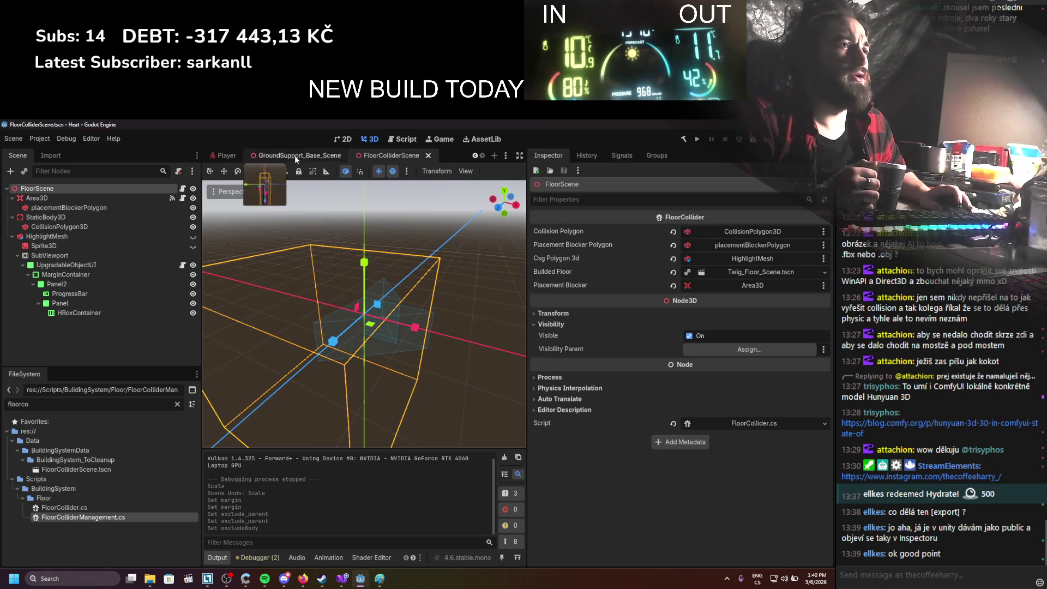
left_click_drag(28, 404, 19, 404)
type("wall")
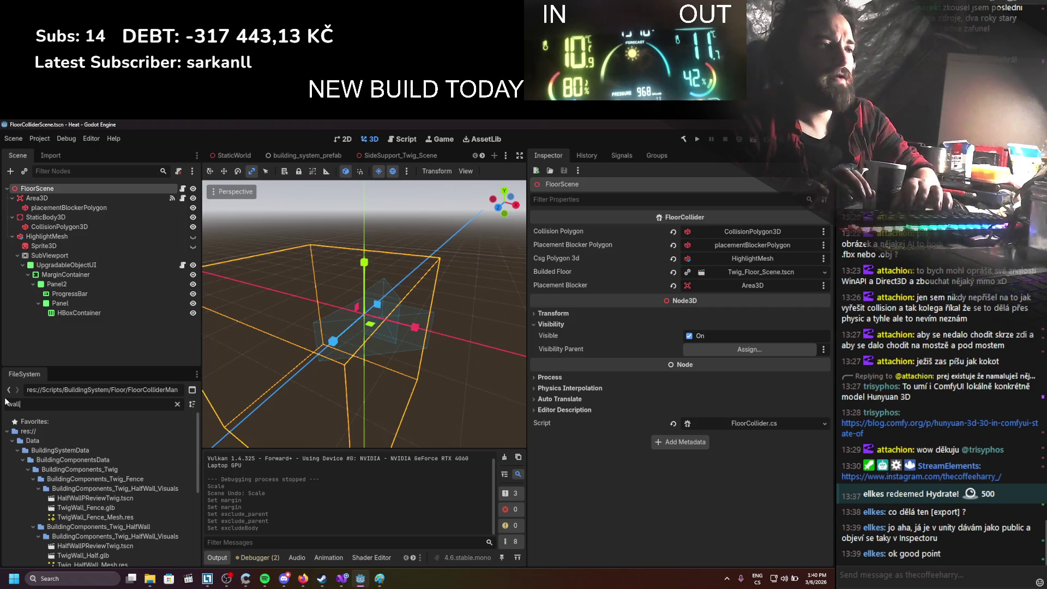
scroll(61, 434, "down", 3)
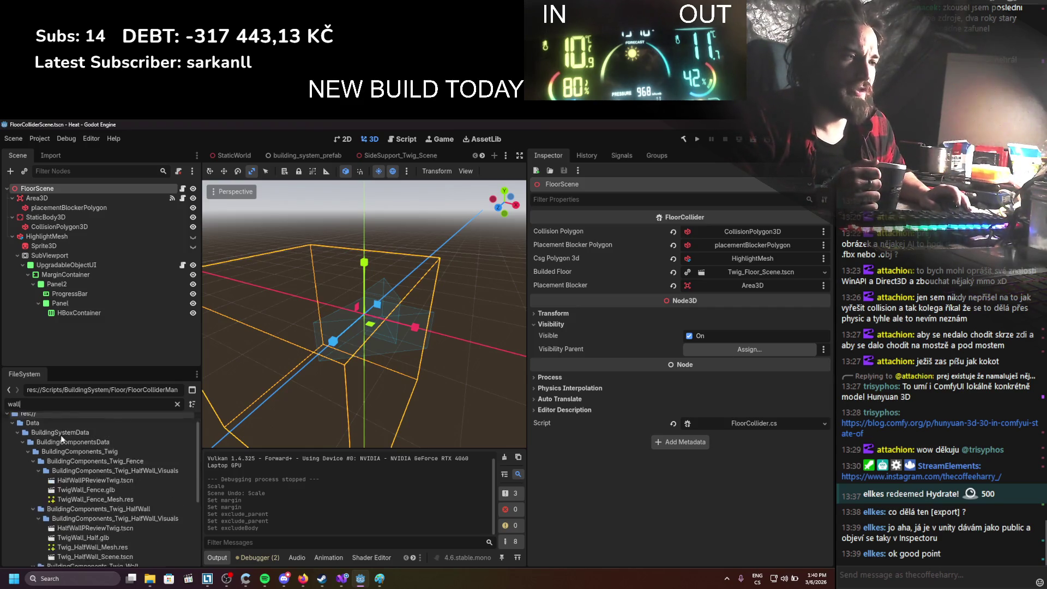
double_click(100, 445)
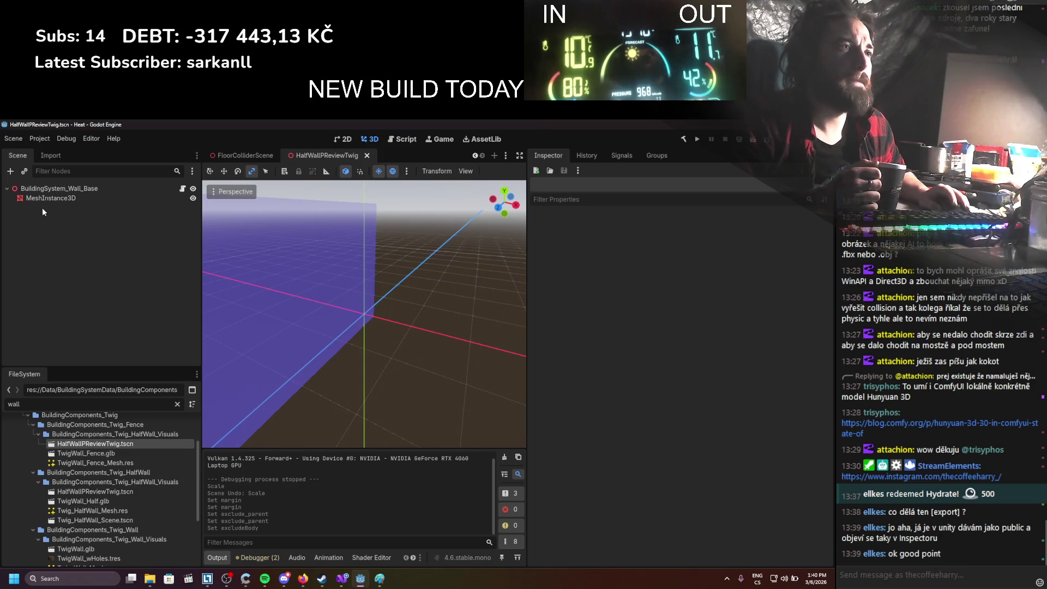
scroll(108, 463, "down", 4)
scroll(109, 460, "up", 3)
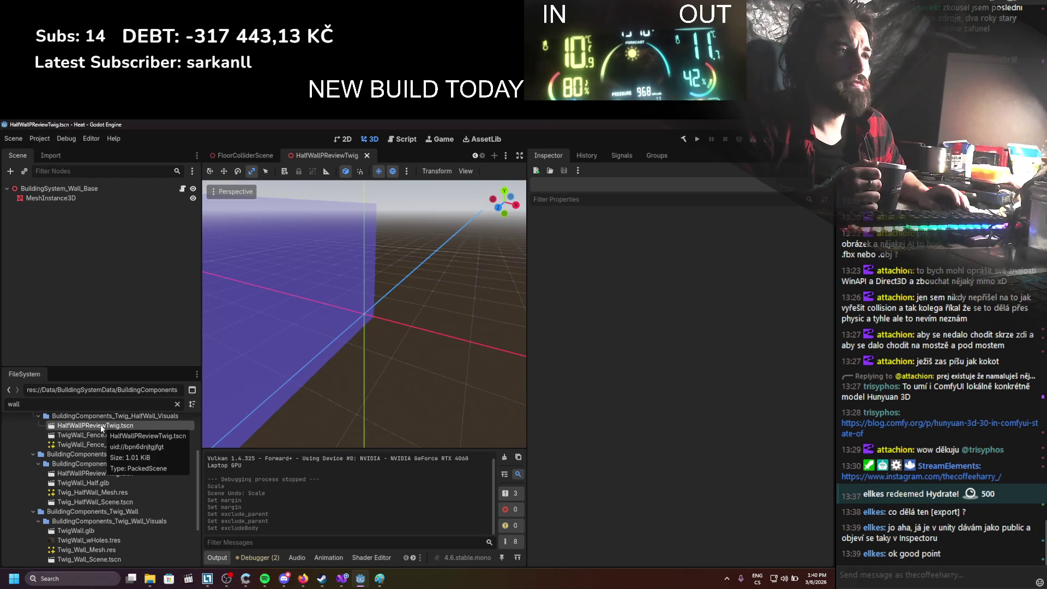
scroll(120, 469, "down", 3)
double_click(107, 505)
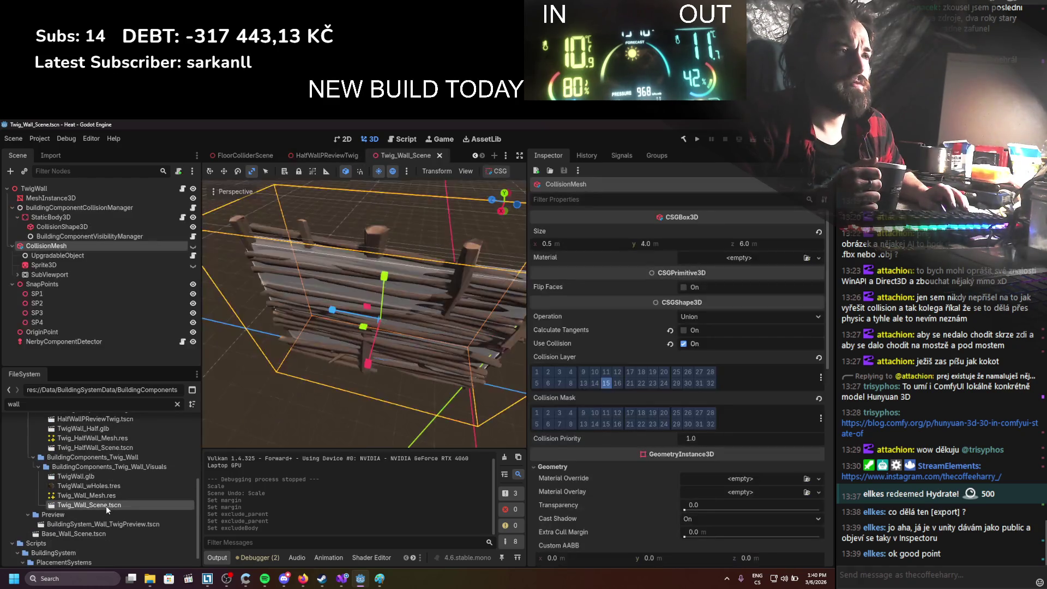
Set Exclude Body to StaticBody3D on the Twig wall and Twig_HalfWall_Scene detectors
left_click(64, 342)
mouse_move(68, 217)
left_mouse_down()
mouse_move(624, 276)
mouse_move(728, 271)
left_mouse_up()
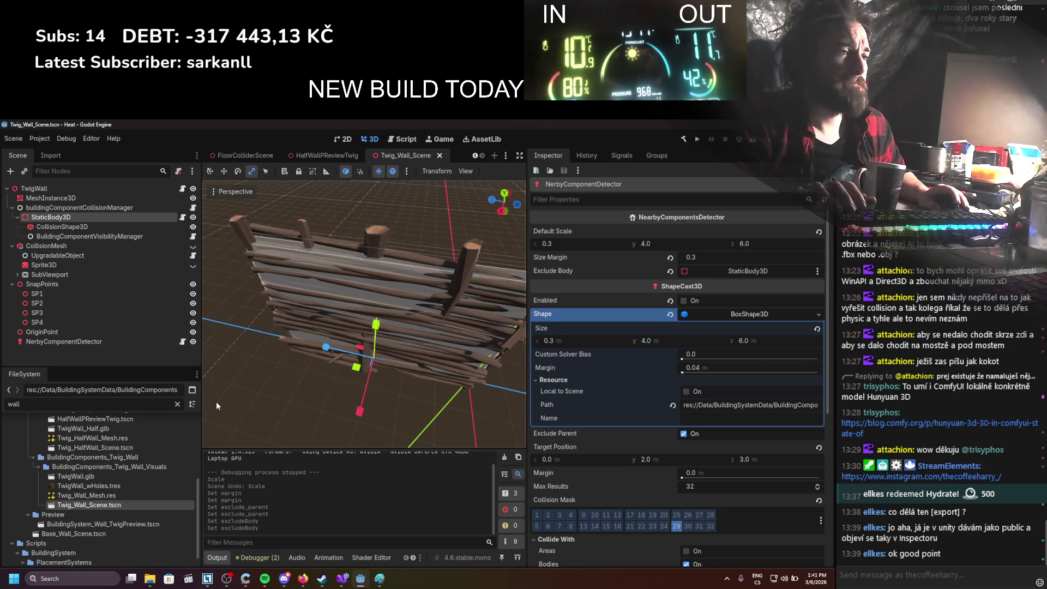
double_click(113, 446)
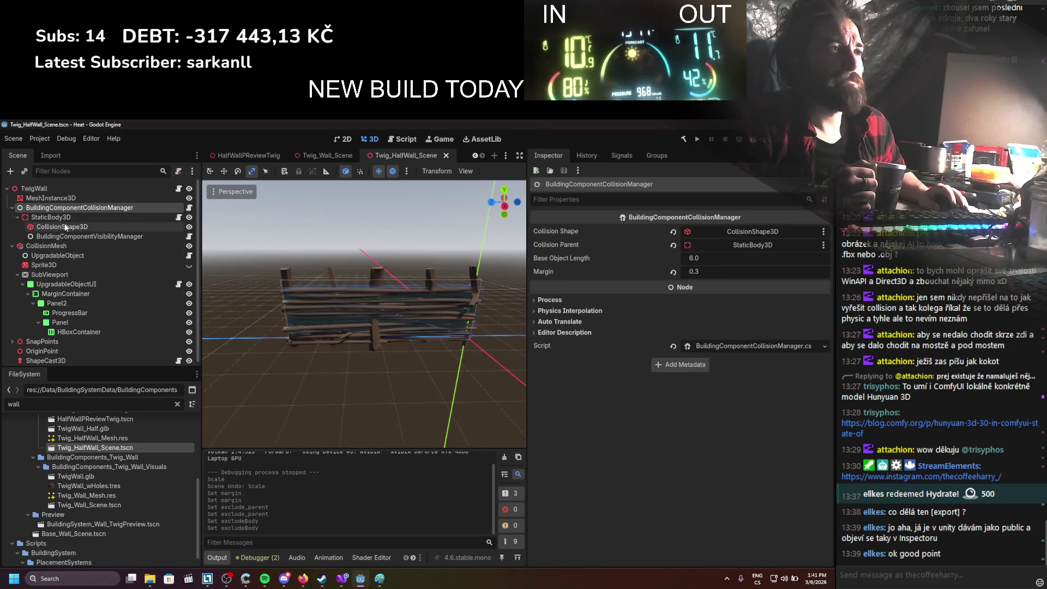
left_click(66, 357)
mouse_move(52, 217)
left_mouse_down()
mouse_move(698, 290)
mouse_move(724, 269)
left_mouse_up()
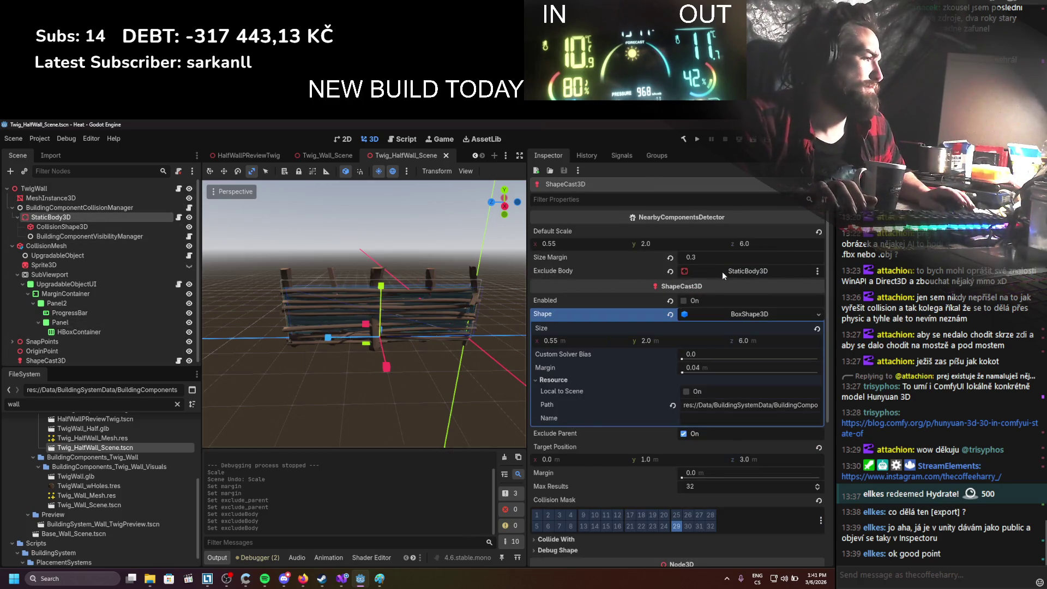
Open Twig_fence_Scene, set its detector's Exclude Body to StaticBody3D, save, then show FloorColliderScene
scroll(722, 272, "down", 5)
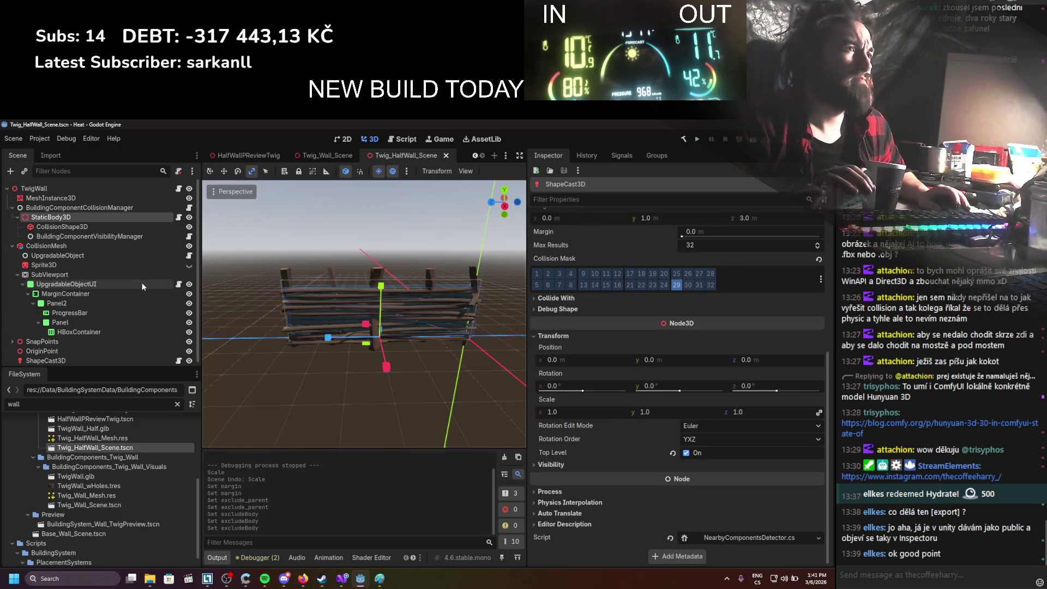
scroll(117, 475, "up", 2)
scroll(116, 476, "up", 2)
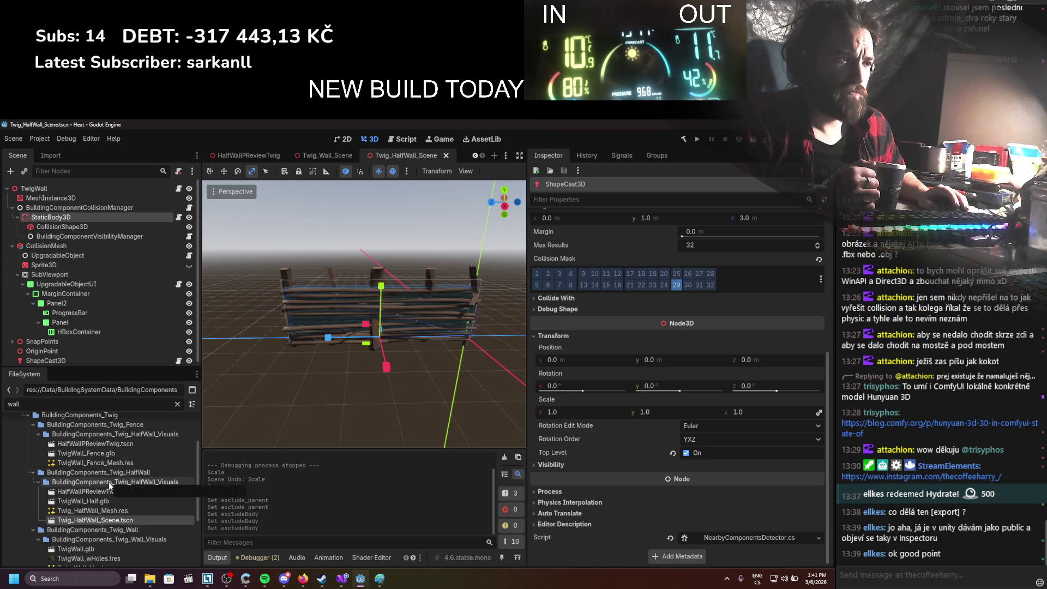
scroll(111, 483, "down", 4)
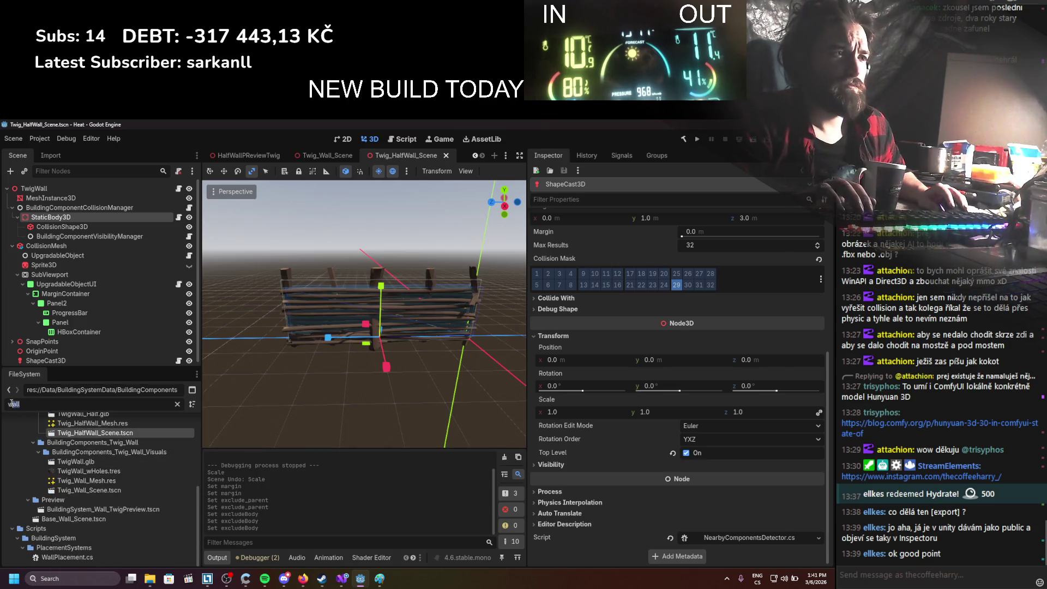
type("fence")
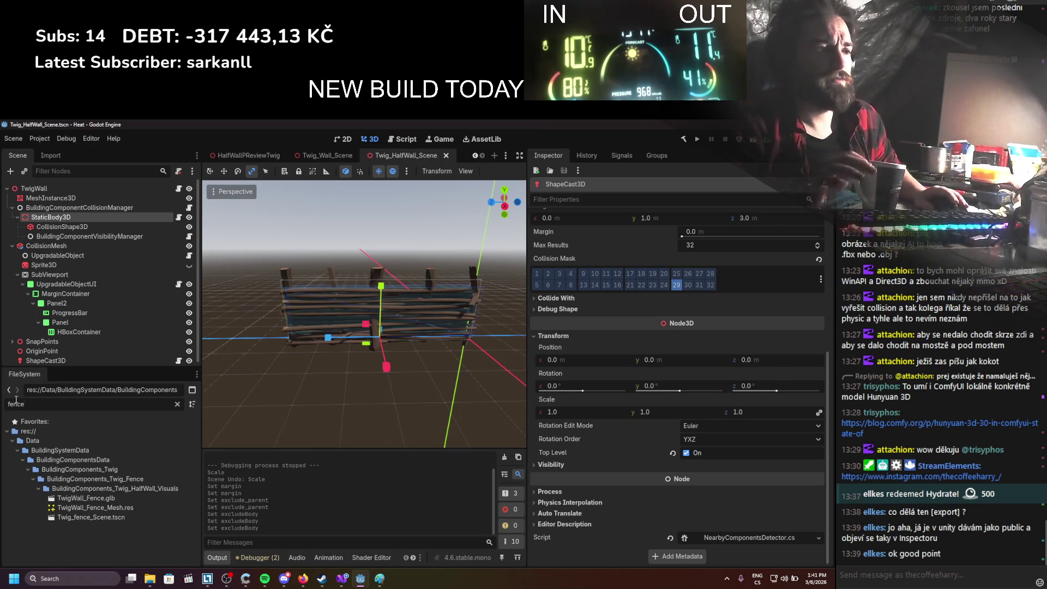
double_click(79, 517)
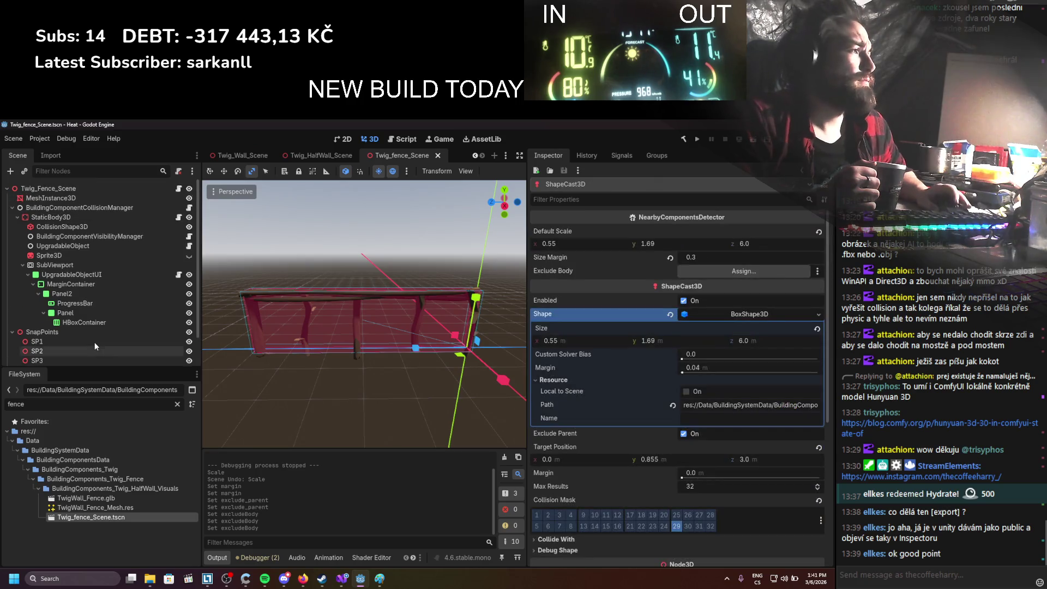
left_click_drag(80, 218, 721, 274)
key("ctrl+s")
scroll(157, 323, "down", 2)
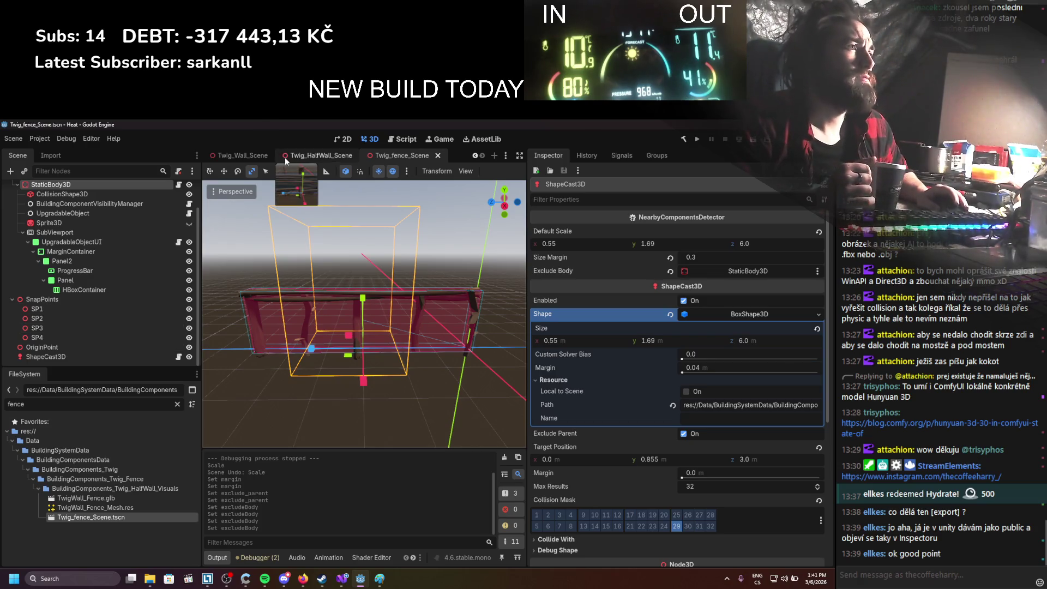
scroll(284, 157, "up", 2)
scroll(272, 156, "up", 1)
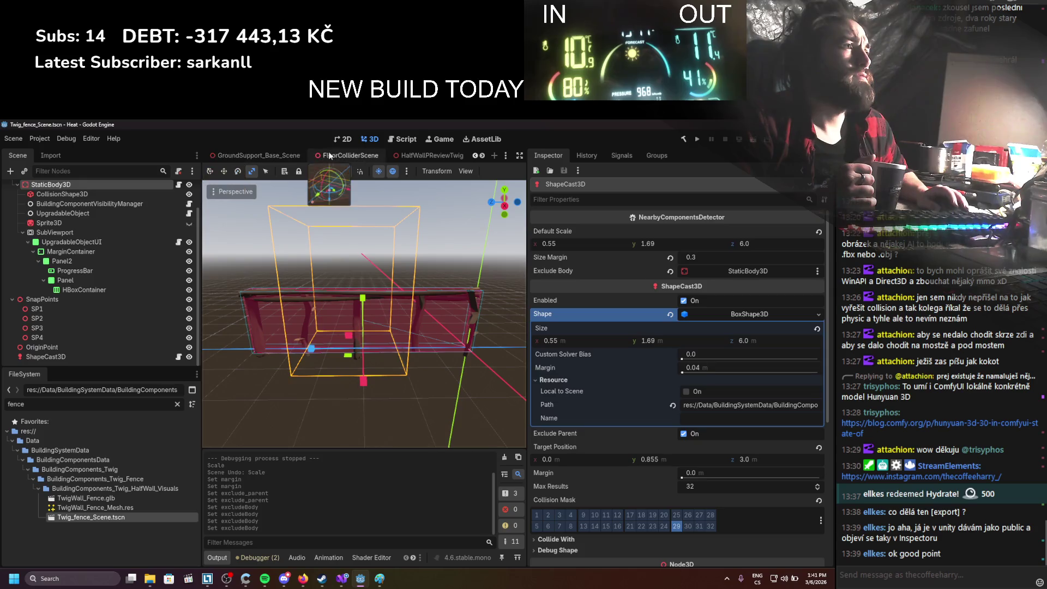
left_click(346, 155)
scroll(352, 157, "down", 1)
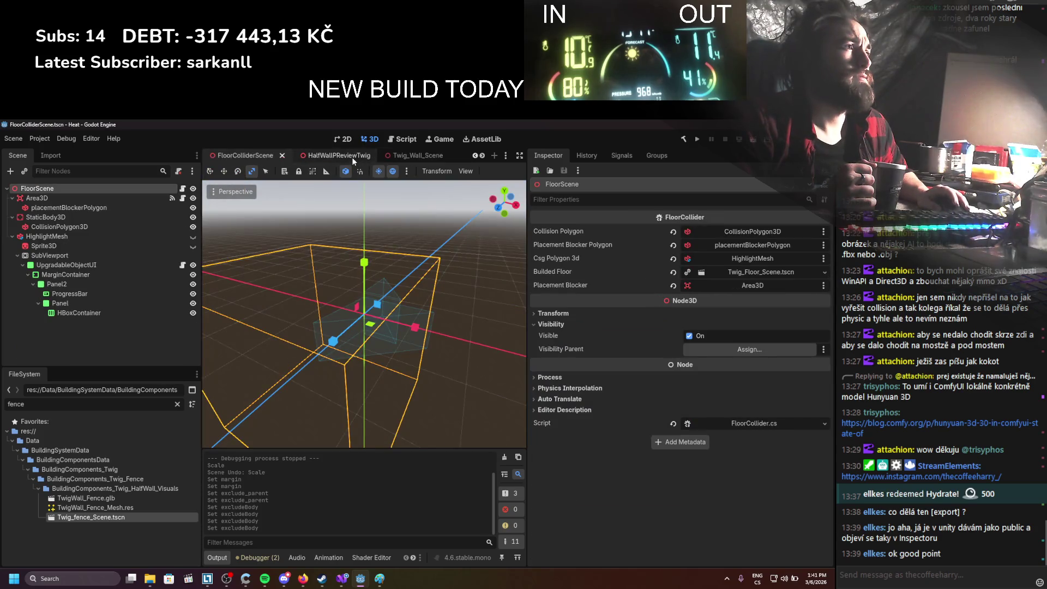
Flip through the Twig_Wall_Scene and GroundSupport_Base_Scene tabs, ending on SideSupport_Twig_Scene
left_click(352, 157)
left_click(398, 154)
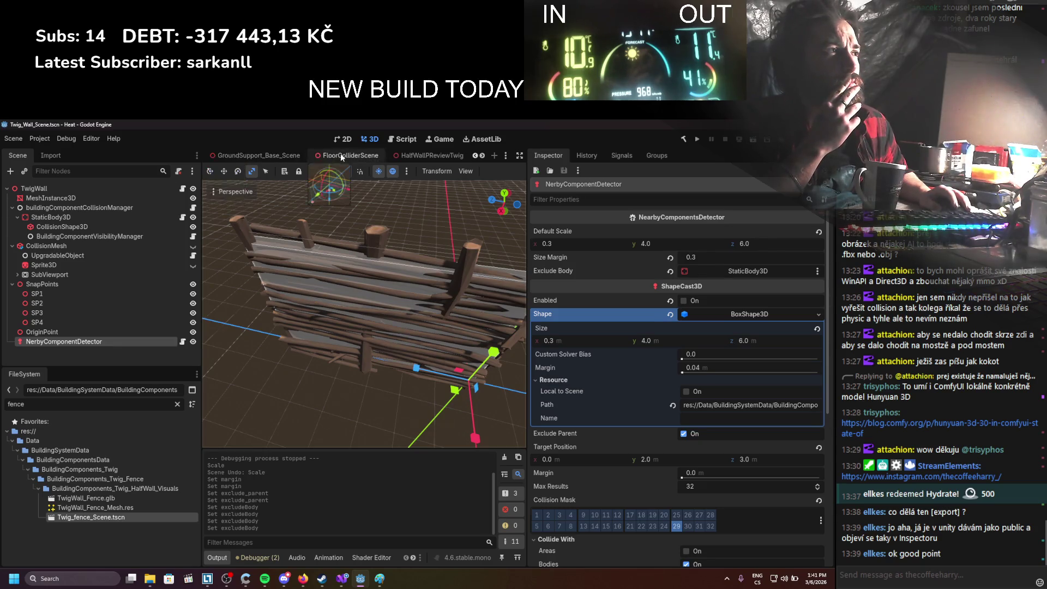
left_click(340, 156)
left_click(271, 155)
scroll(276, 156, "down", 2)
left_click(316, 156)
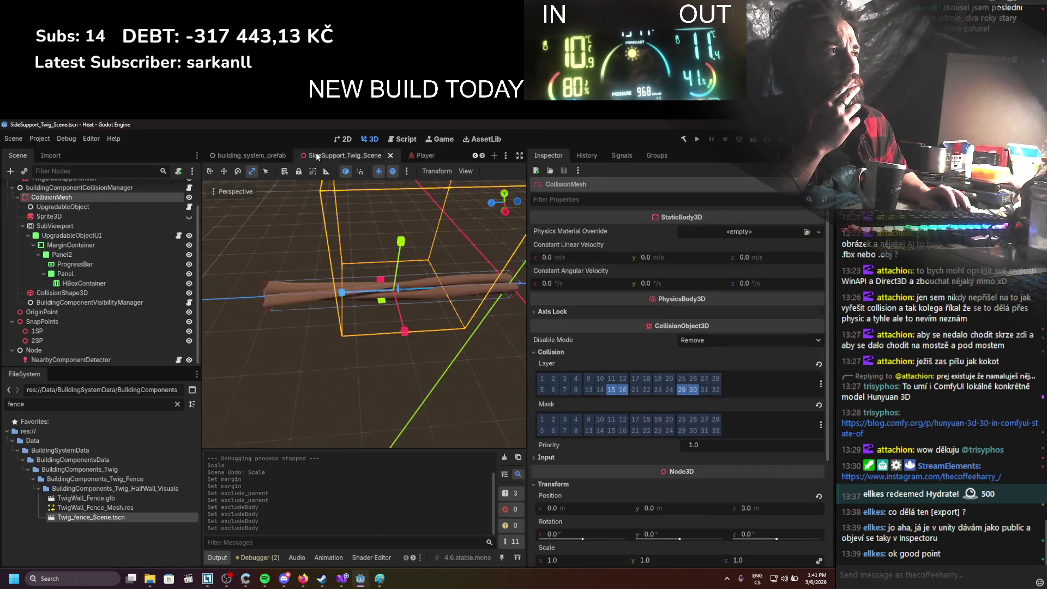
scroll(104, 271, "down", 2)
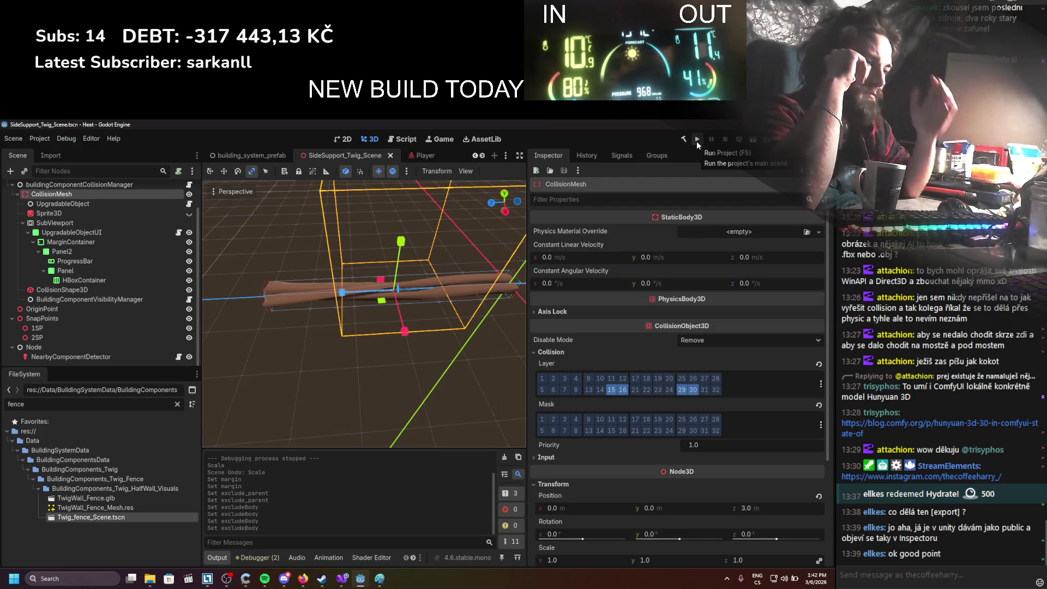
From the DelayedInstantiate components script, go to the InitializedBuildingComponent definition in BuildingComponent.cs
mouse_move(342, 578)
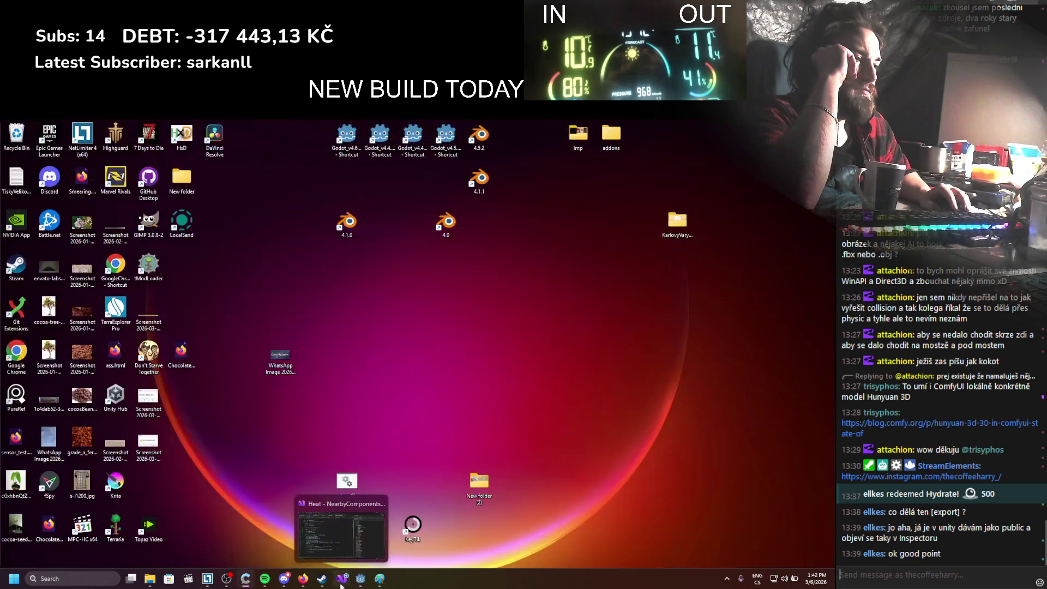
left_click(348, 503)
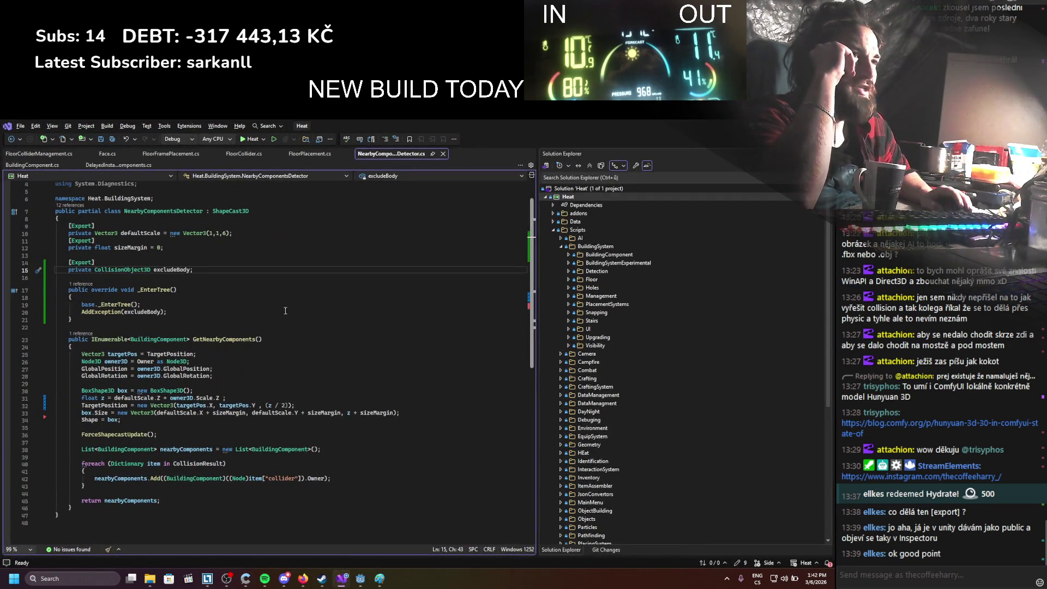
left_click(115, 164)
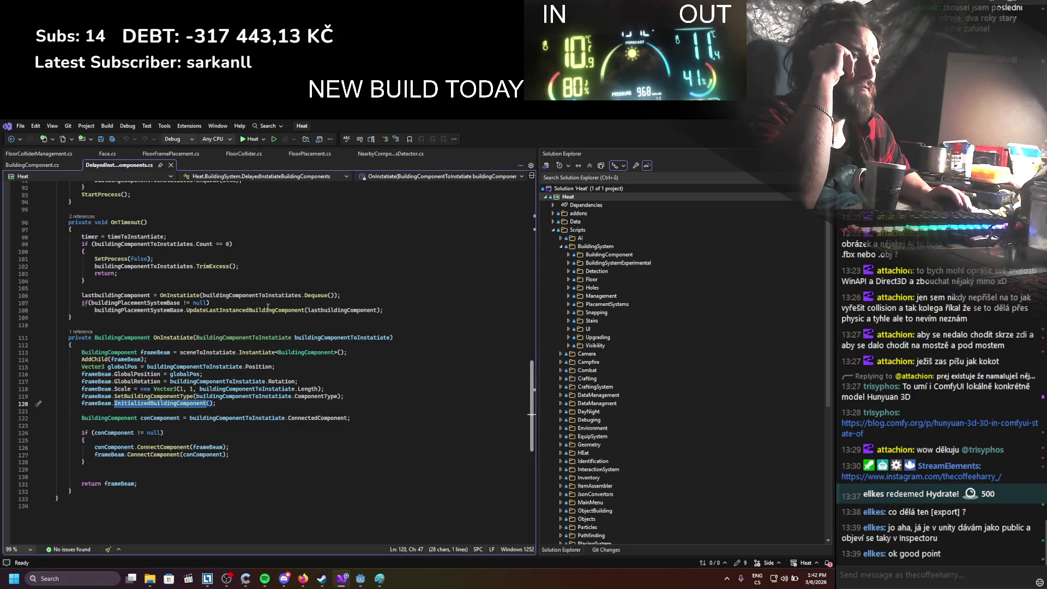
left_click(161, 404, "shift")
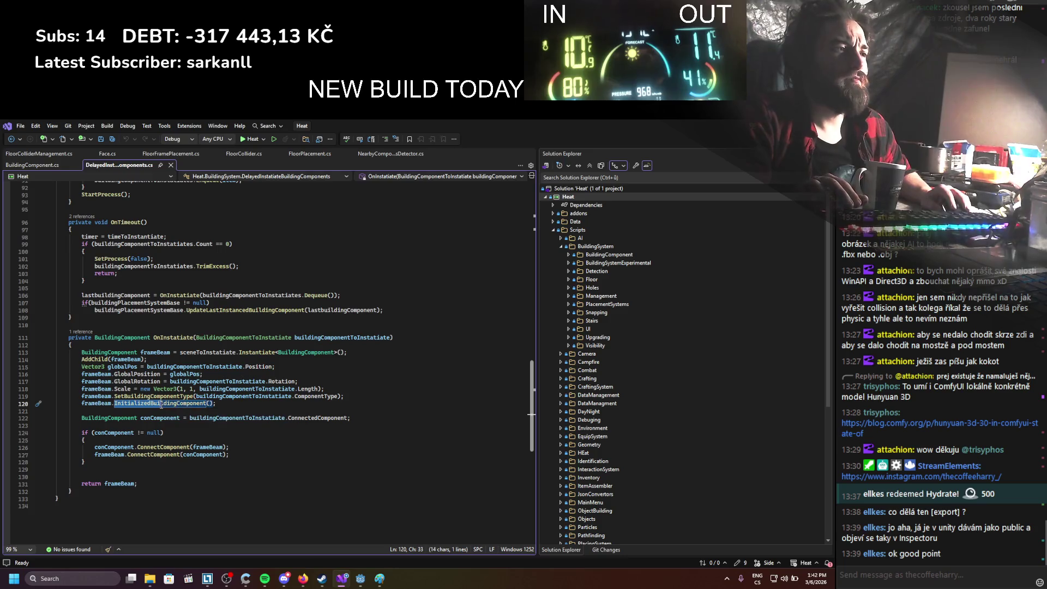
key("F12")
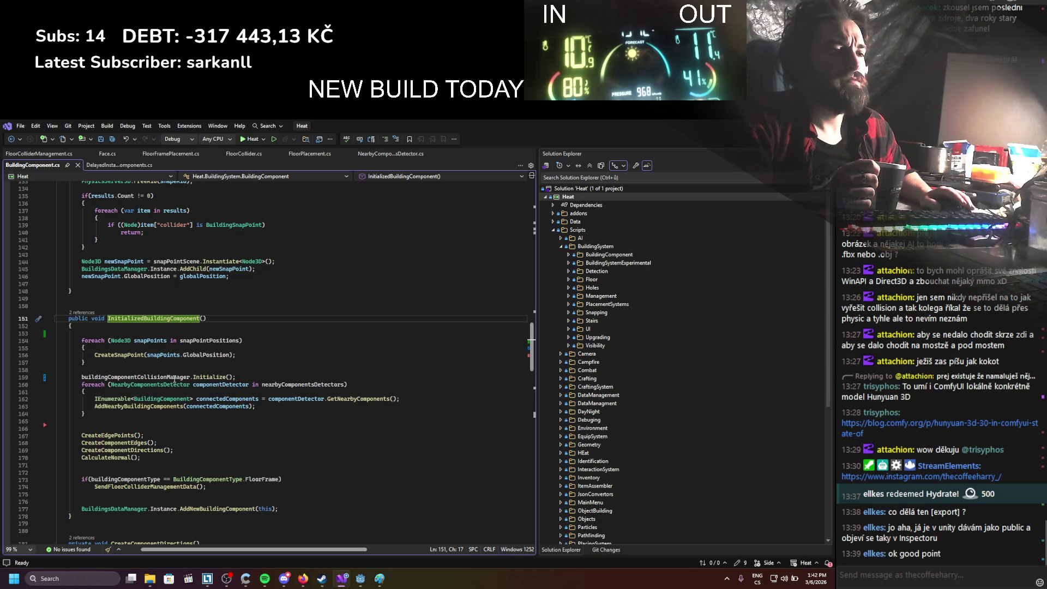
Add async before void on InitializedBuildingComponent and insert an await Task.Delay() first line
scroll(174, 378, "down", 3)
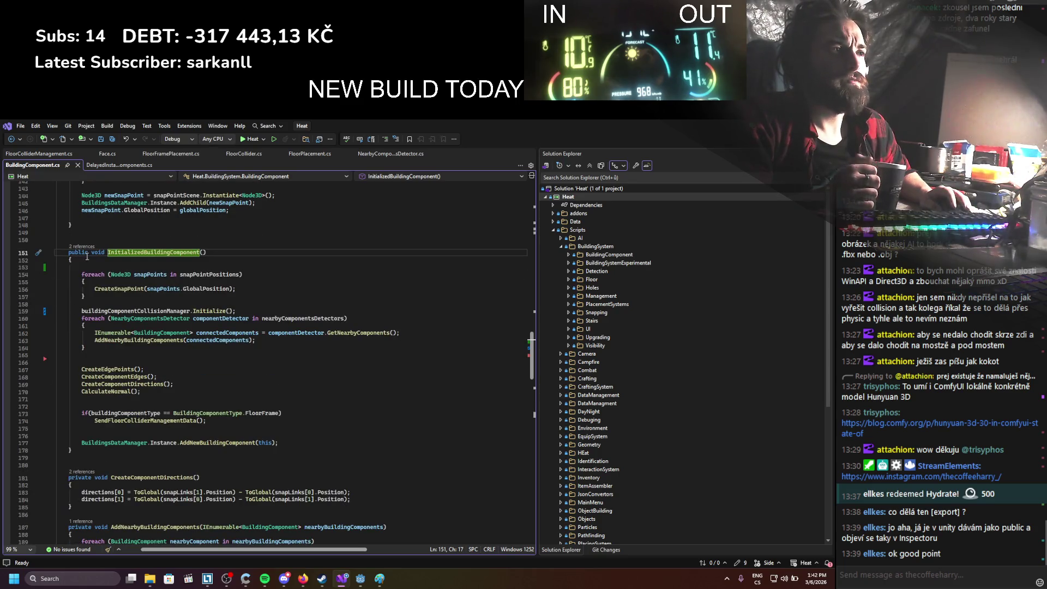
left_click(94, 255)
type("async")
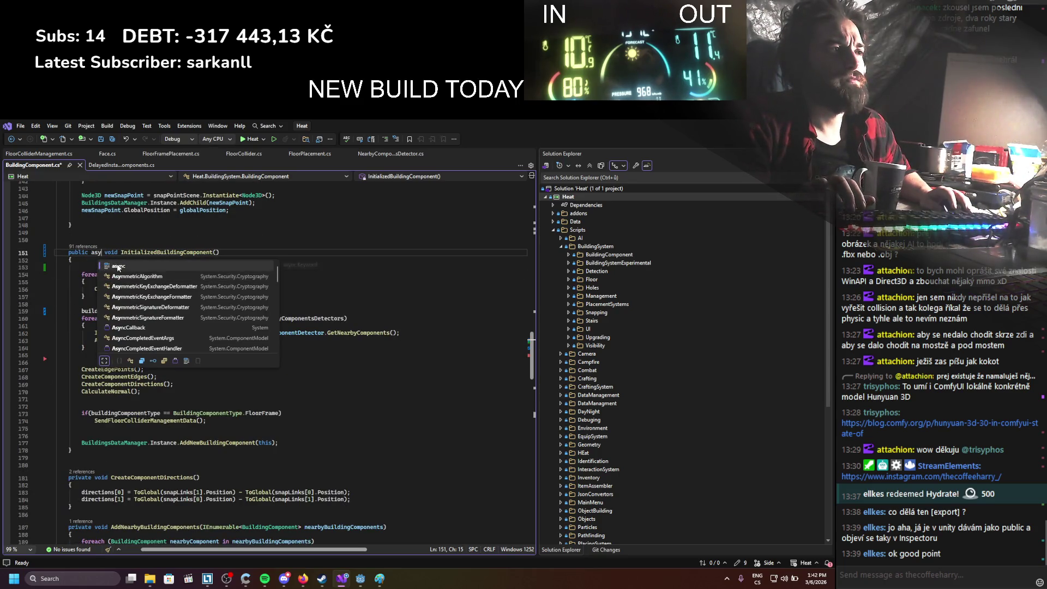
key("ctrl+s")
left_click(112, 262)
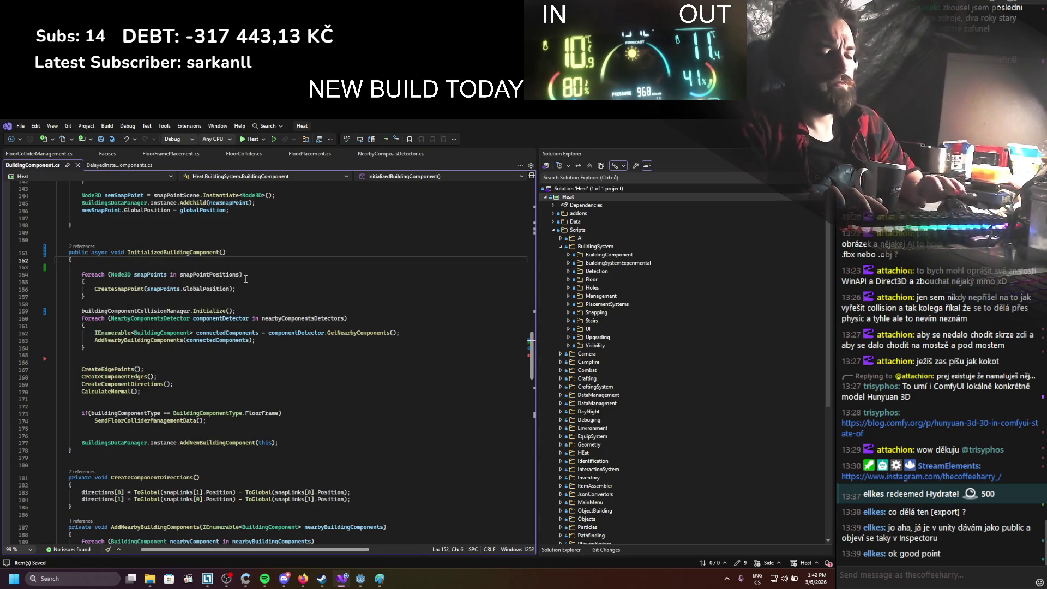
key("Return")
type("t")
key("BackSpace")
type("await")
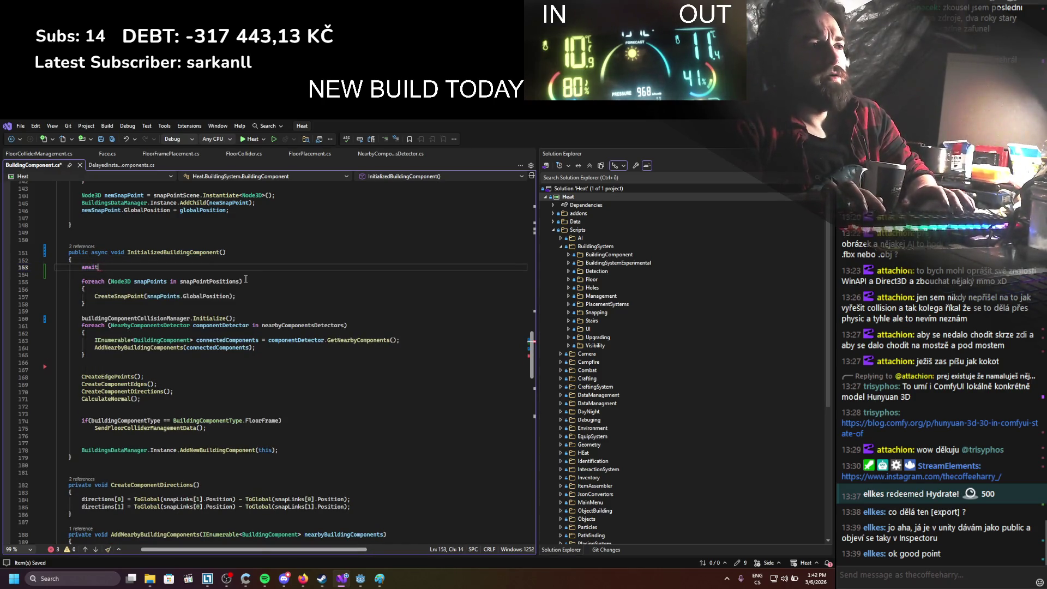
type(". Task.de")
key("Tab")
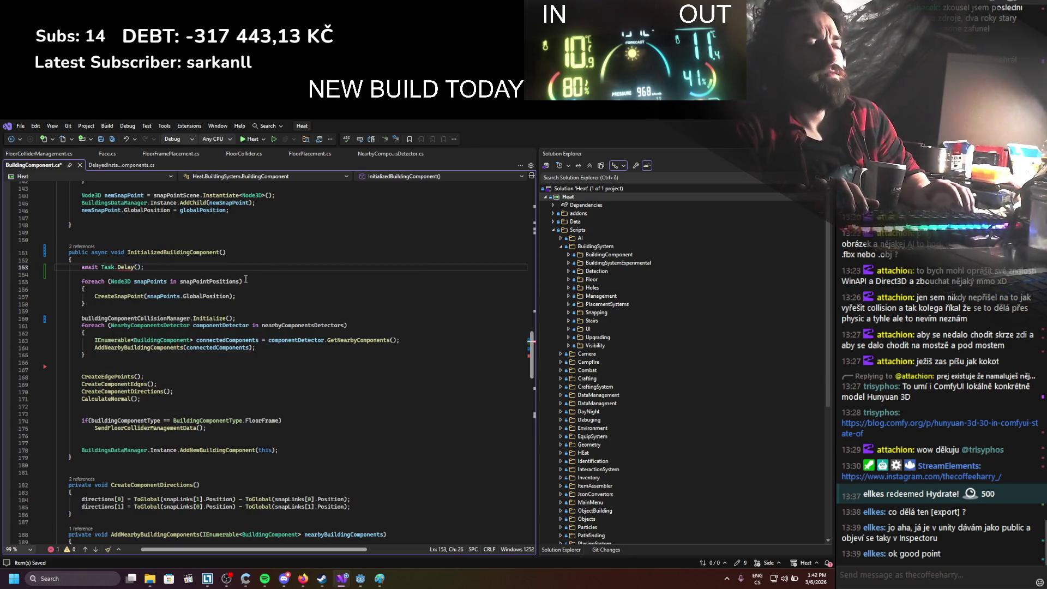
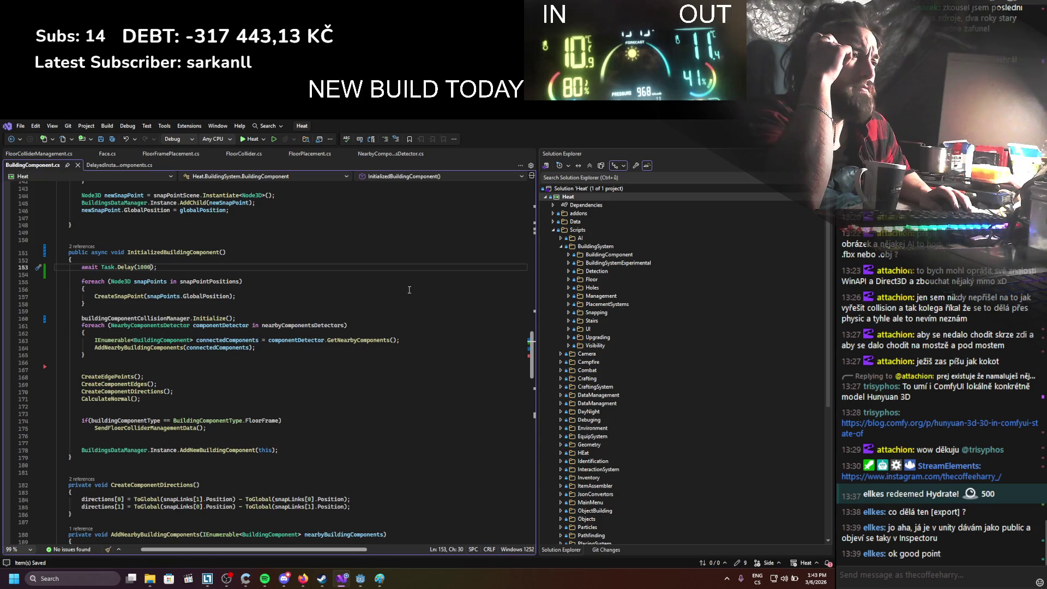
Minimize Visual Studio and bring up the Godot editor showing SideSupport_Twig_Scene.tscn
key("super+d")
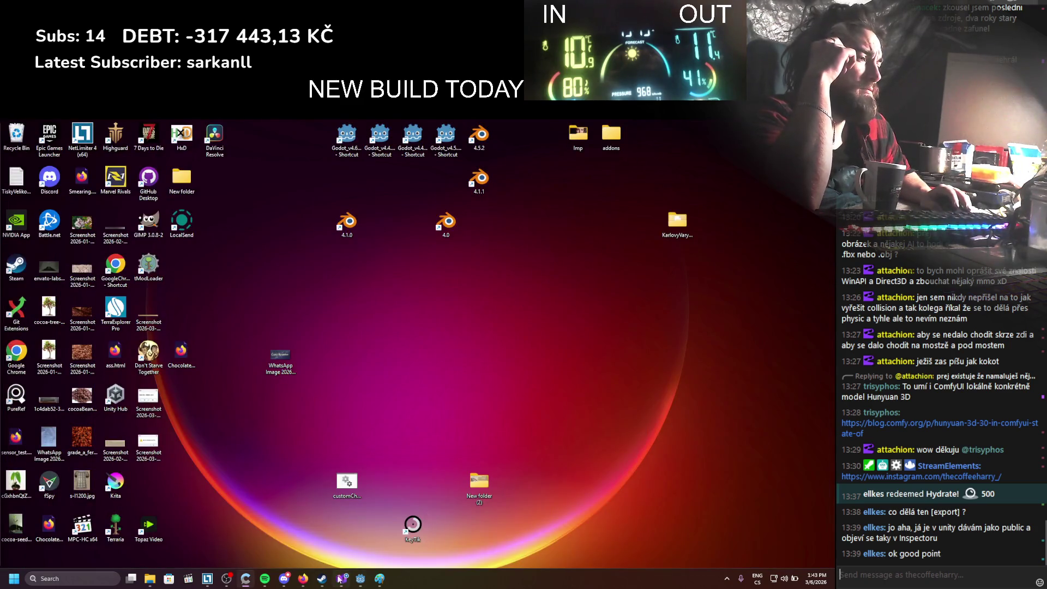
left_click(340, 579)
left_click(360, 581)
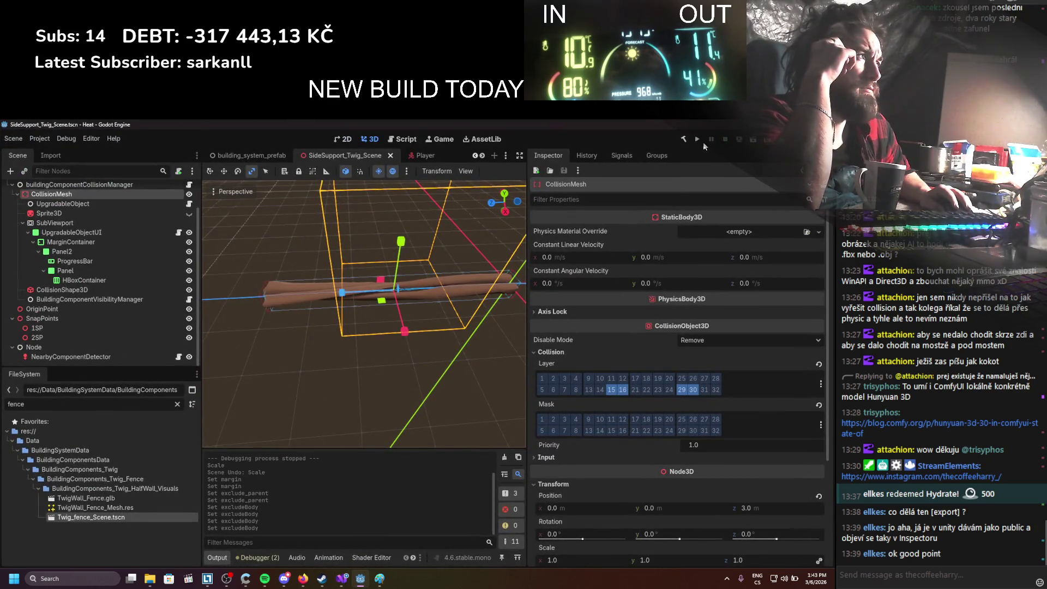
Run the game, place a twig fence piece, walk around it, then stop the run
left_click(698, 140)
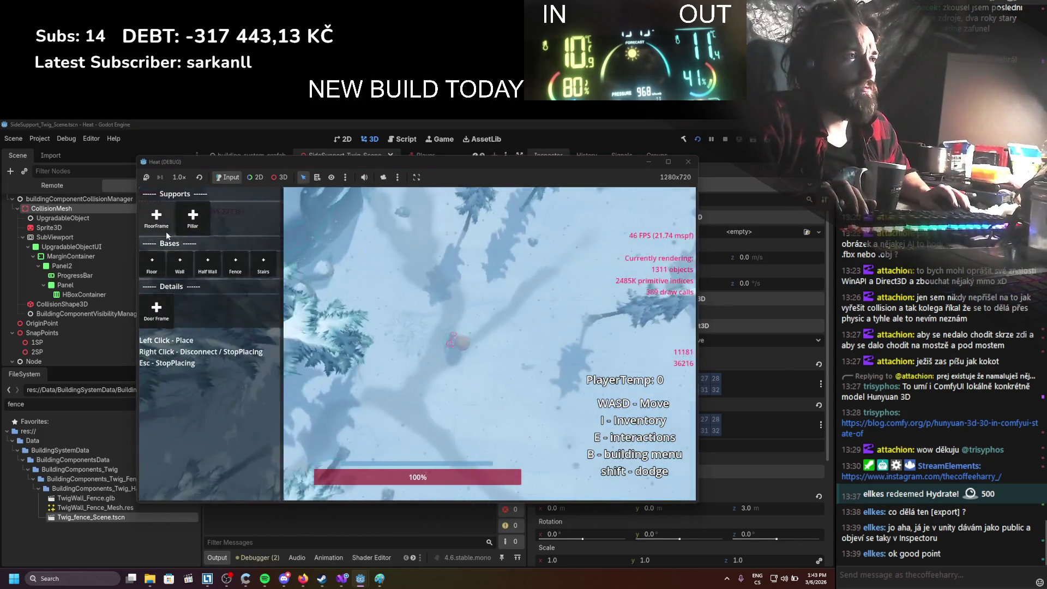
left_click(166, 229)
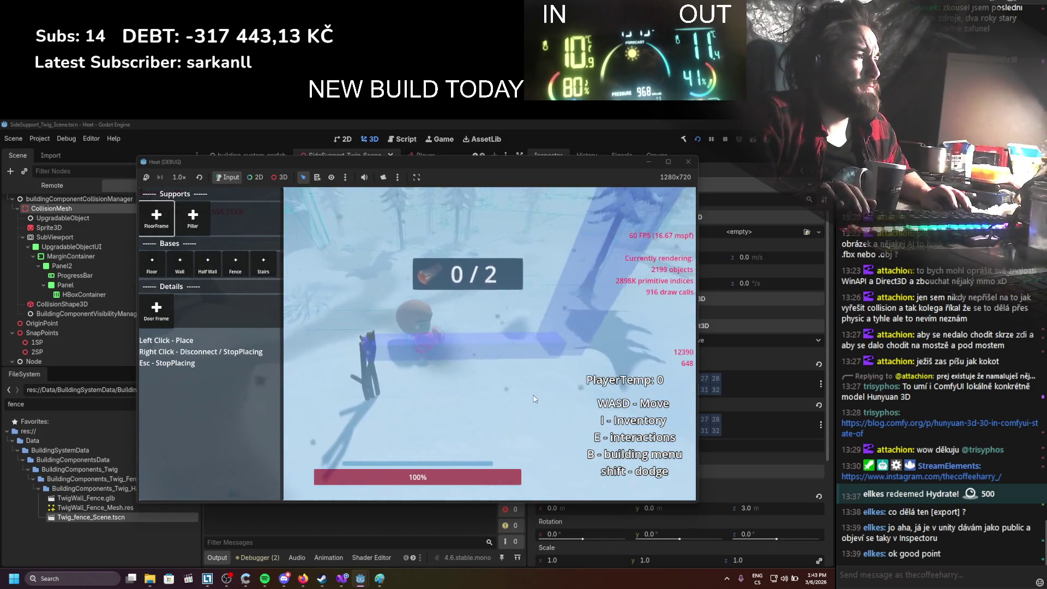
left_click(555, 408)
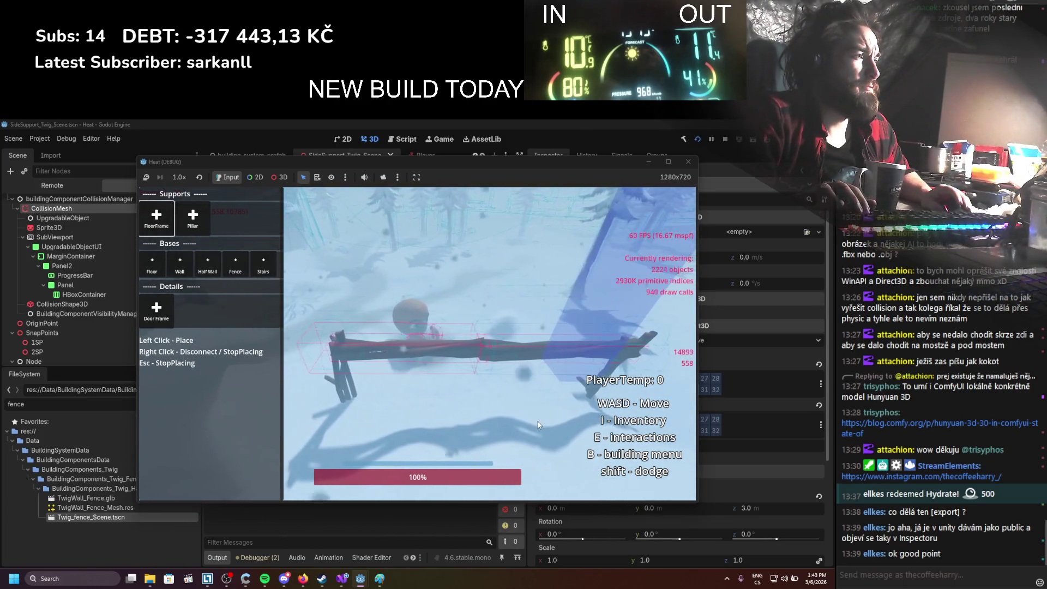
key("a")
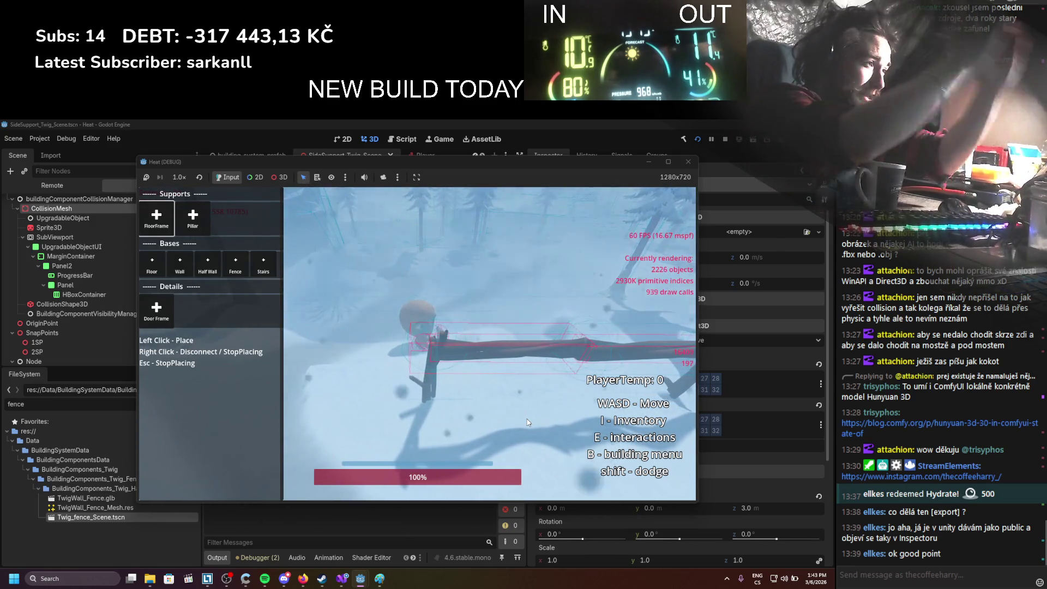
key("d")
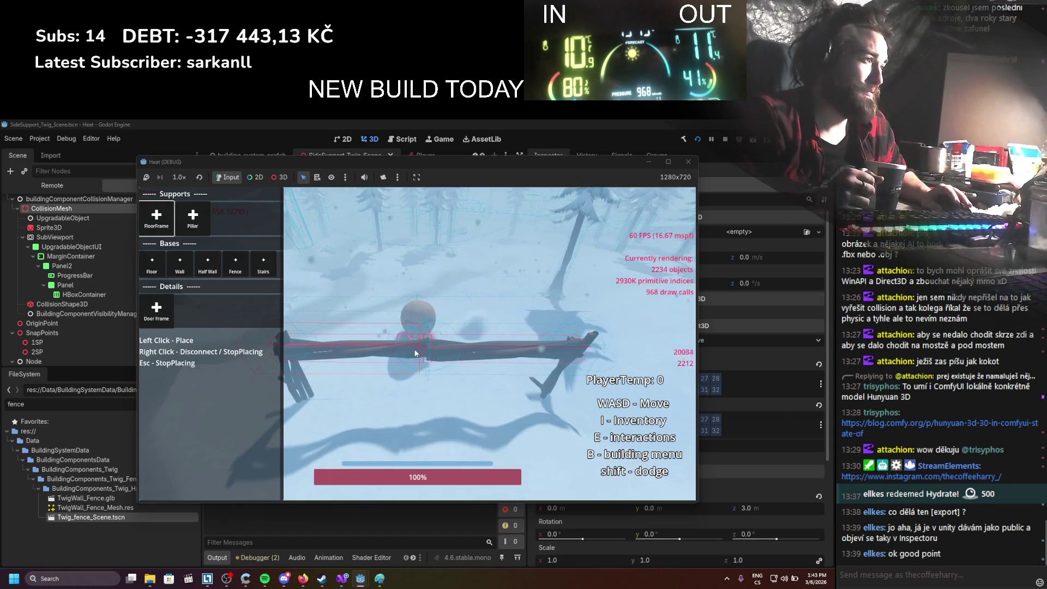
key("a")
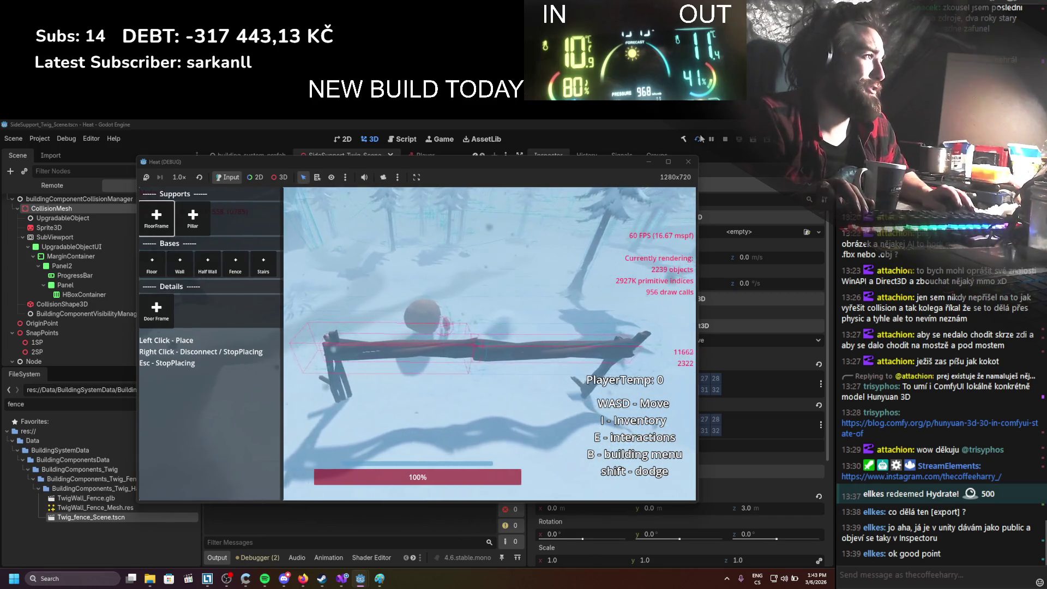
key("F8")
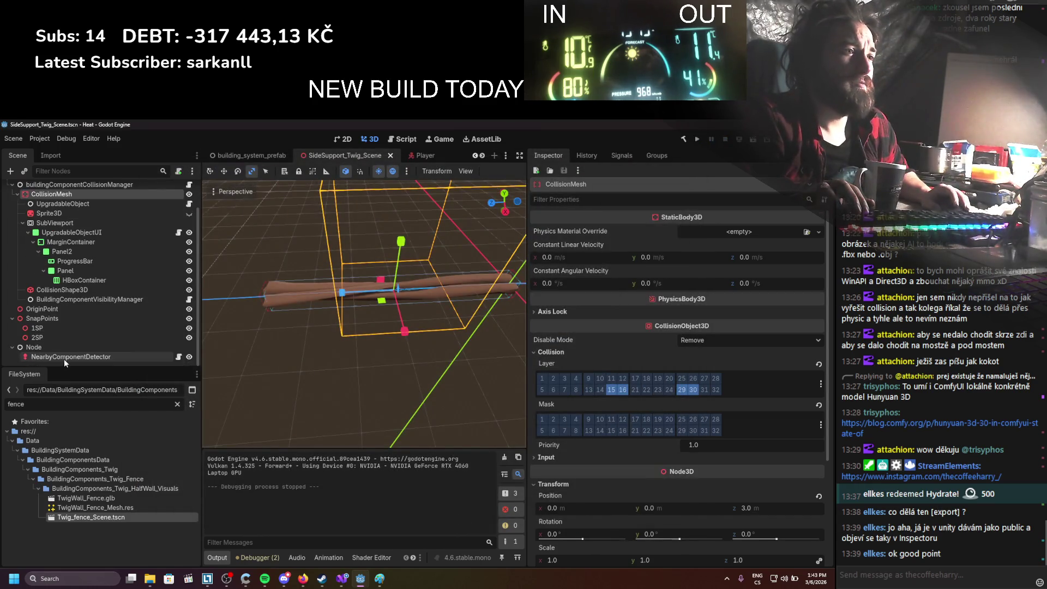
Set the NearbyComponentDetector's Size Margin to 0.0 in the Inspector
left_click(64, 356)
left_click(730, 258)
type("0")
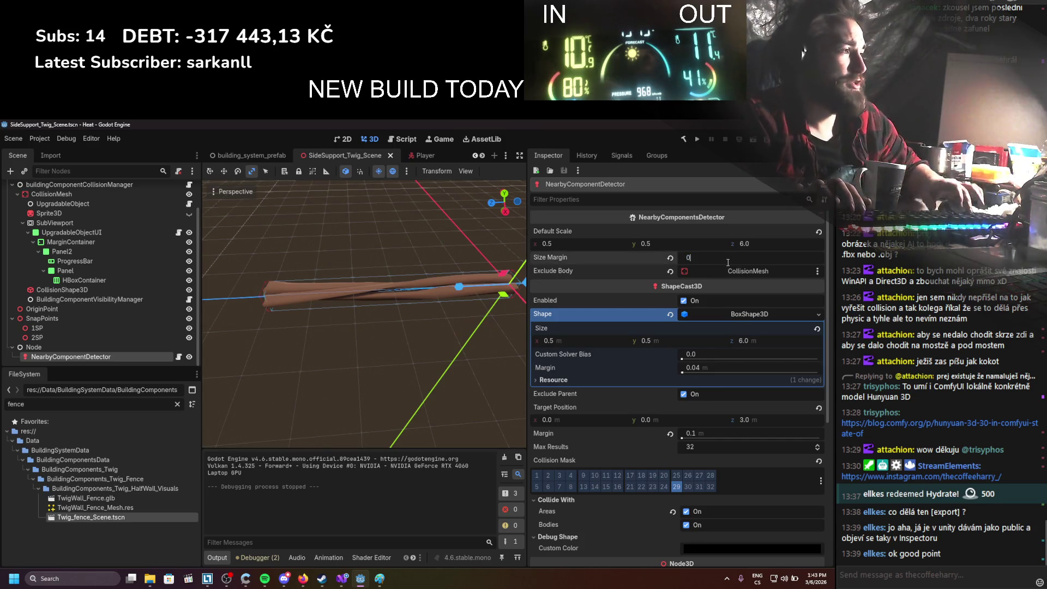
key("Return")
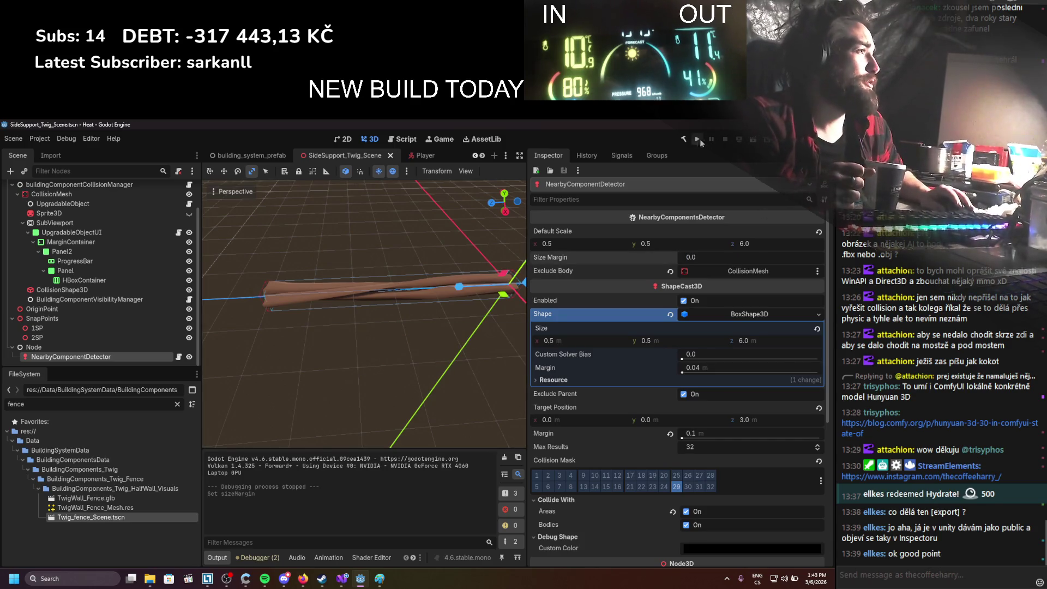
Run the game, pick the floor frame piece, and walk its log preview toward the fence
left_click(698, 139)
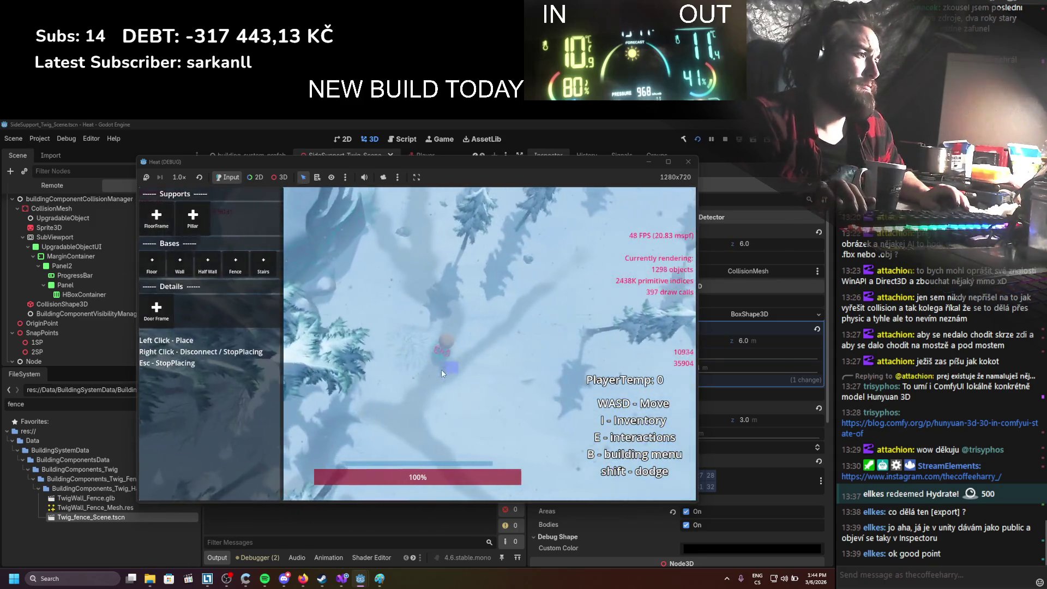
left_click(157, 217)
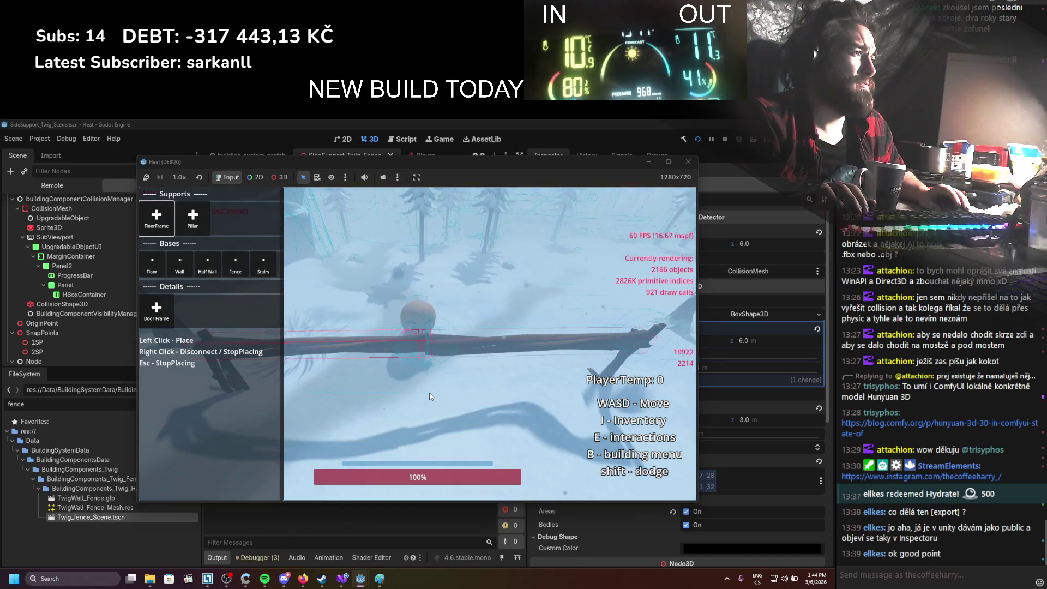
key("a")
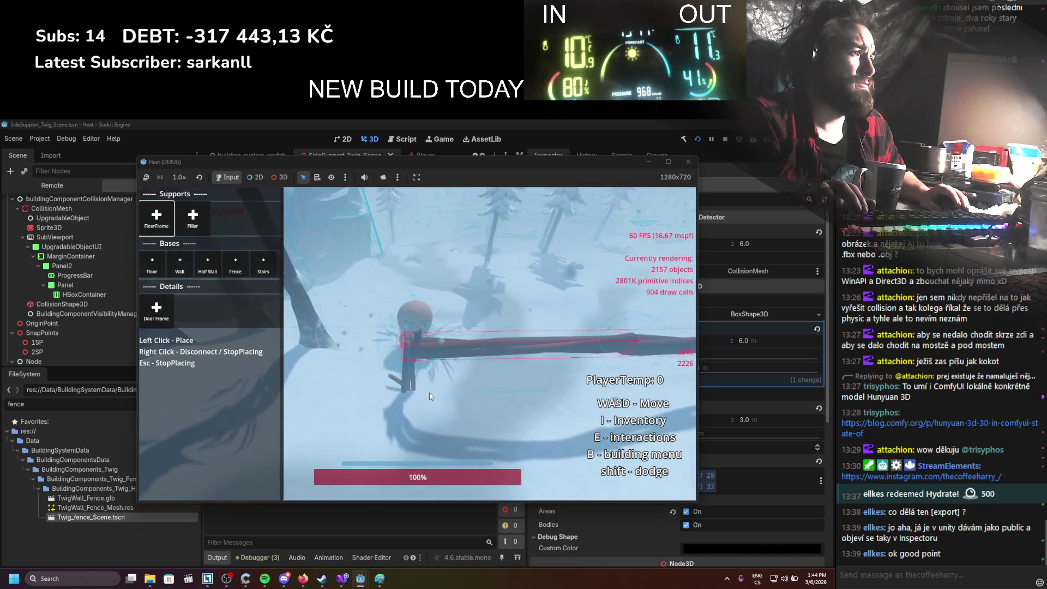
key("s")
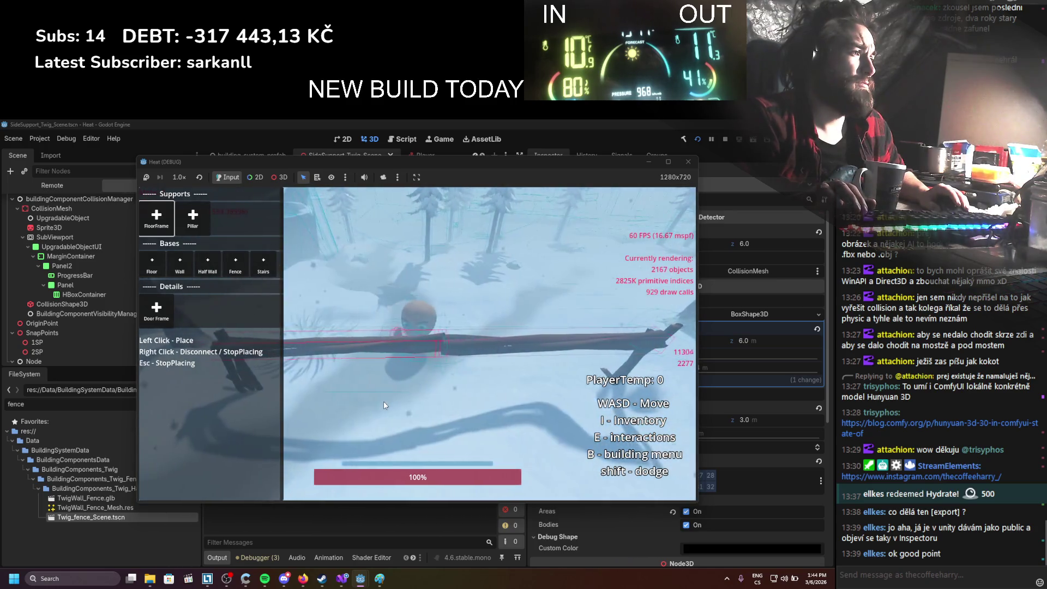
key("s")
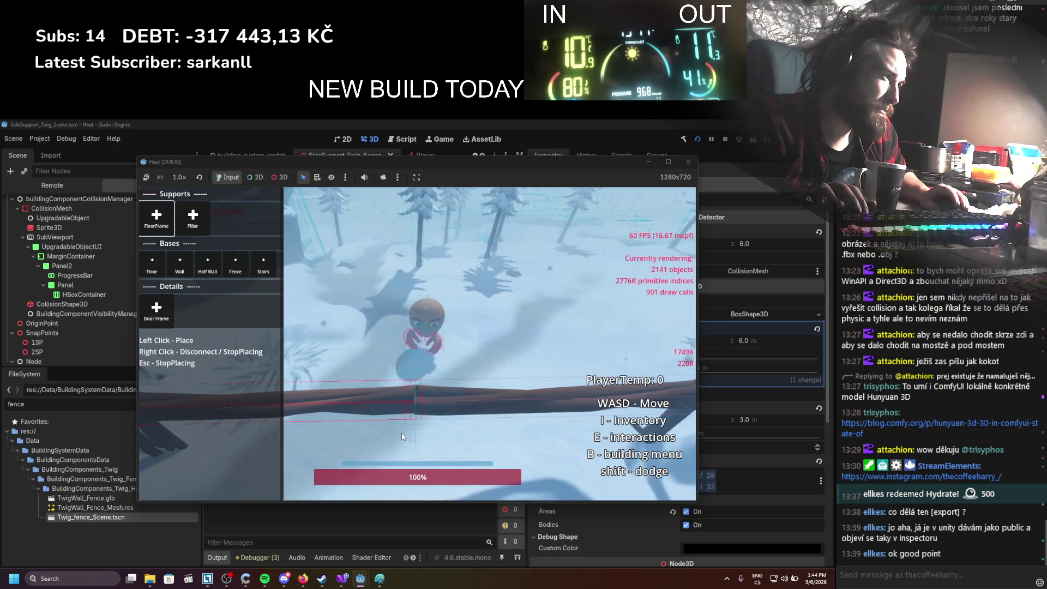
key("a")
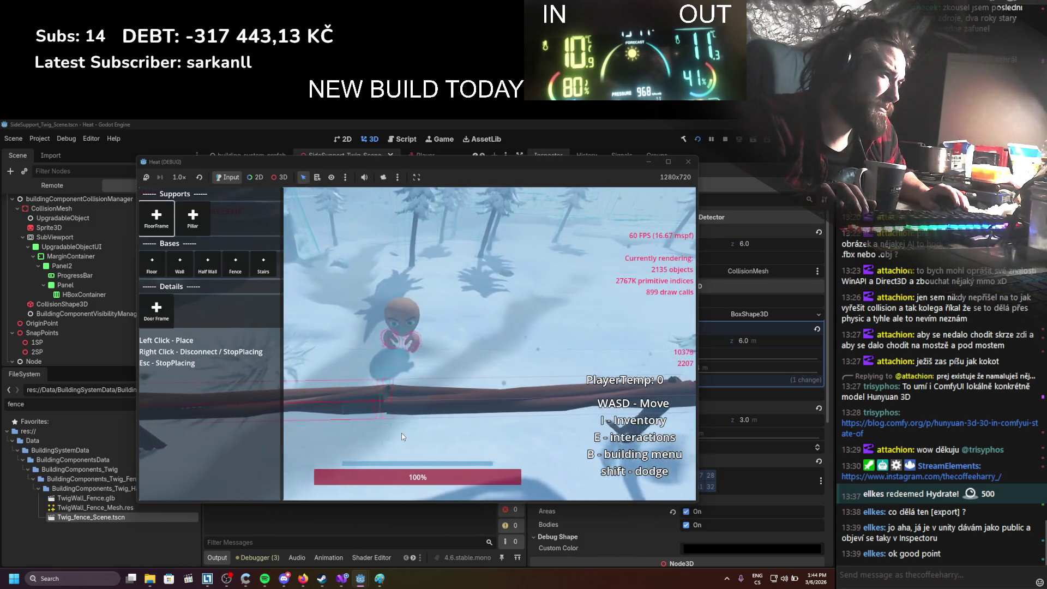
key("d")
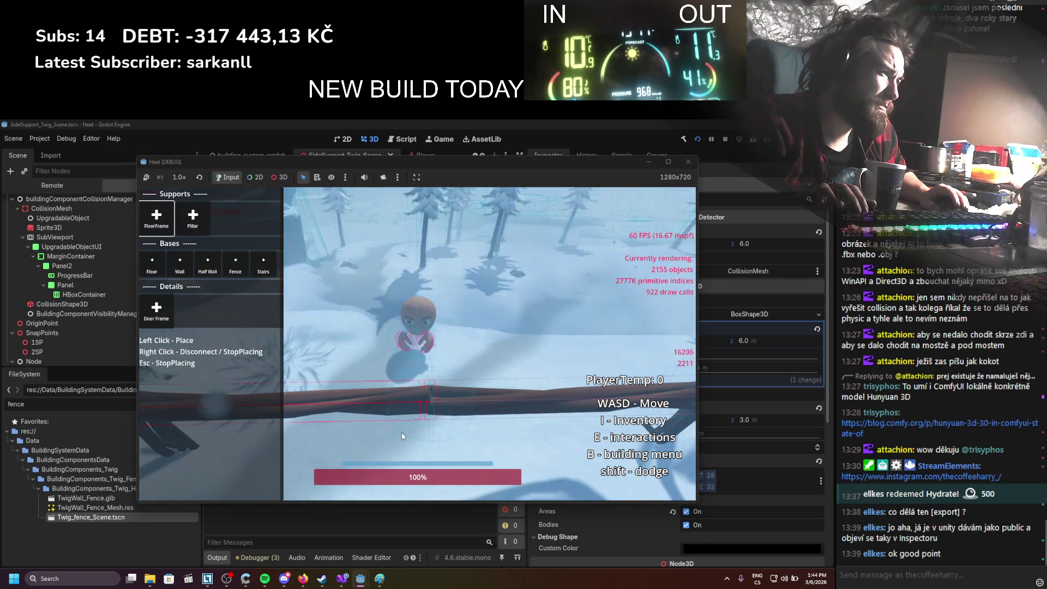
key("w")
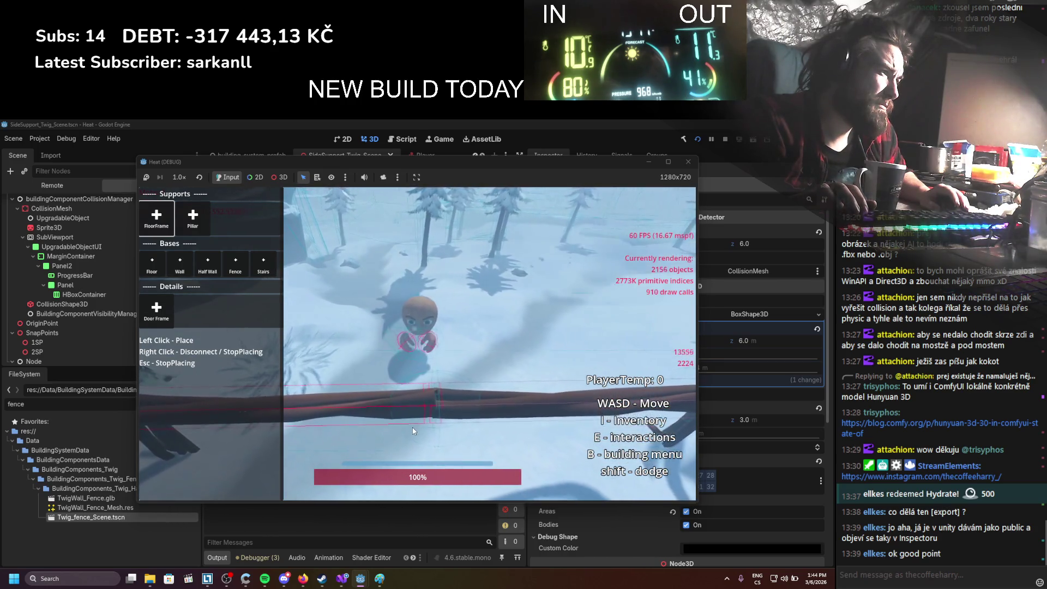
key("w")
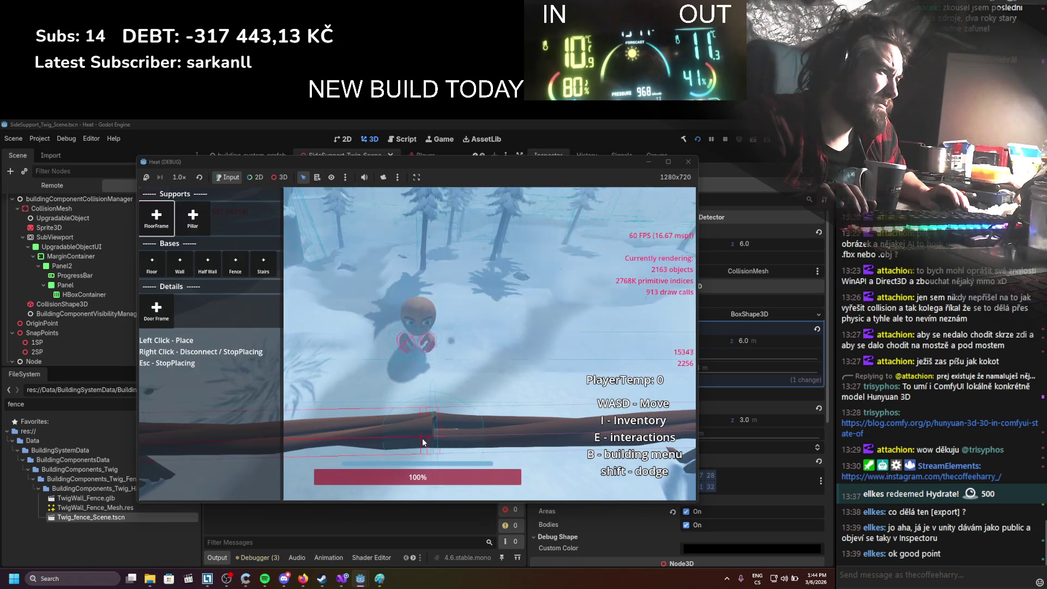
Move around the fence until the log preview snaps into place
key("a")
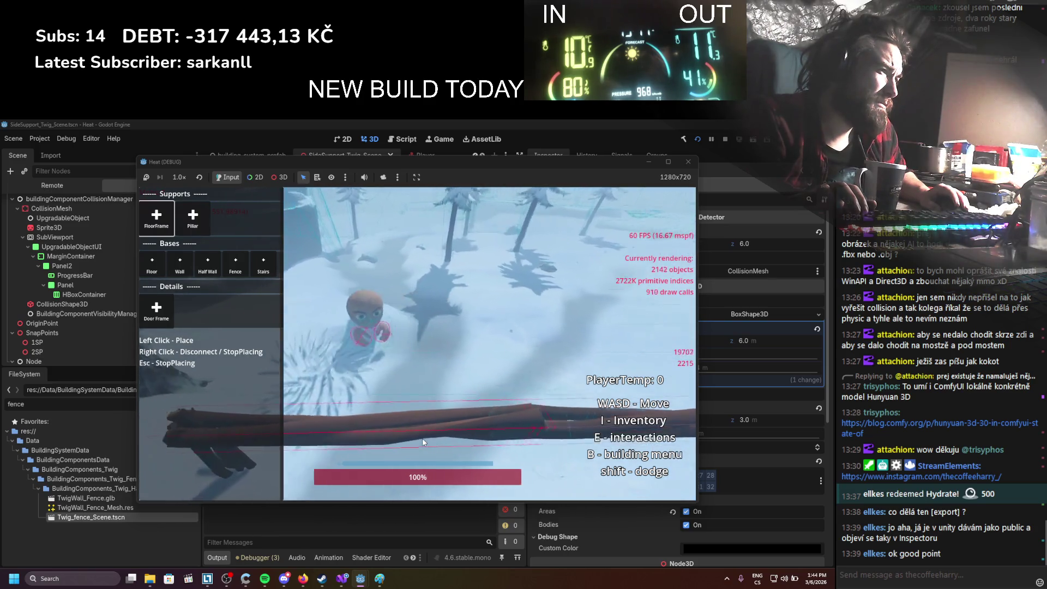
key("d")
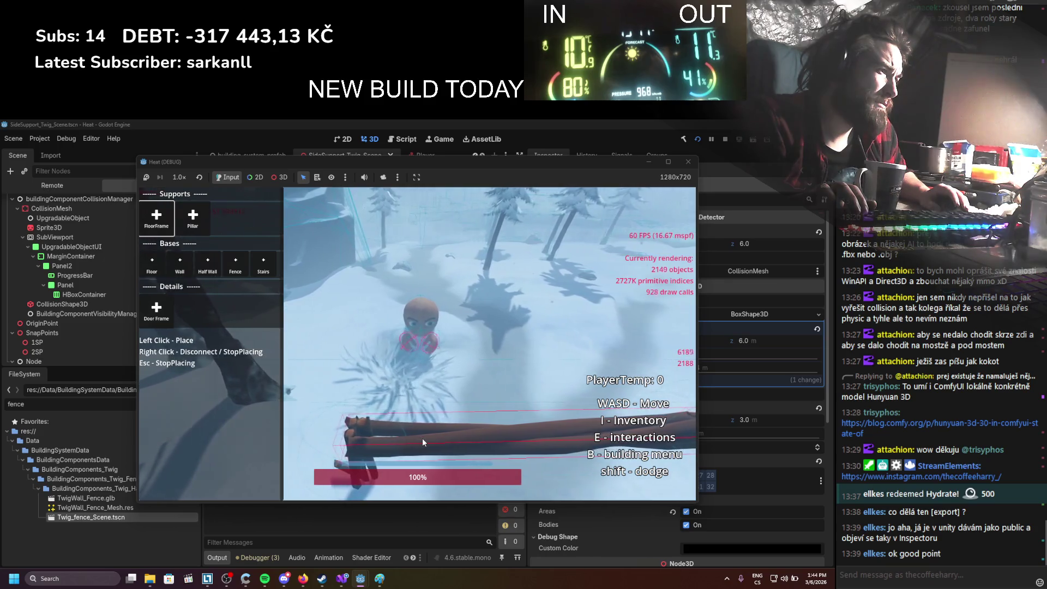
key("a")
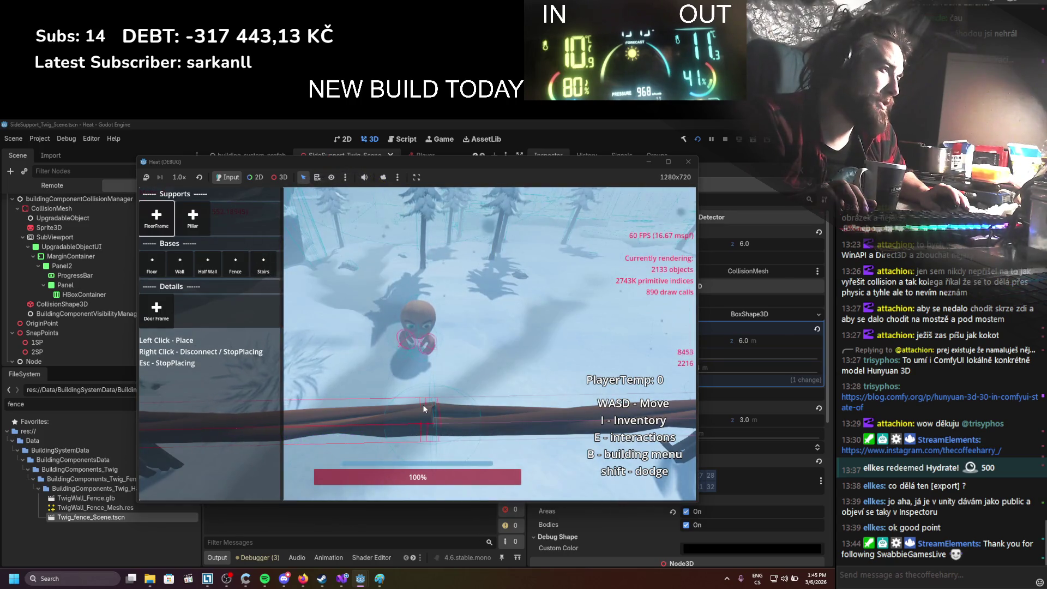
key("w")
key("a")
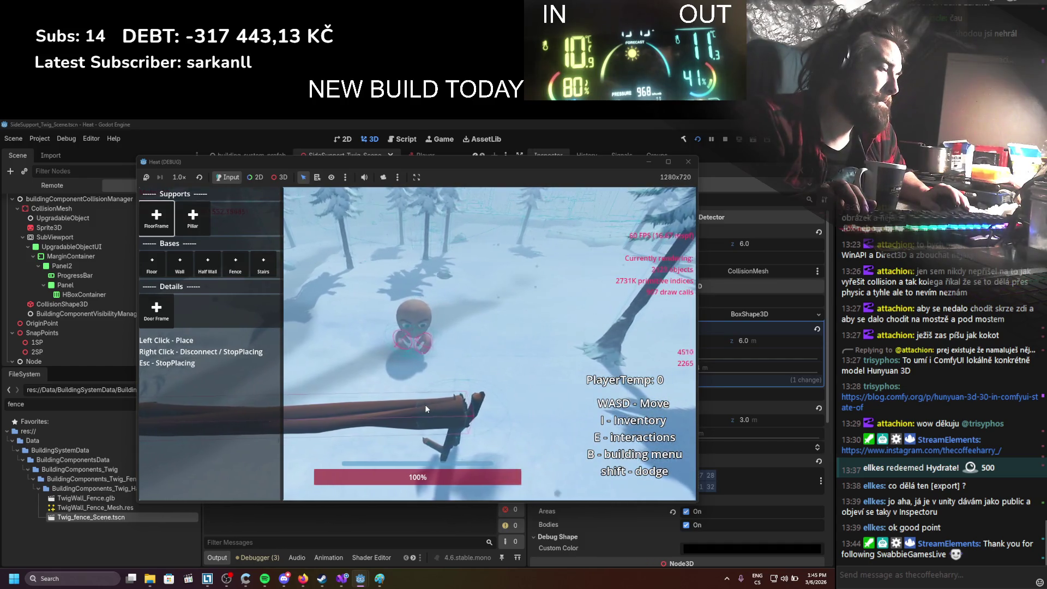
key("d")
key("a")
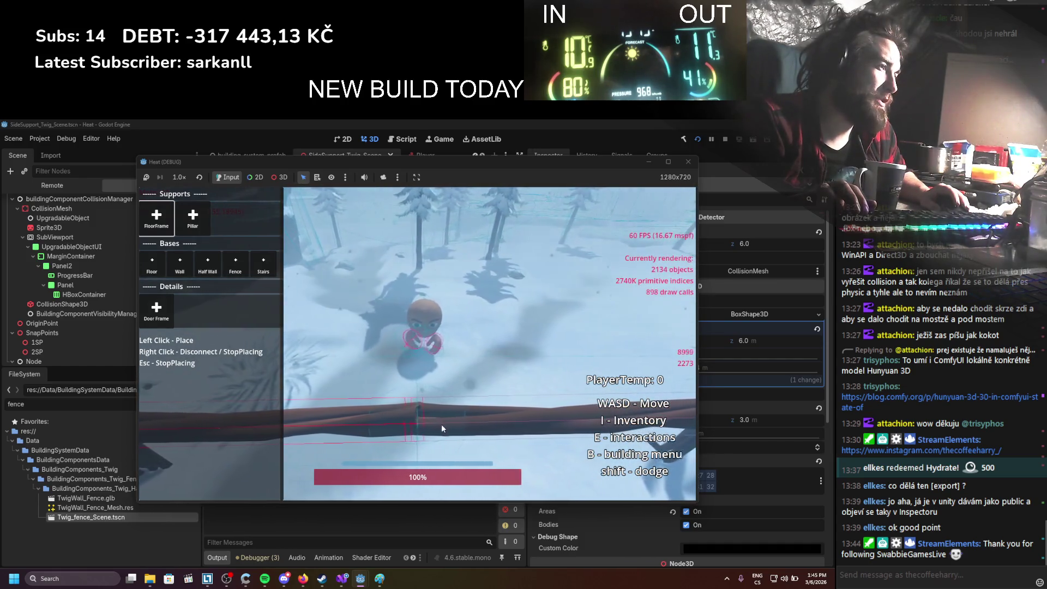
key("w")
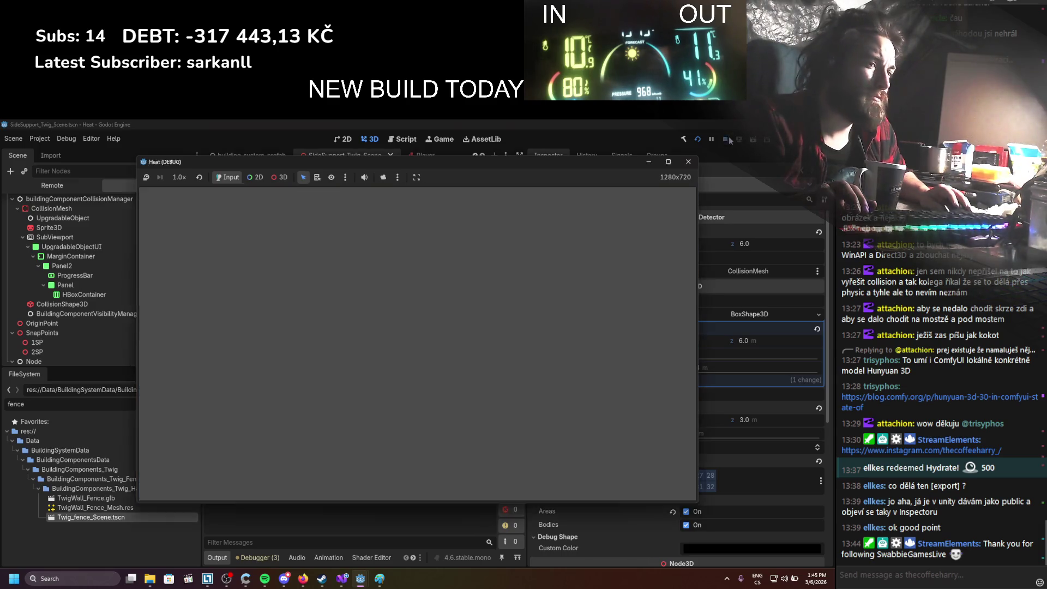
Stop the game and change Size Margin to 0.05
key("F8")
left_click(696, 259)
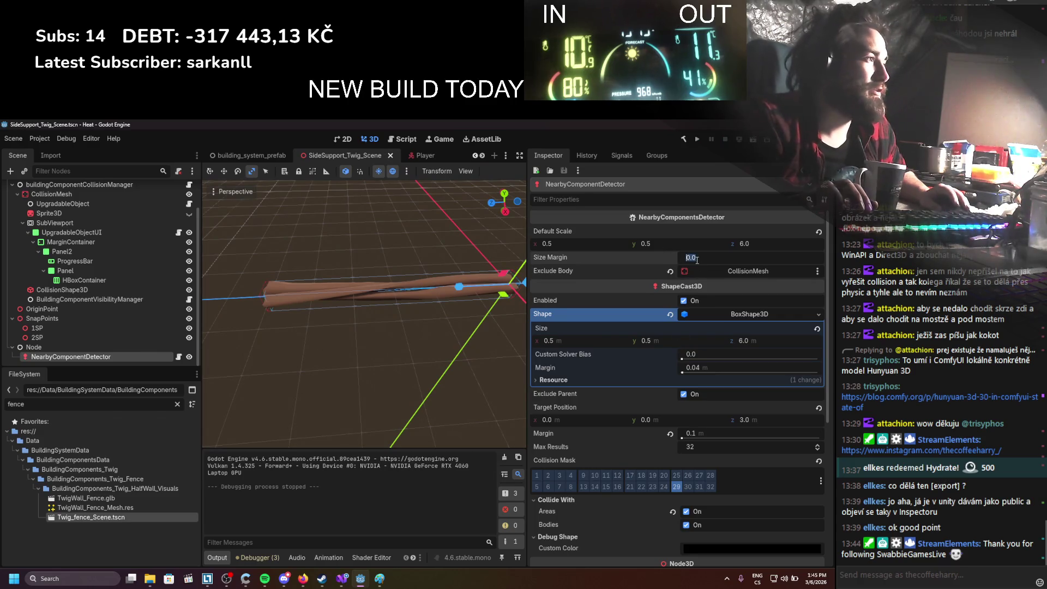
type("0.1")
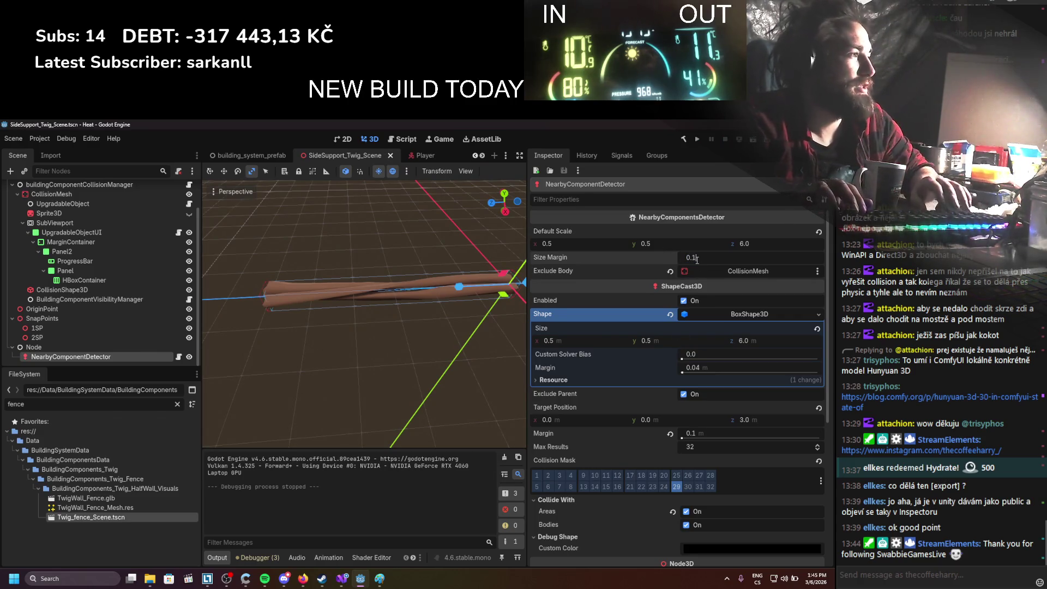
type("05")
key("Return")
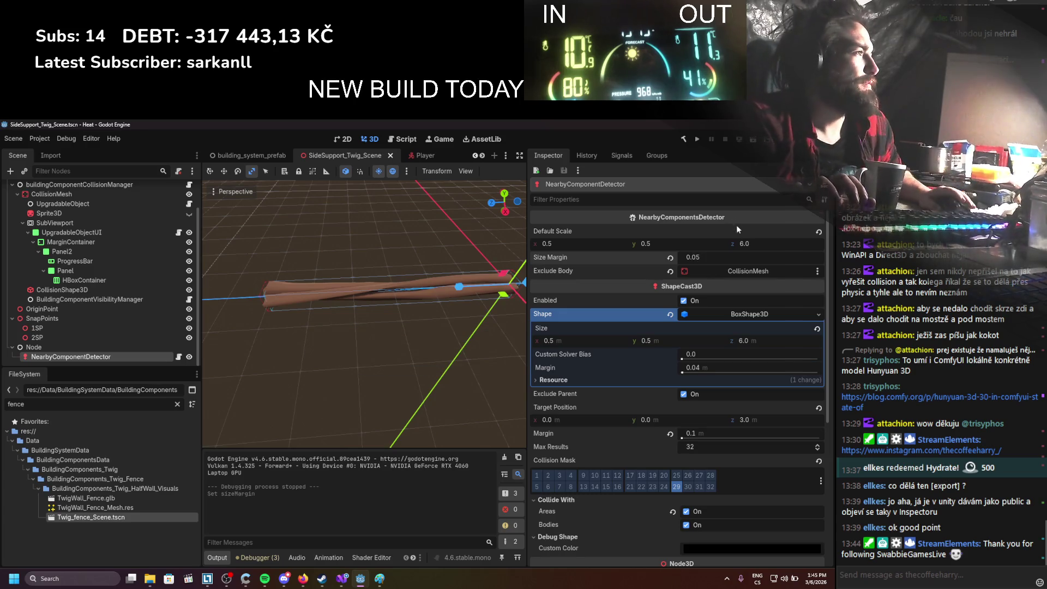
Run the game, place a floor frame beam, walk around it, then stop and return to the code
left_click(698, 141)
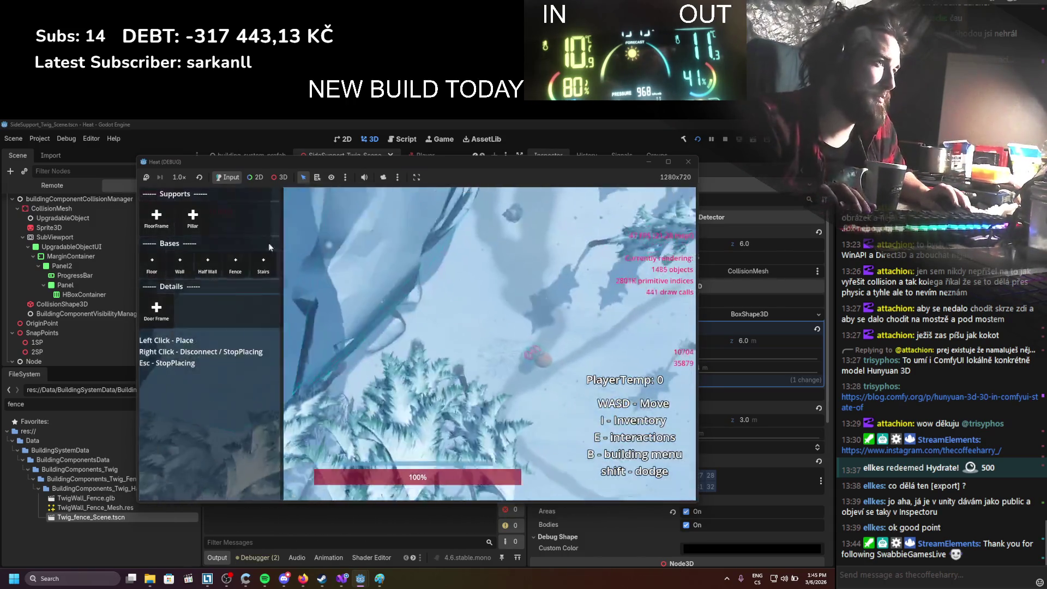
left_click(169, 227)
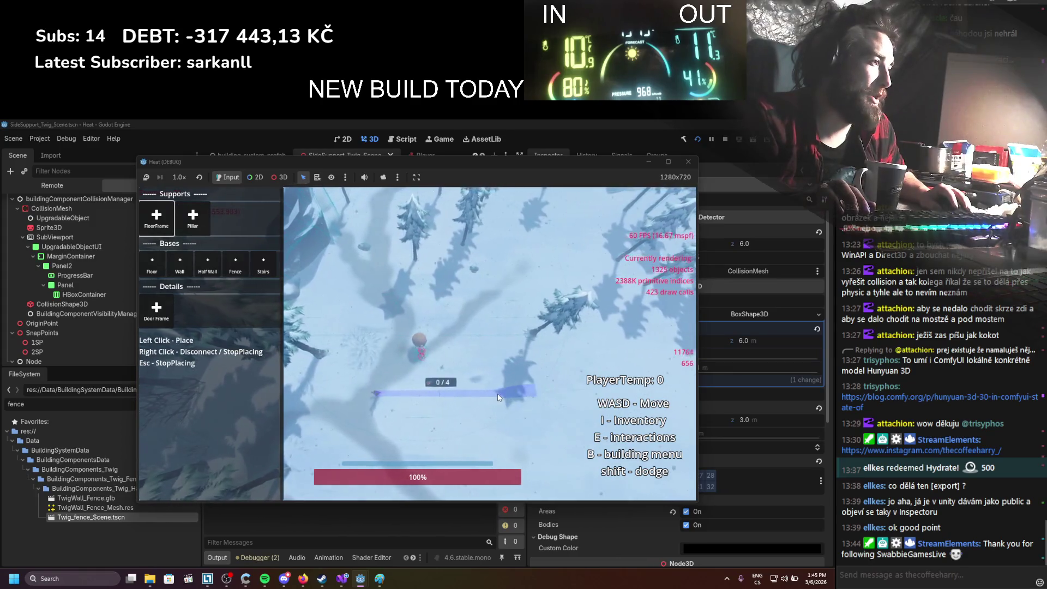
left_click(503, 392)
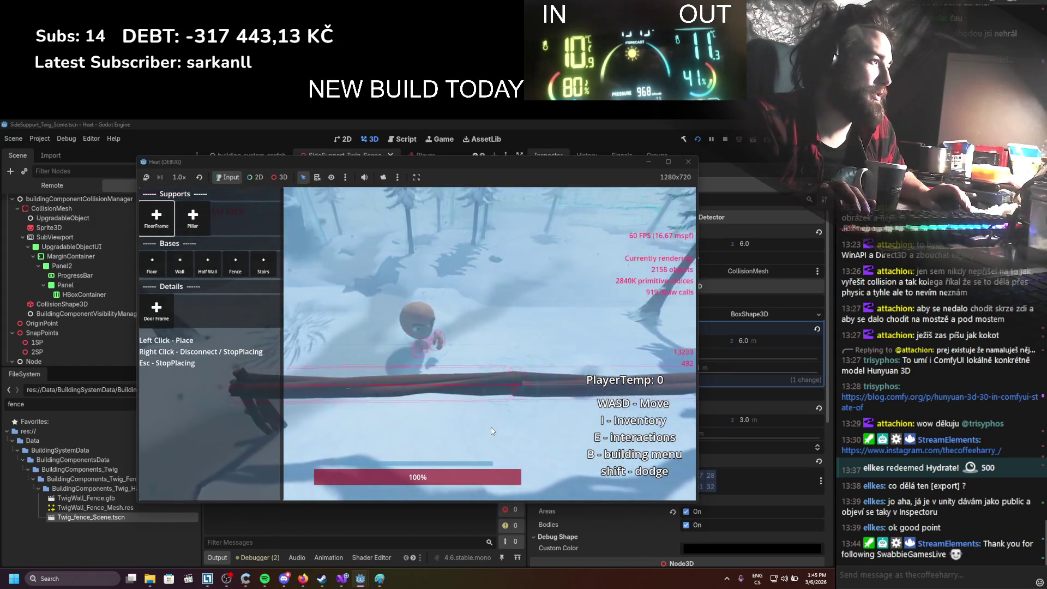
key("w")
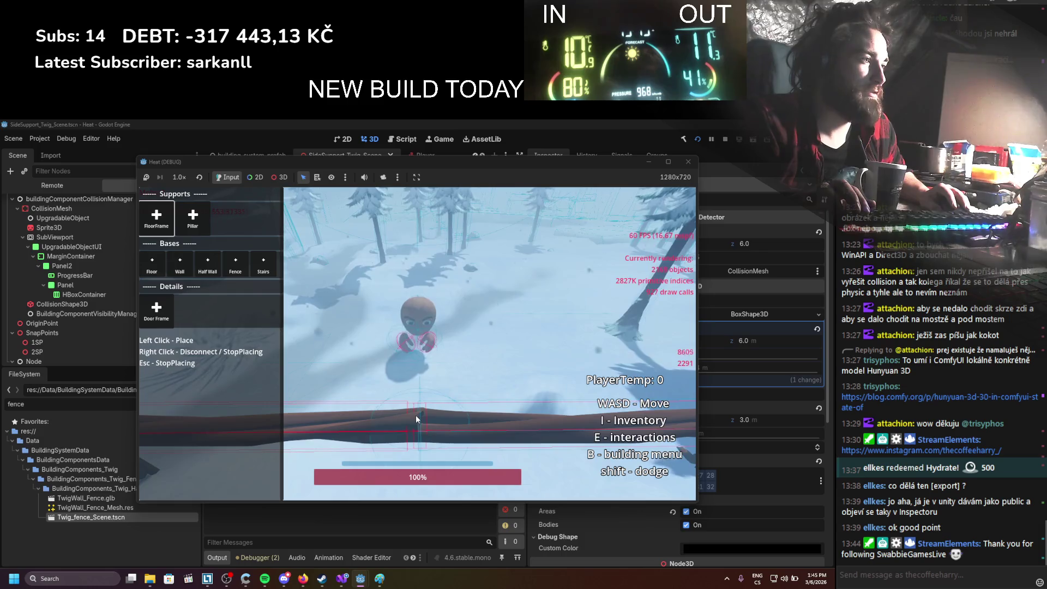
key("d")
key("d")
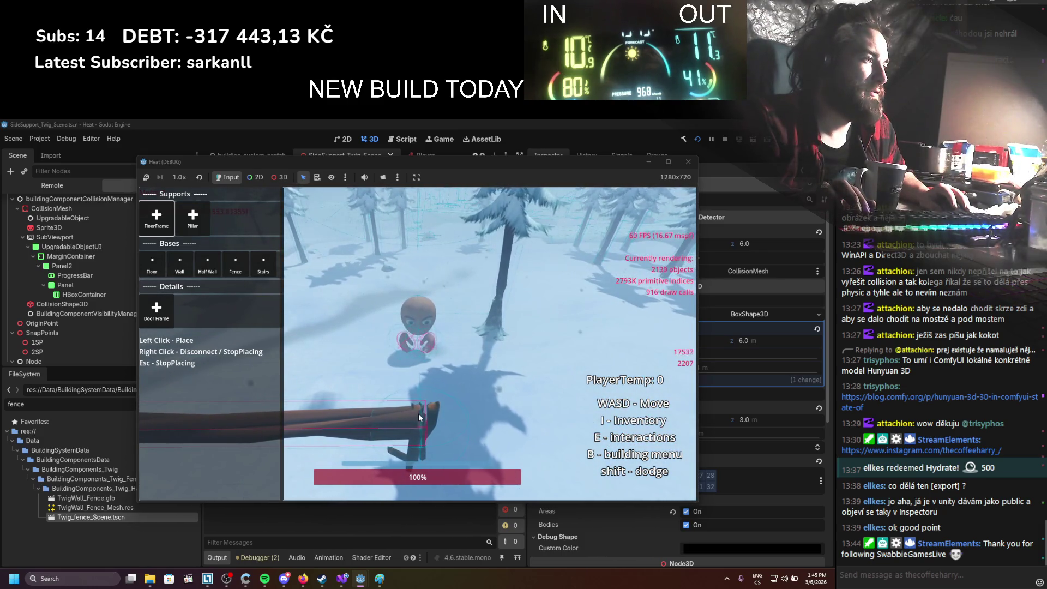
key("a")
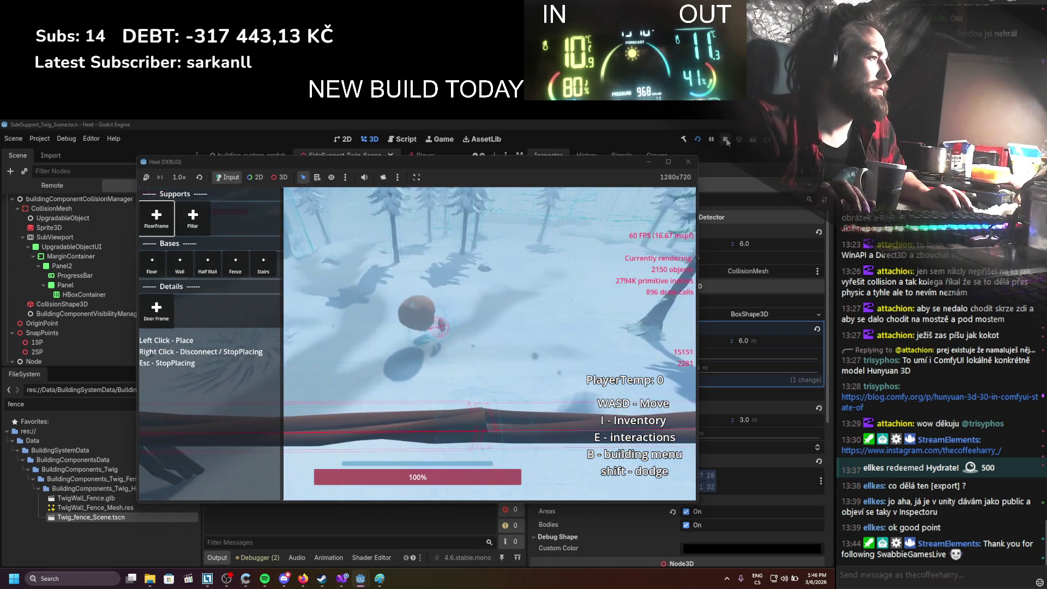
key("F8")
left_click(343, 581)
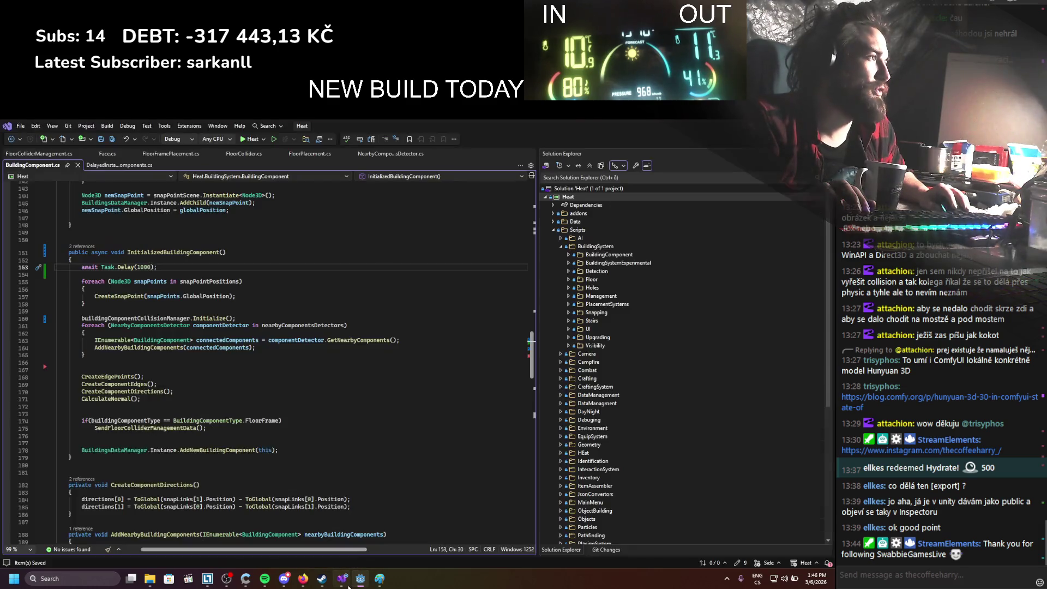
Open the NearbyComponentsDetector script and review how sizeMargin sets the box size
left_click(124, 168)
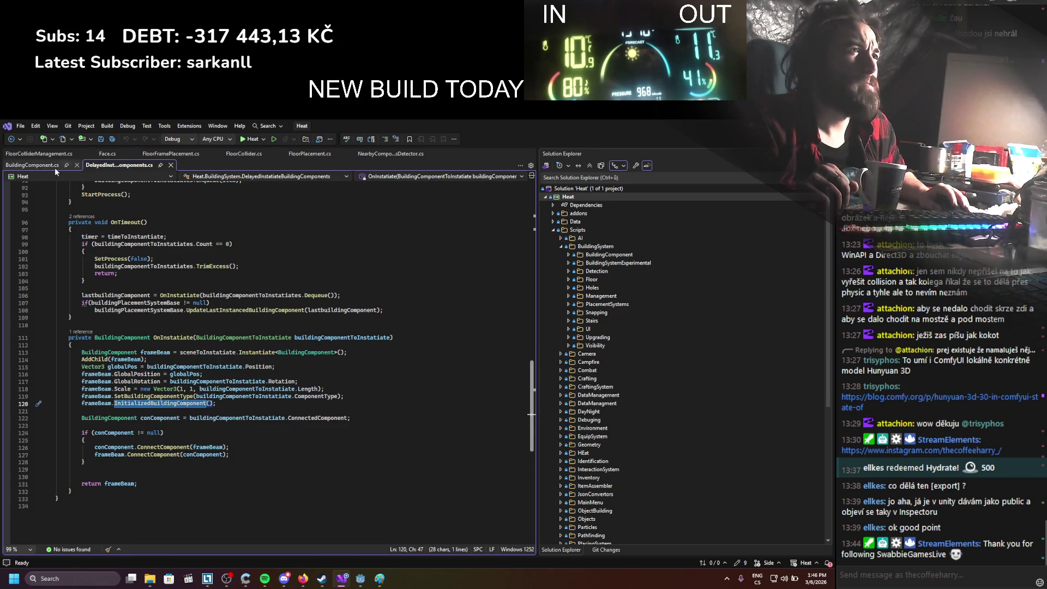
left_click(368, 155)
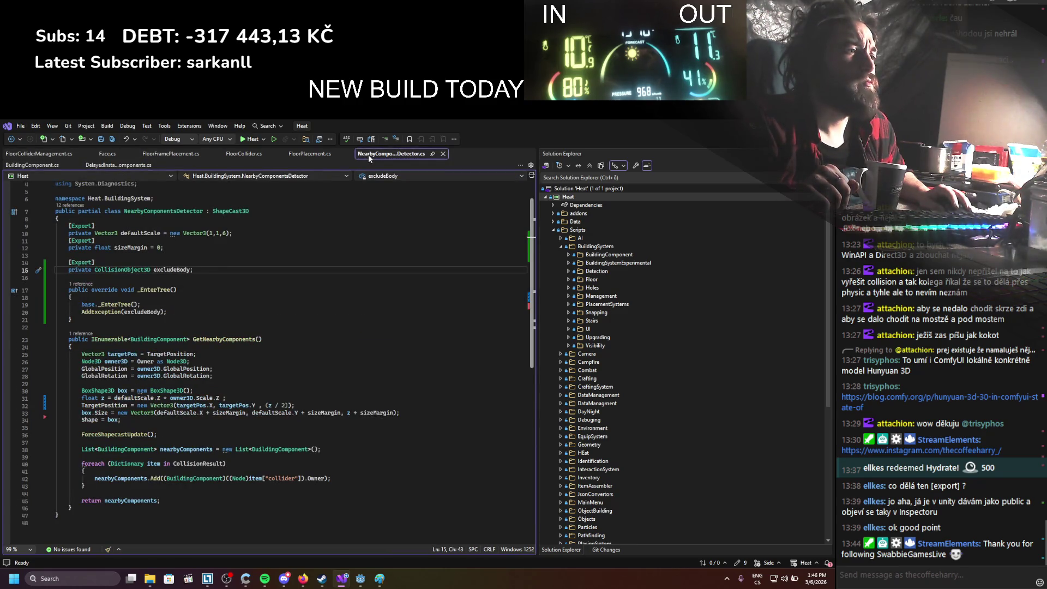
left_click(224, 413)
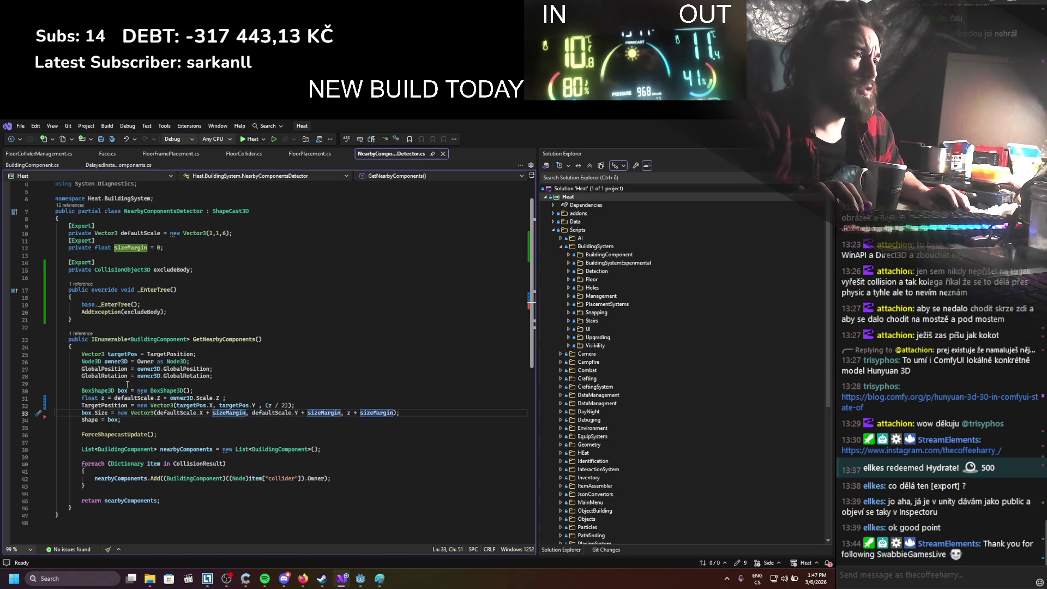
Start writing an owner3D.Basis.Z offset into line 32's target position, fixing typos
left_click(261, 405)
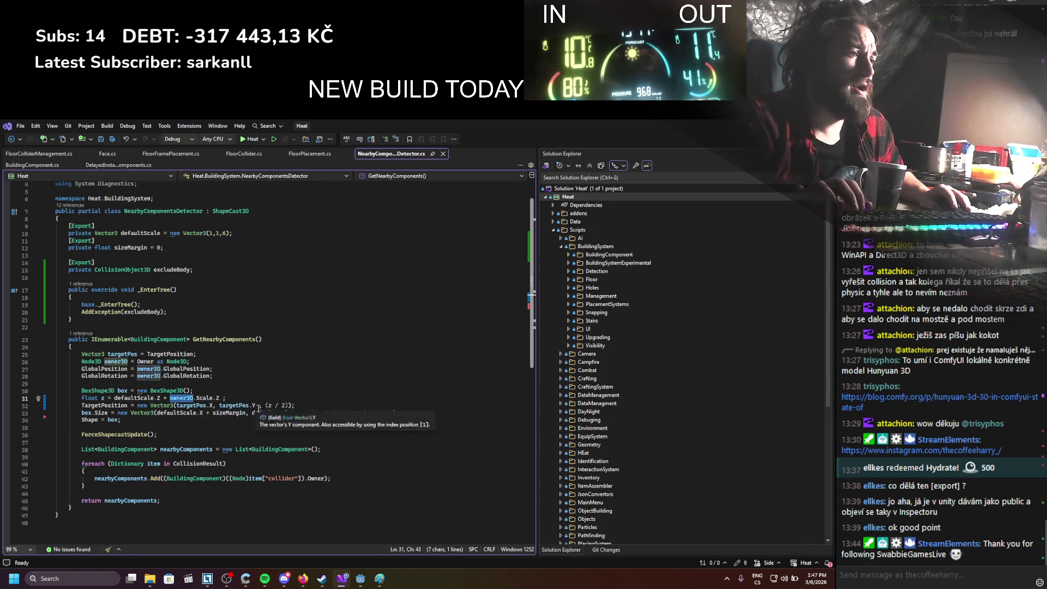
type("owner3D.")
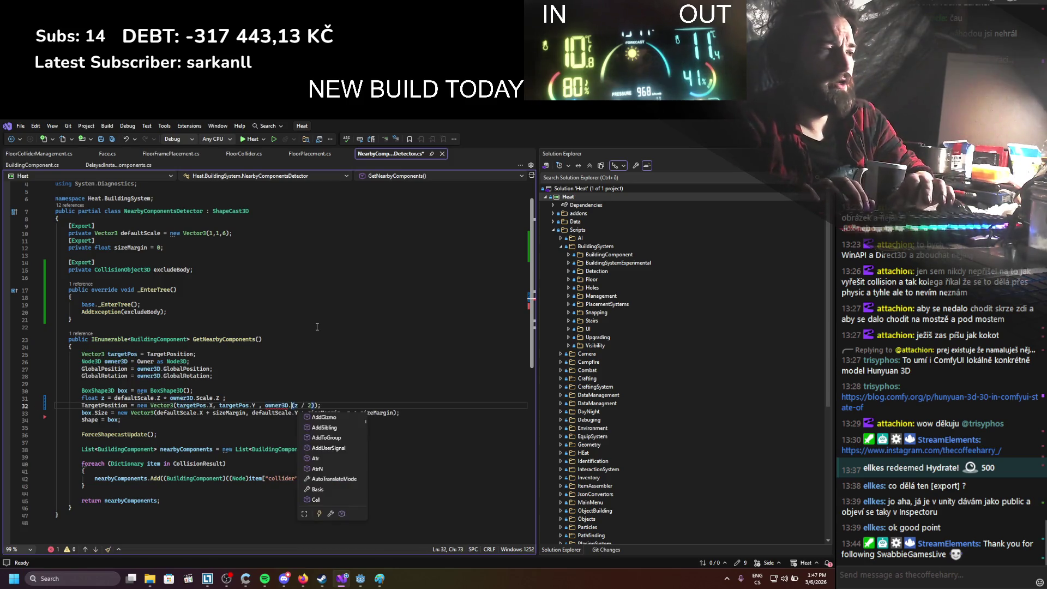
type("b")
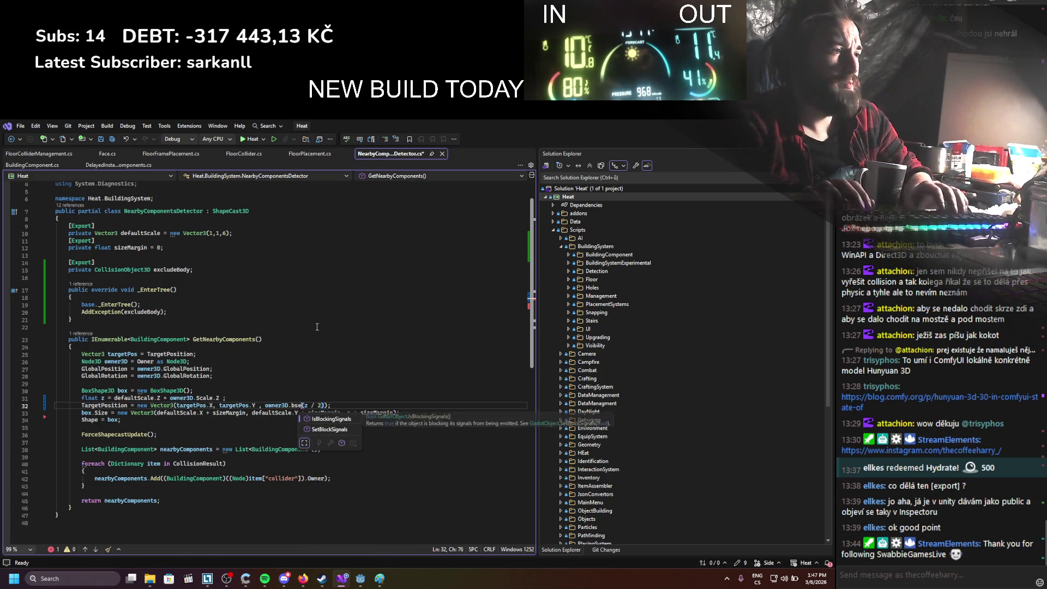
type("a")
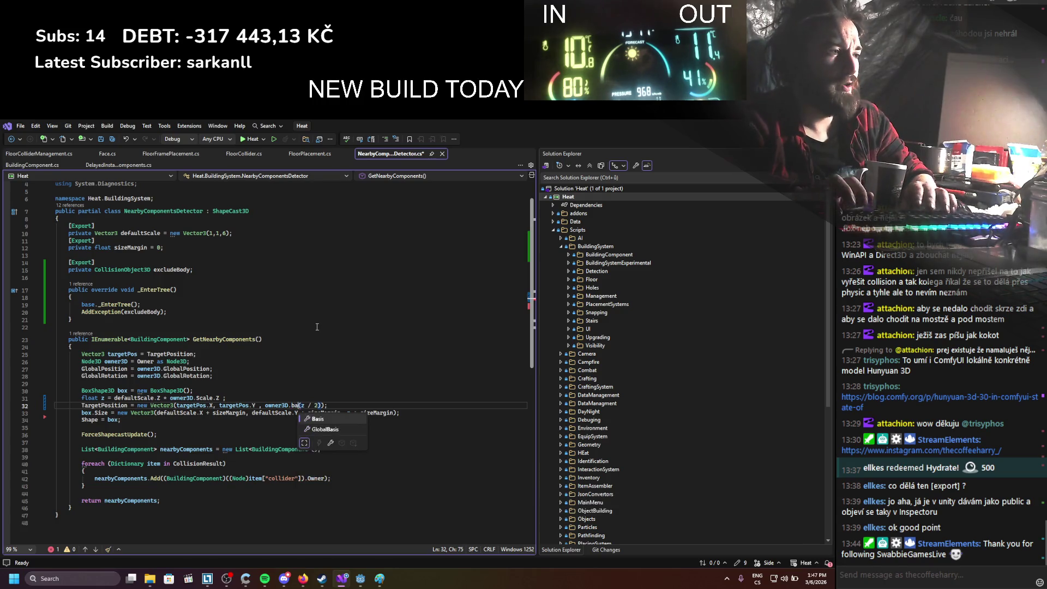
type(".z")
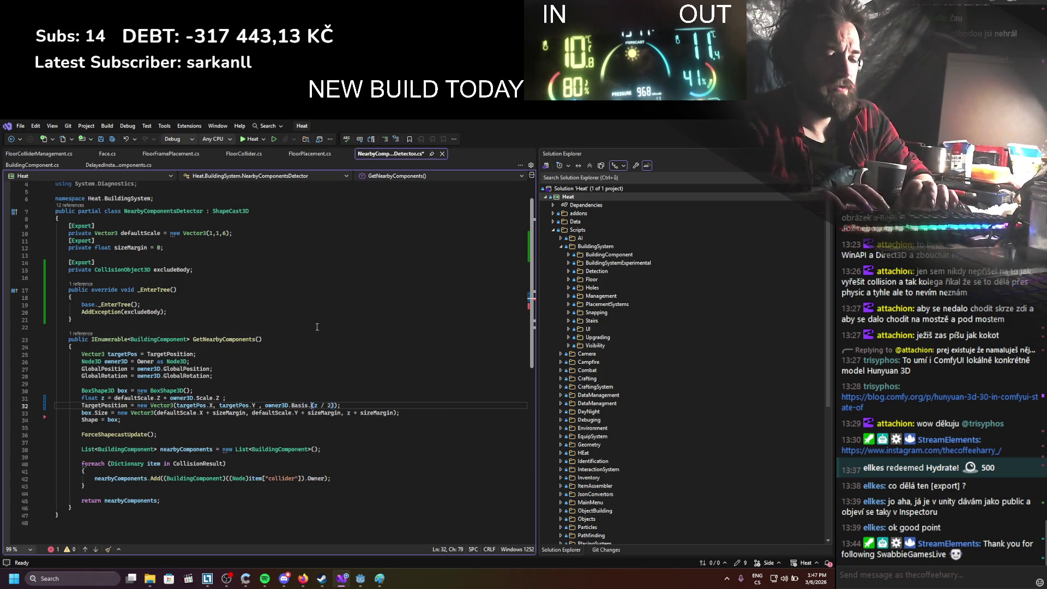
key("BackSpace")
type(".Normalized(")
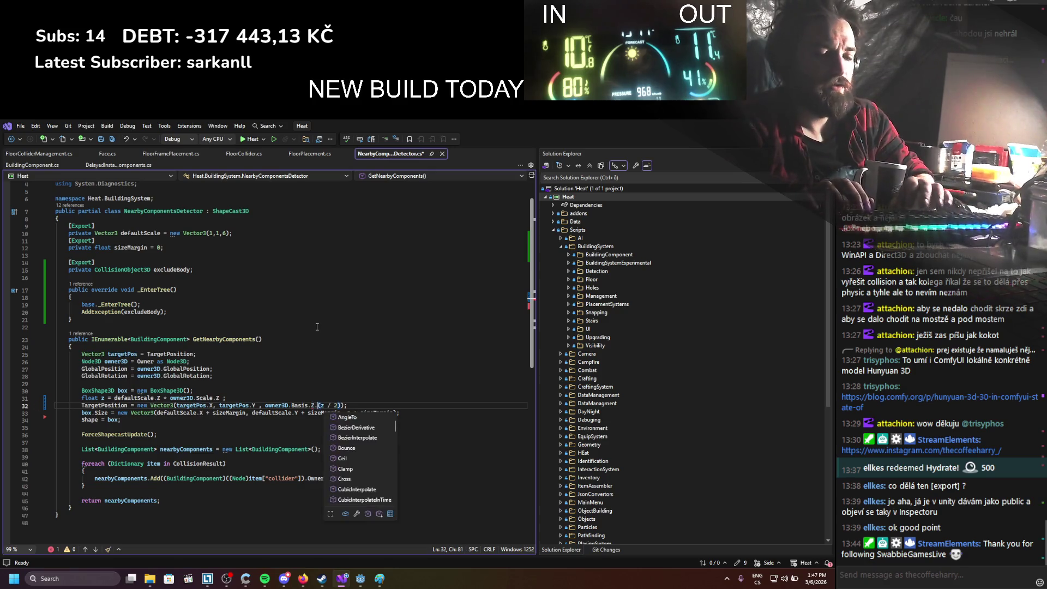
key("ctrl+s")
key("BackSpace")
key("BackSpace")
key("BackSpace")
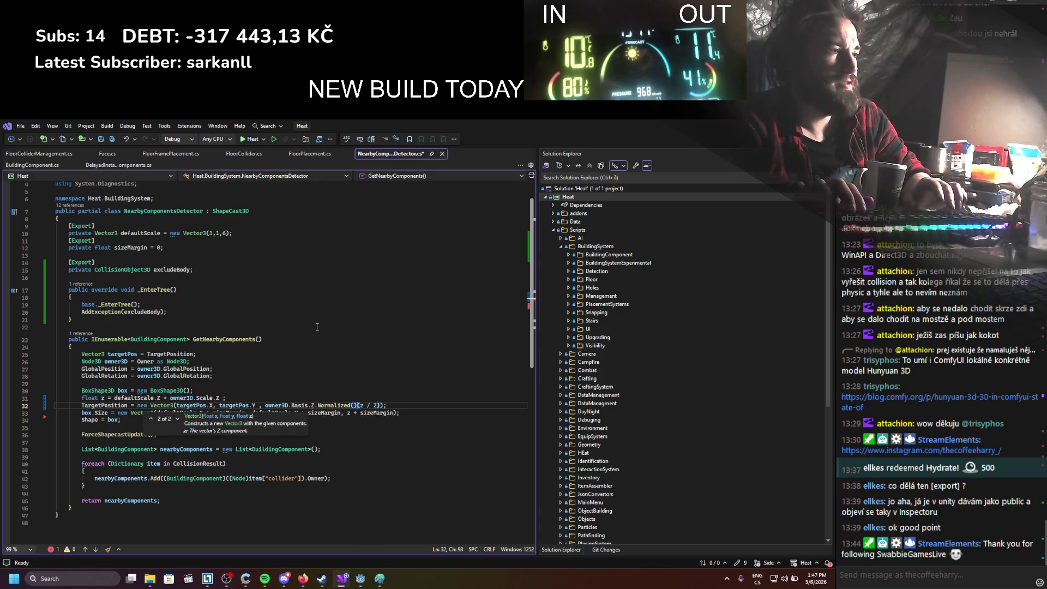
key("BackSpace")
key("BackSpace")
key("BackSpace")
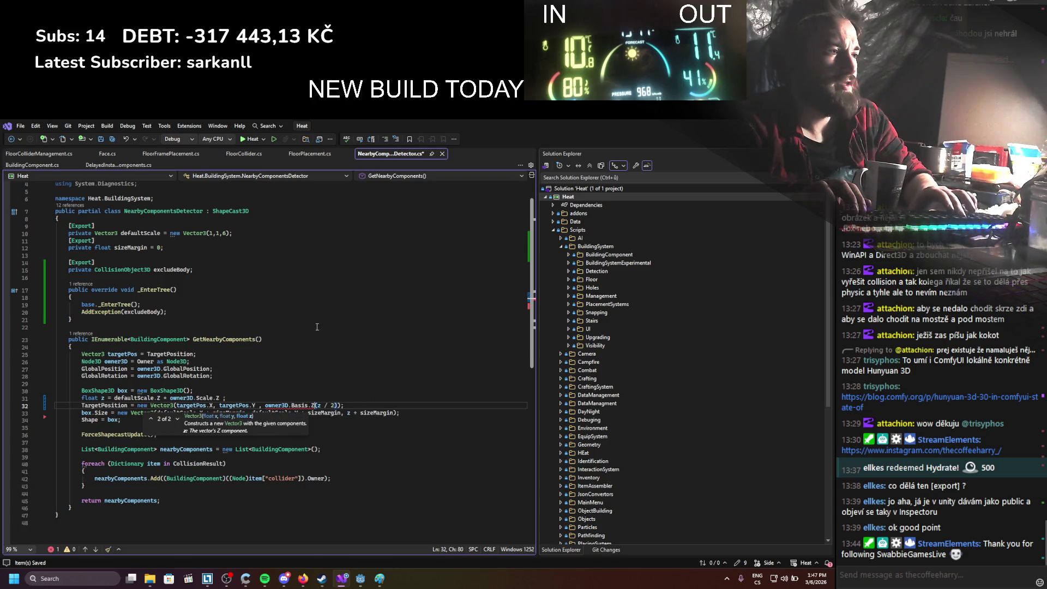
key("BackSpace")
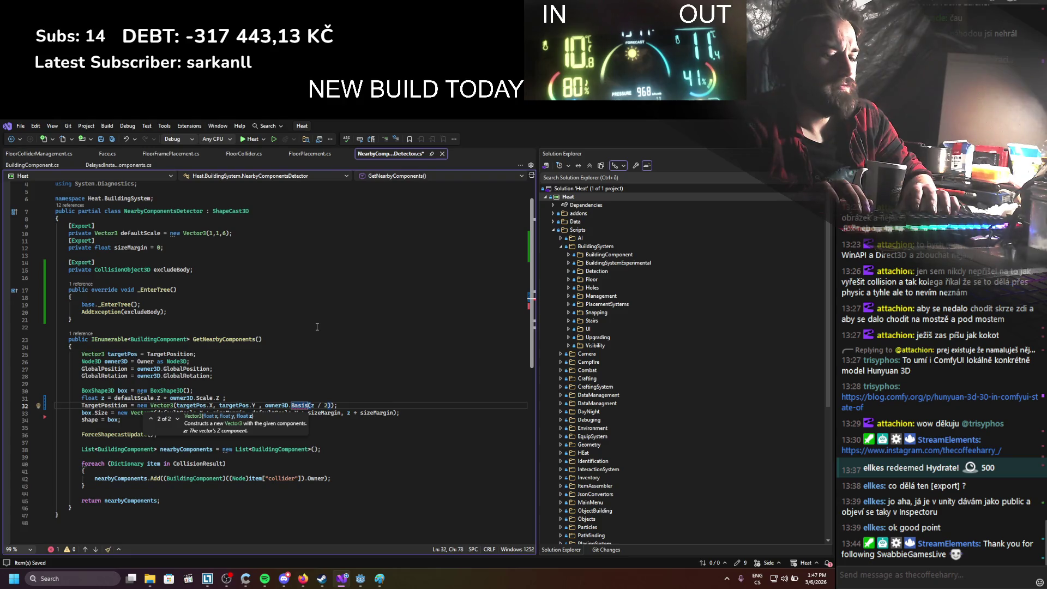
Complete the offset as owner3D.Basis.Z.Normalized() * and save
type(".n")
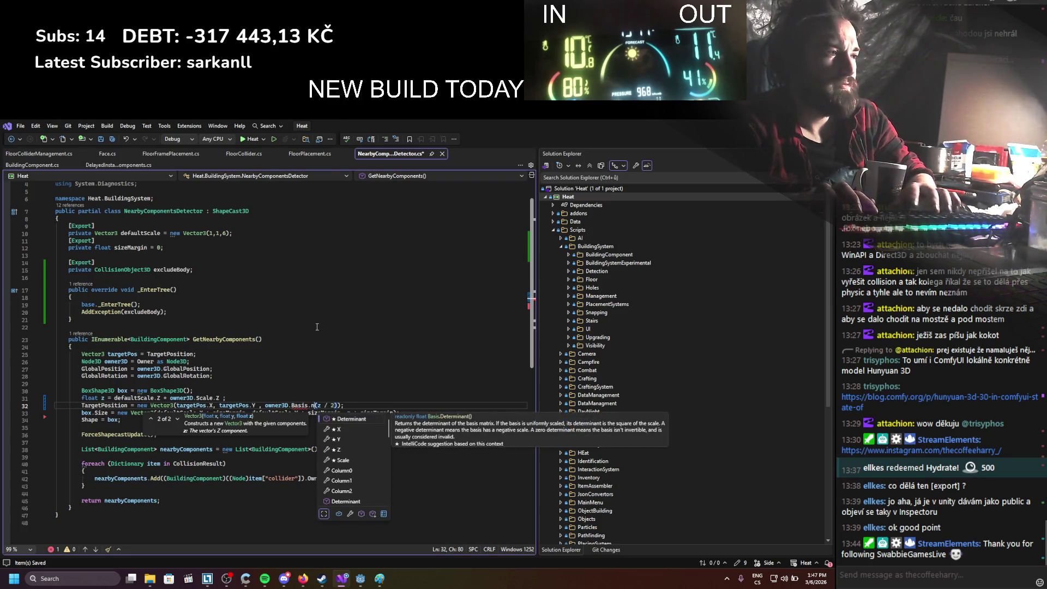
type("z")
key("Tab")
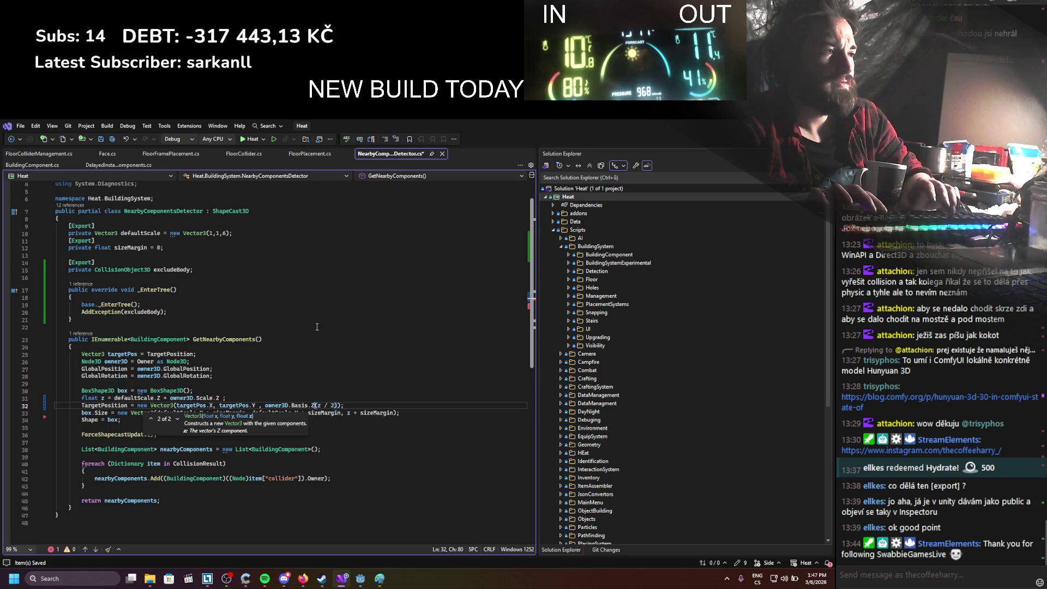
key("Left")
key("ctrl+s")
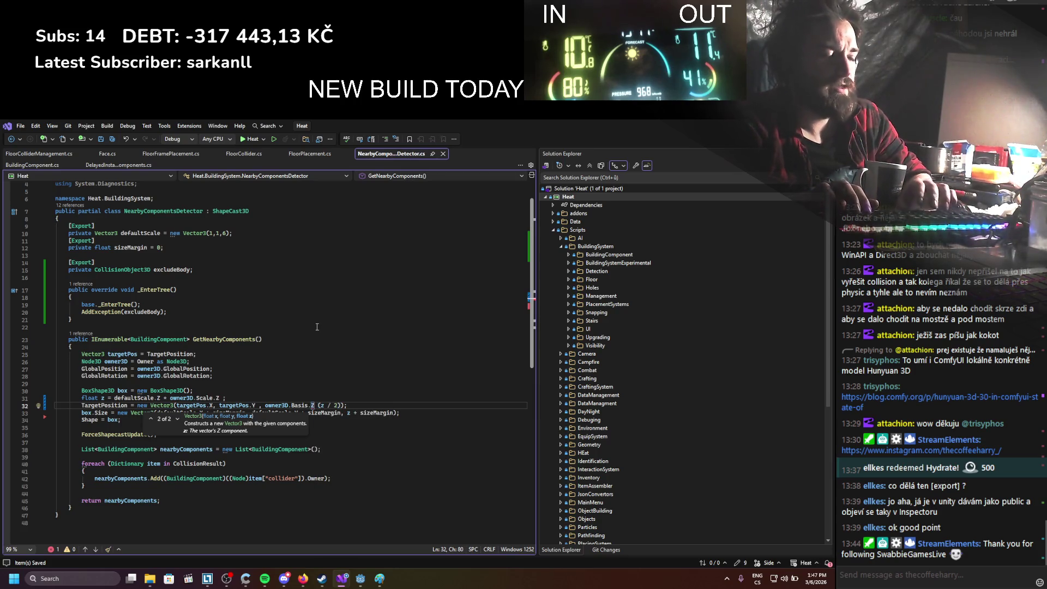
type(".n")
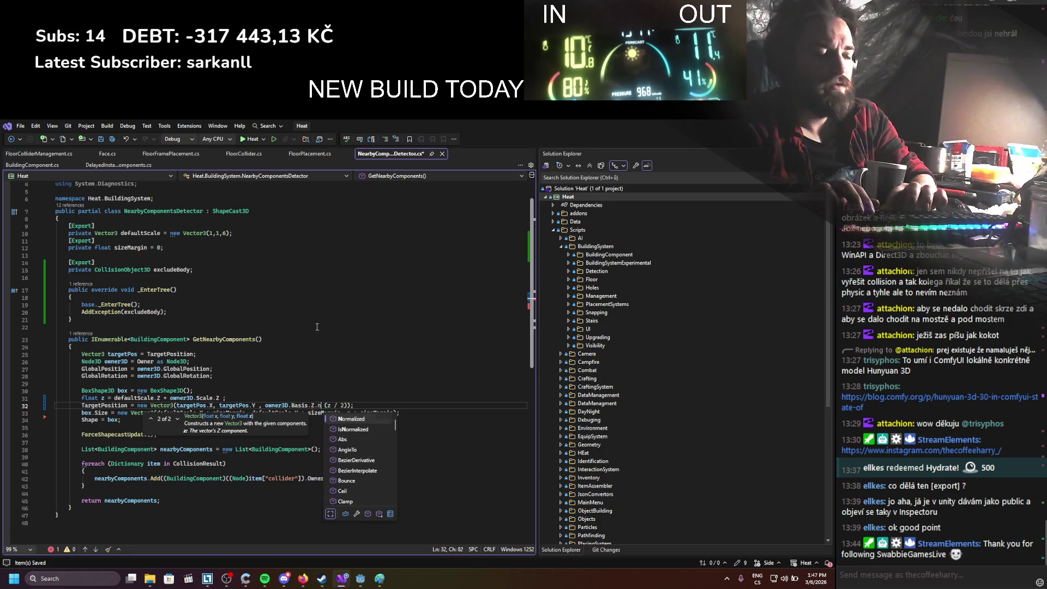
key("Tab")
type("()")
key("ctrl+s")
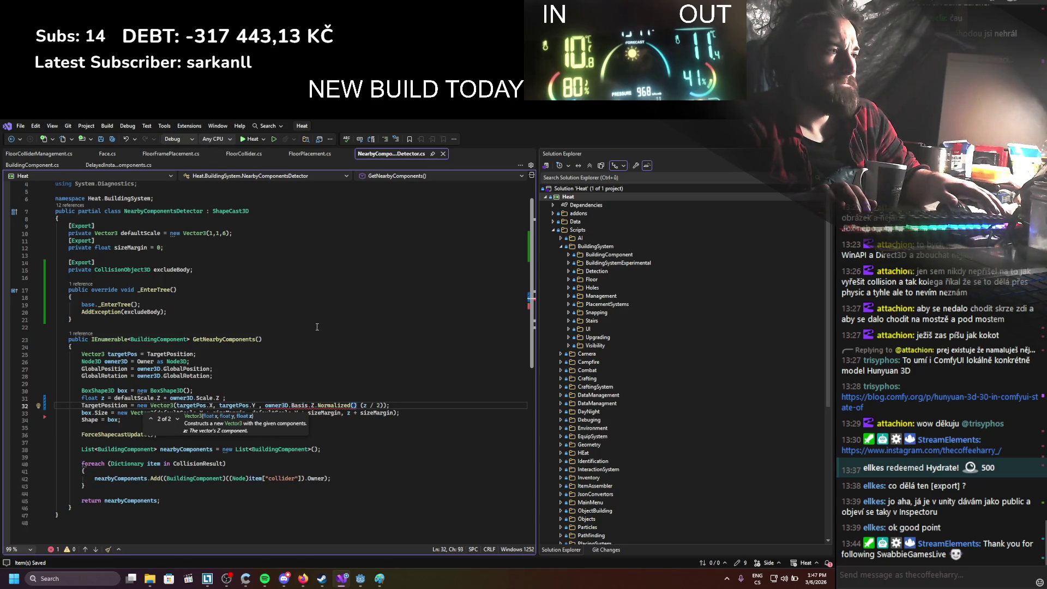
type("*")
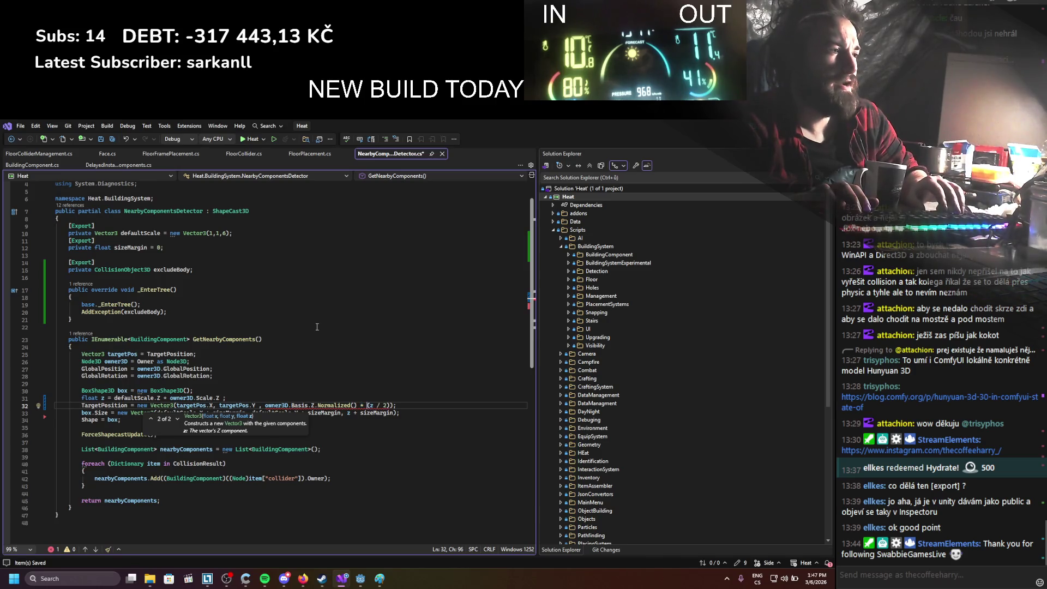
Replace the Vector3 so TargetPosition is owner3D.Basis.Z.Normalized() * (z / 2), then save
mouse_move(364, 406)
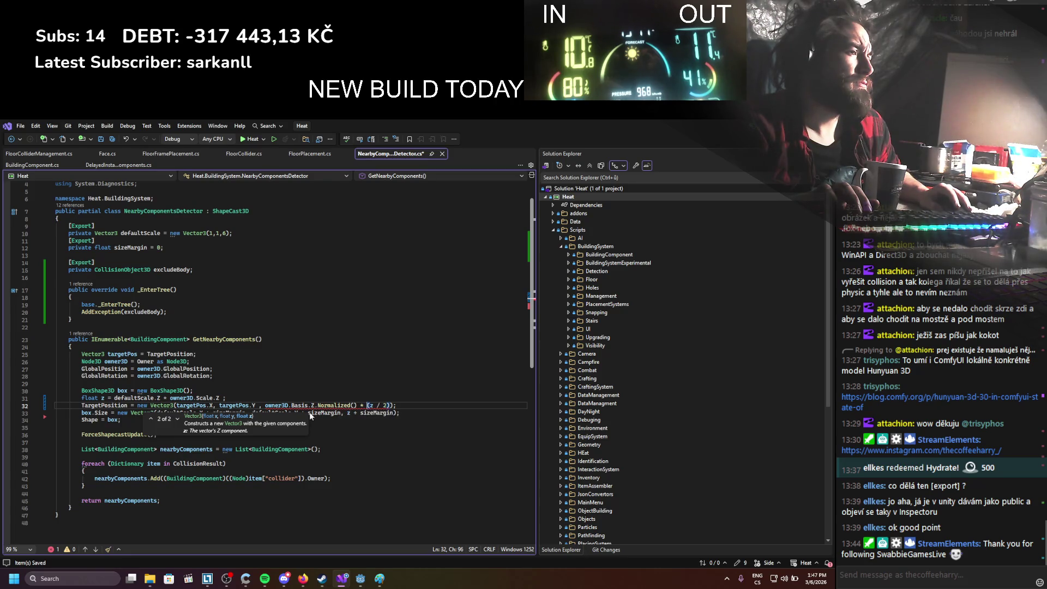
left_click_drag(265, 406, 394, 407)
key("ctrl+c")
key("BackSpace")
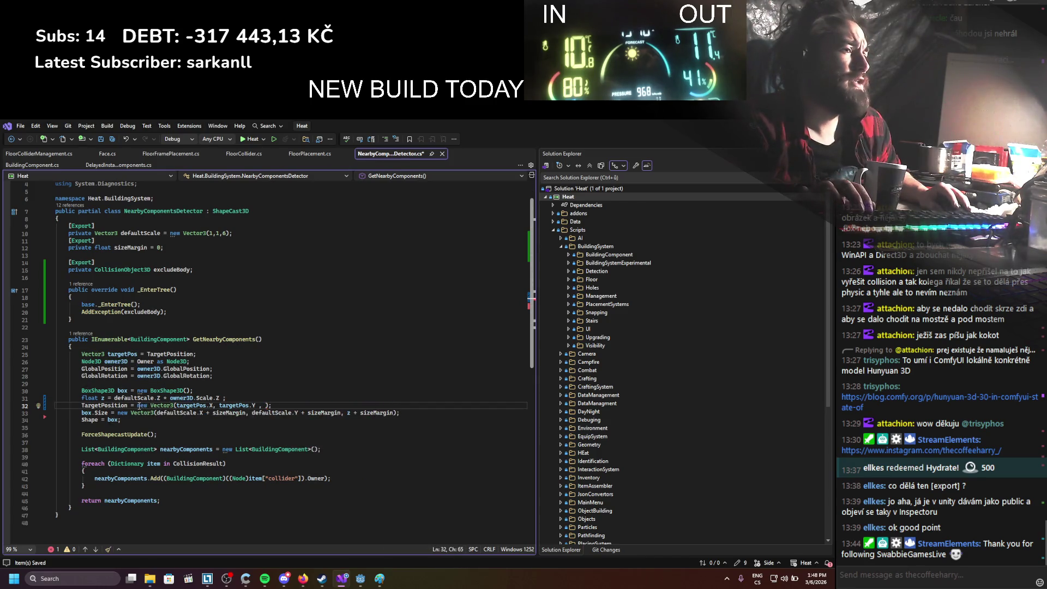
key("ctrl+v")
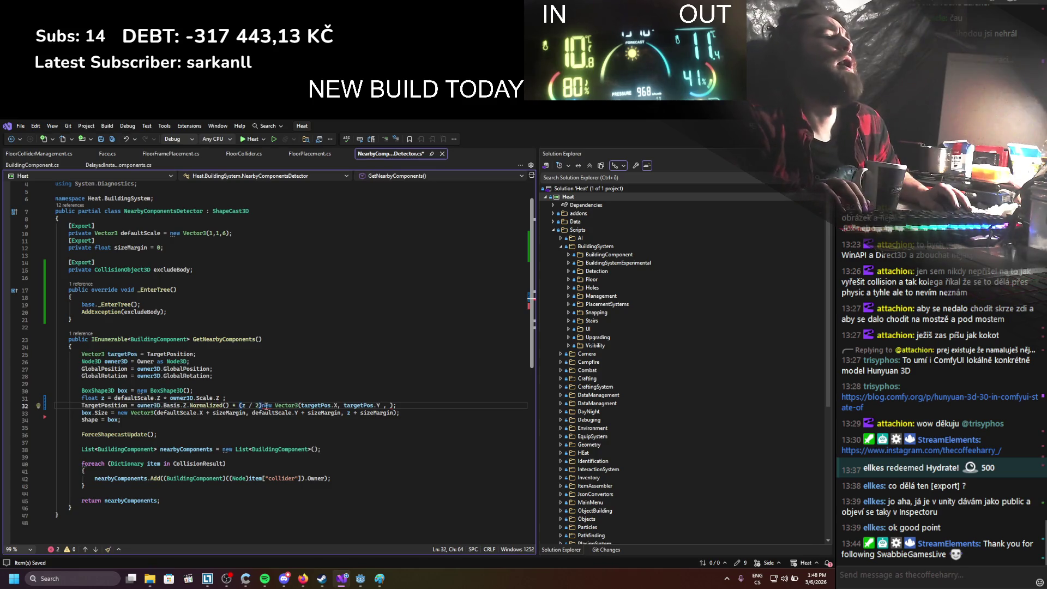
left_click_drag(266, 406, 394, 406)
type(";")
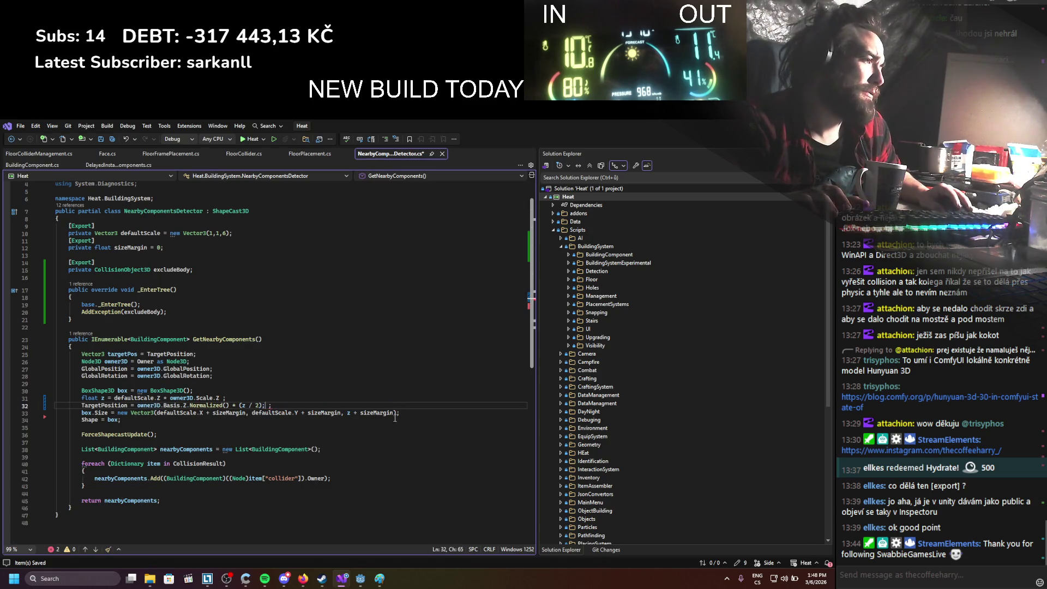
key("BackSpace")
key("Delete")
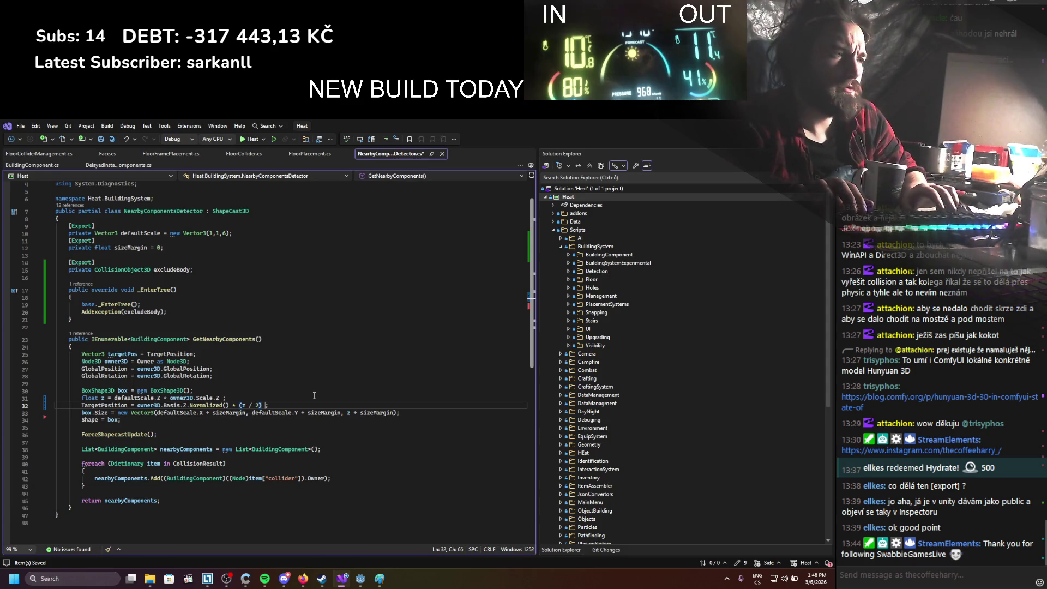
key("ctrl+s")
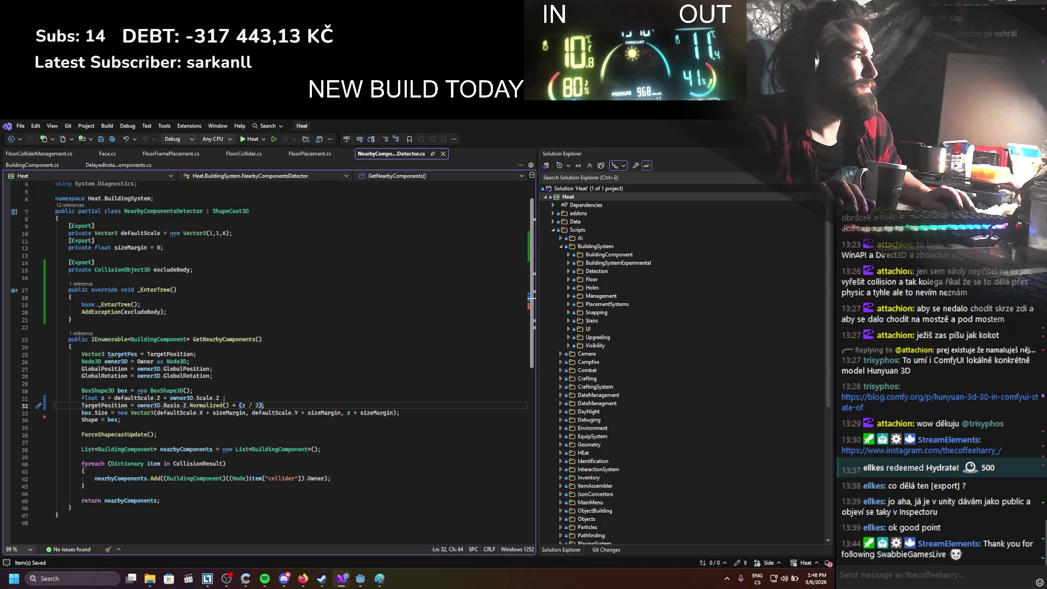
key("alt+Tab")
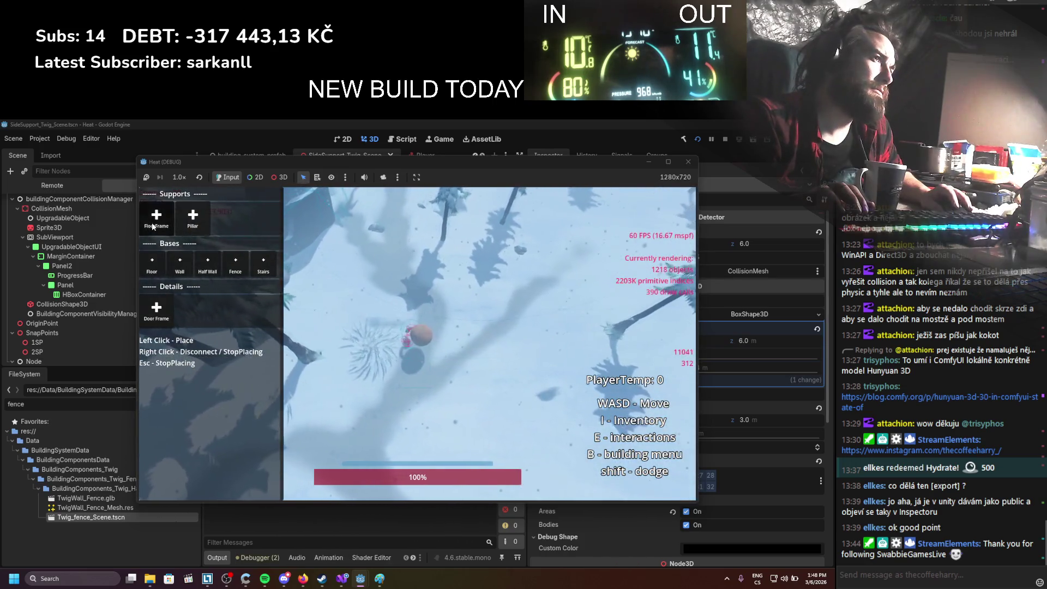
Place two twig fence pieces side by side, walk around to inspect them, then stop the game
left_click(568, 402)
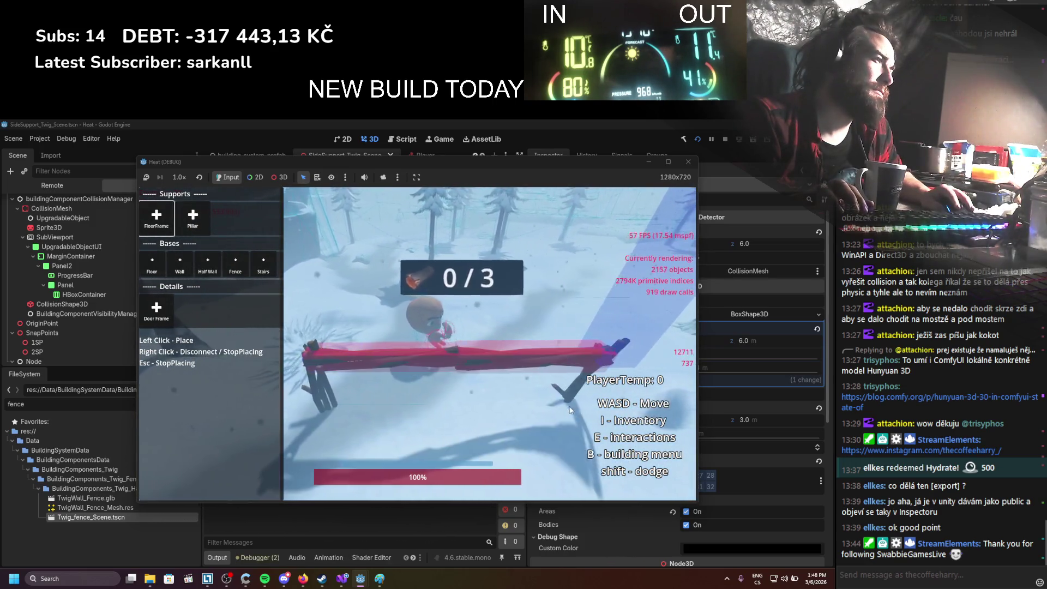
key("a")
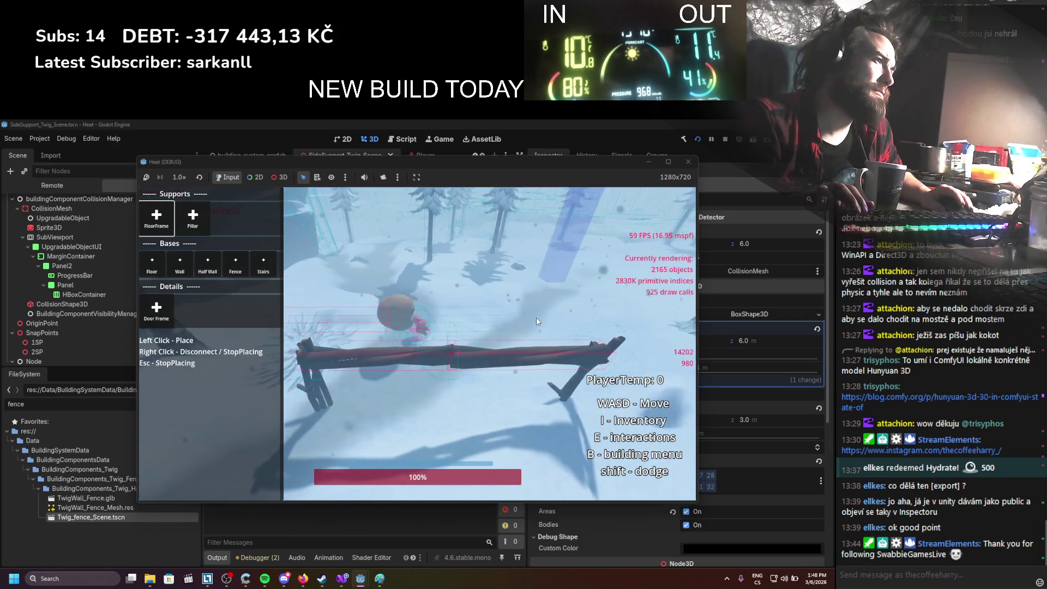
key("w")
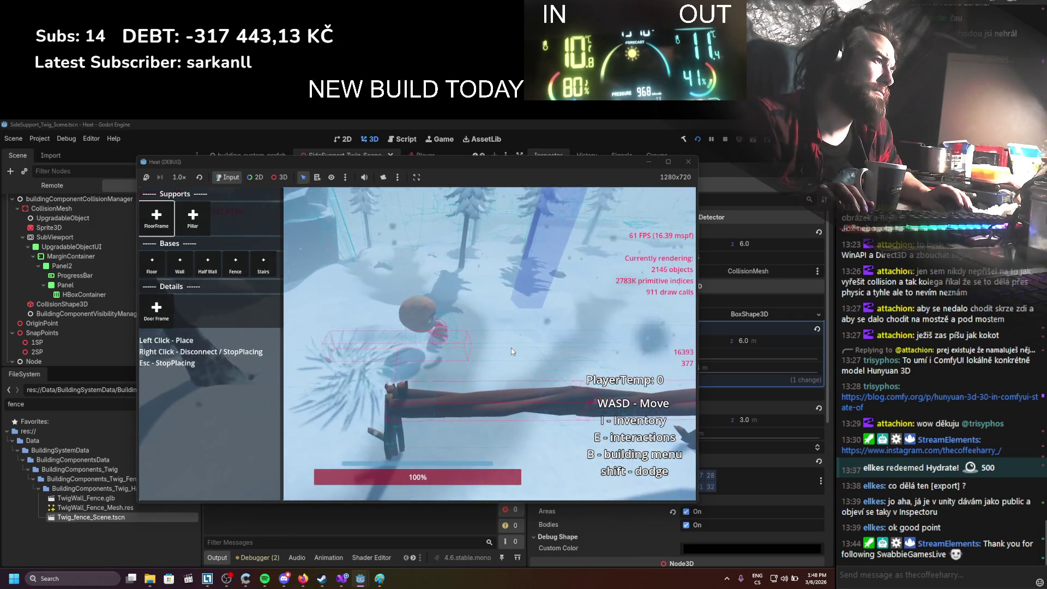
key("w")
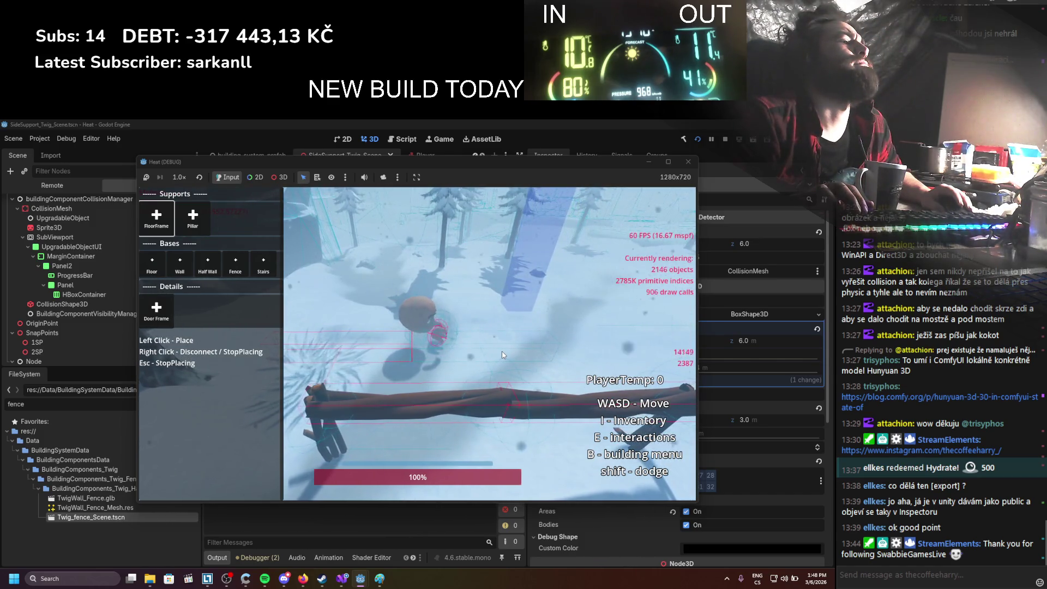
key("w")
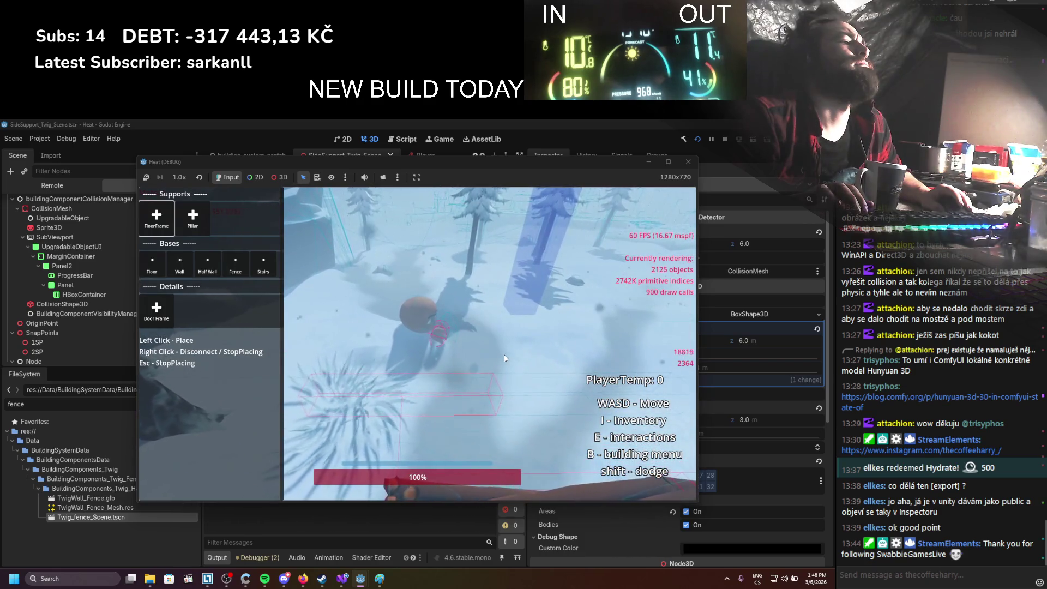
left_click(505, 361)
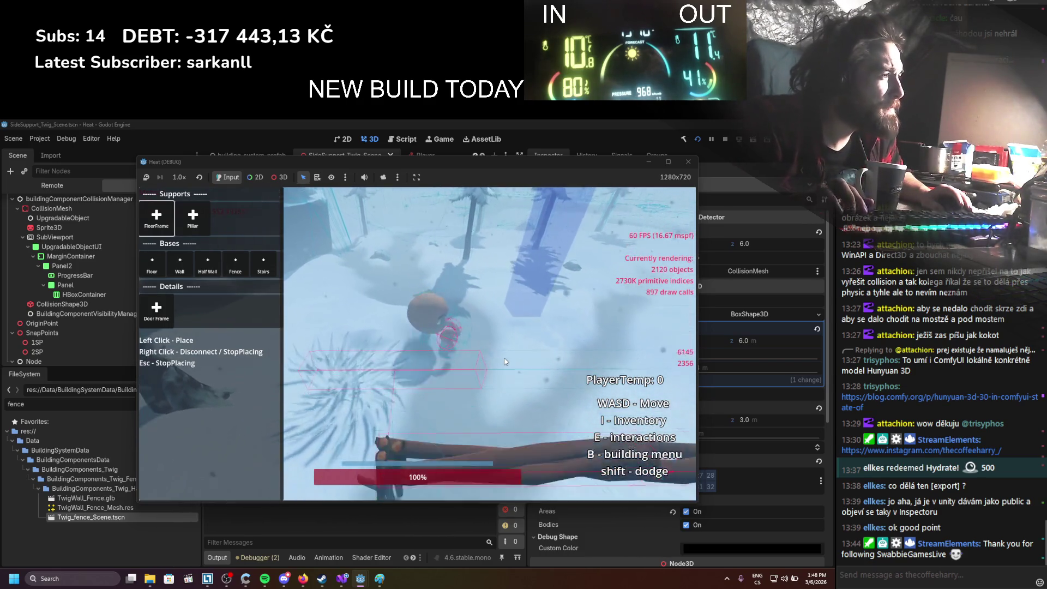
key("w")
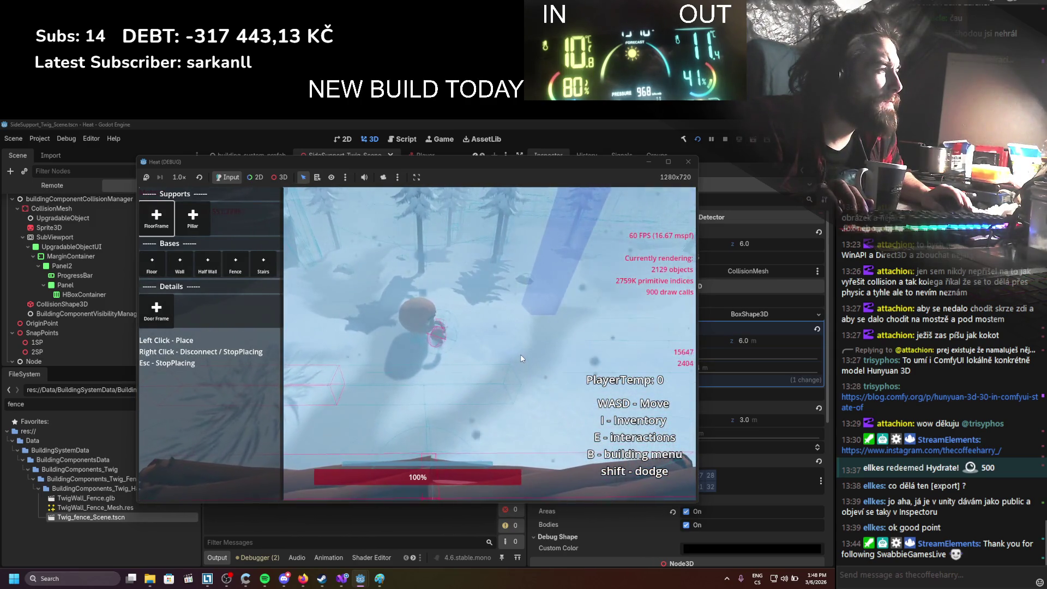
key("s")
key("w")
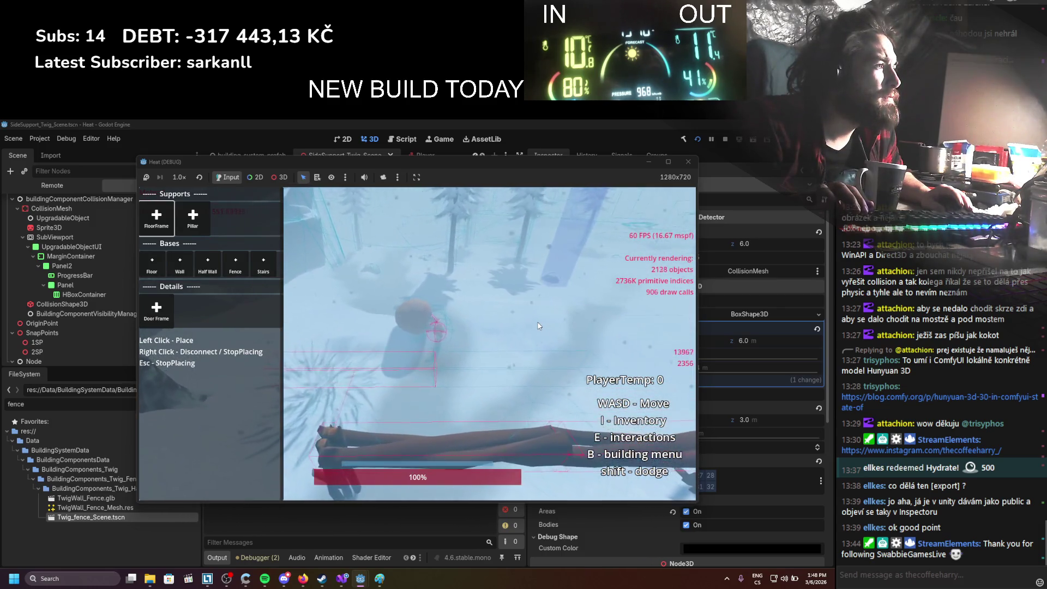
key("F8")
left_click(342, 578)
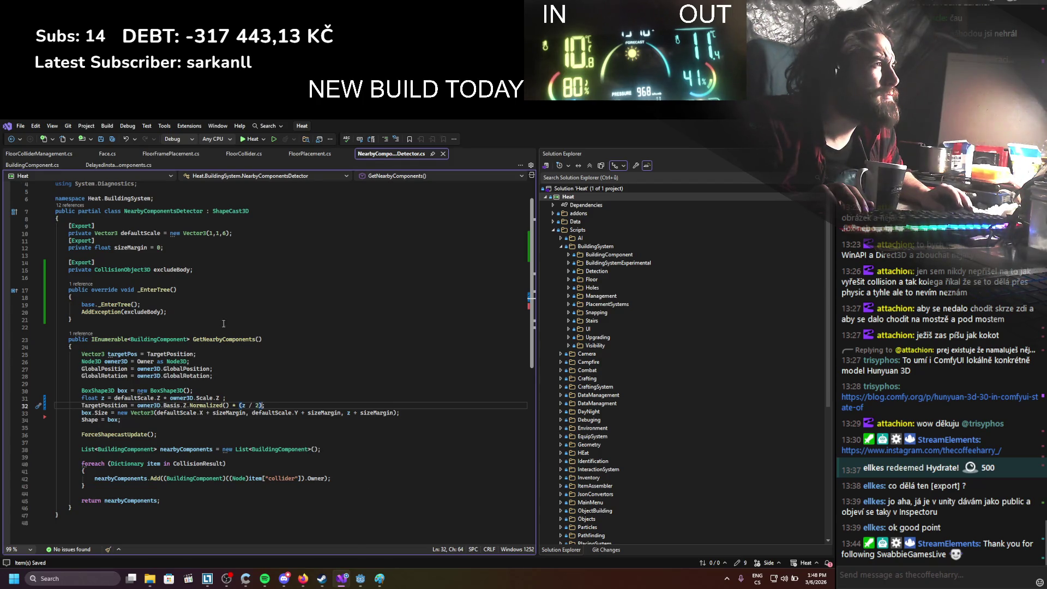
Select buildingComponentCollisionManager in the Scene dock and open its attached script
key("alt+Tab")
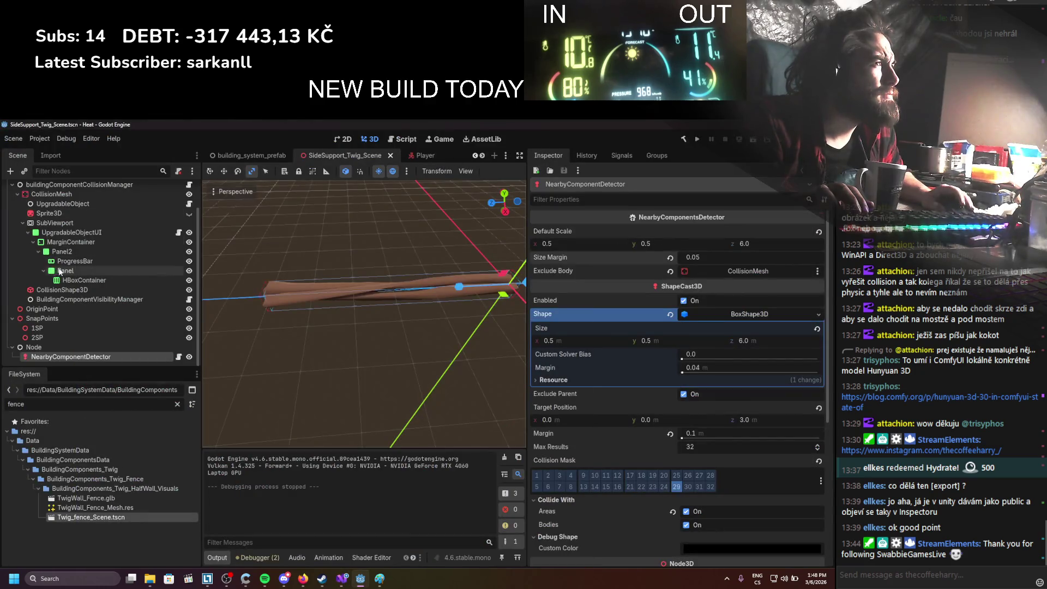
left_click(75, 218)
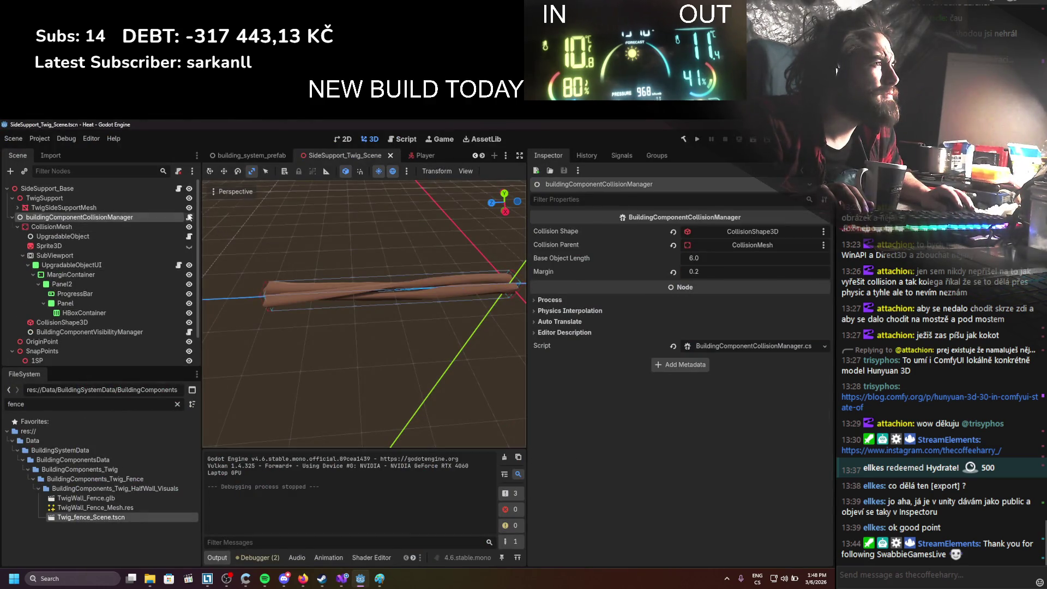
left_click(190, 217)
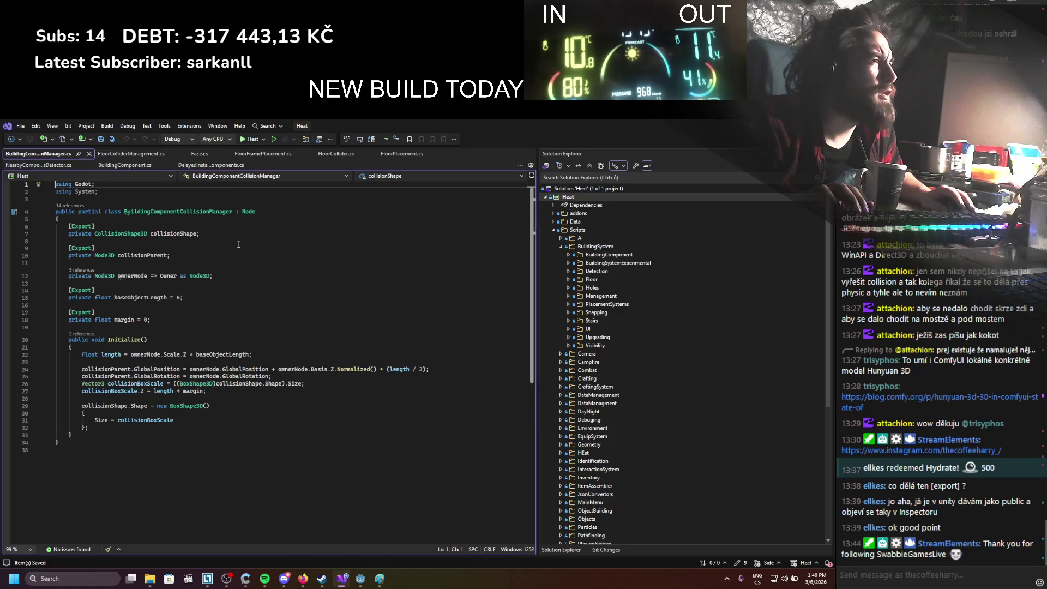
Prefix line 32's TargetPosition with owner3D.GlobalPosition + in NearbyComponentsDetector and save
left_click(129, 154)
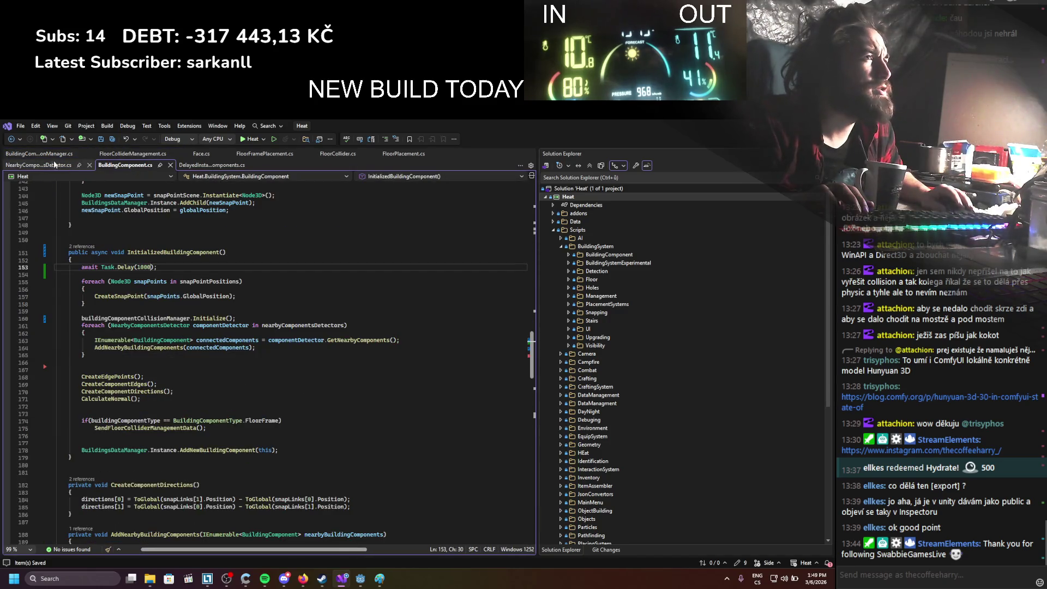
left_click(38, 155)
left_click(41, 173)
left_click(40, 172)
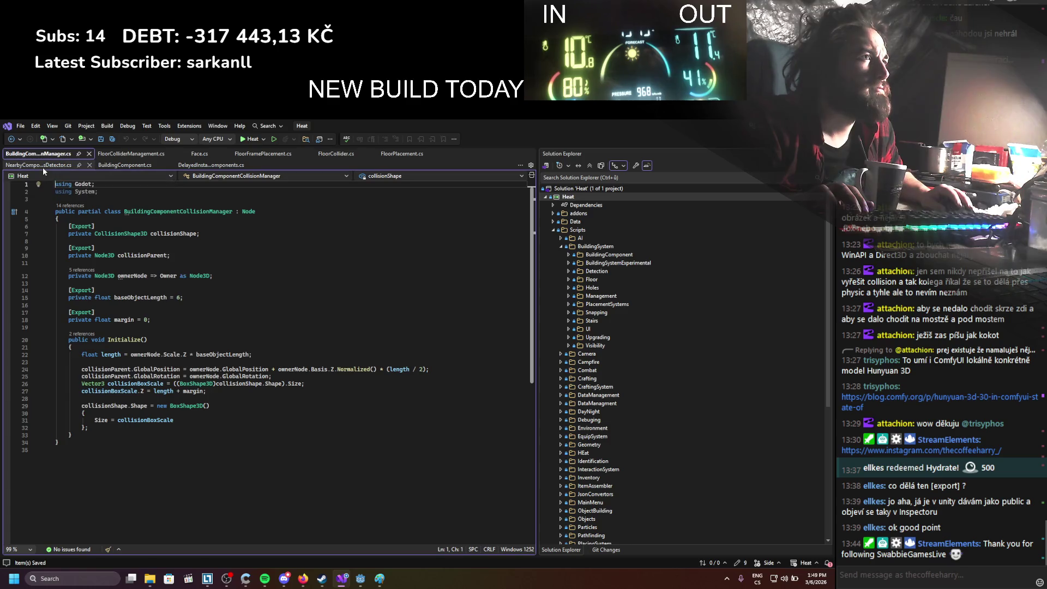
left_click(43, 167)
left_click(137, 406)
type("(owner3D.gl")
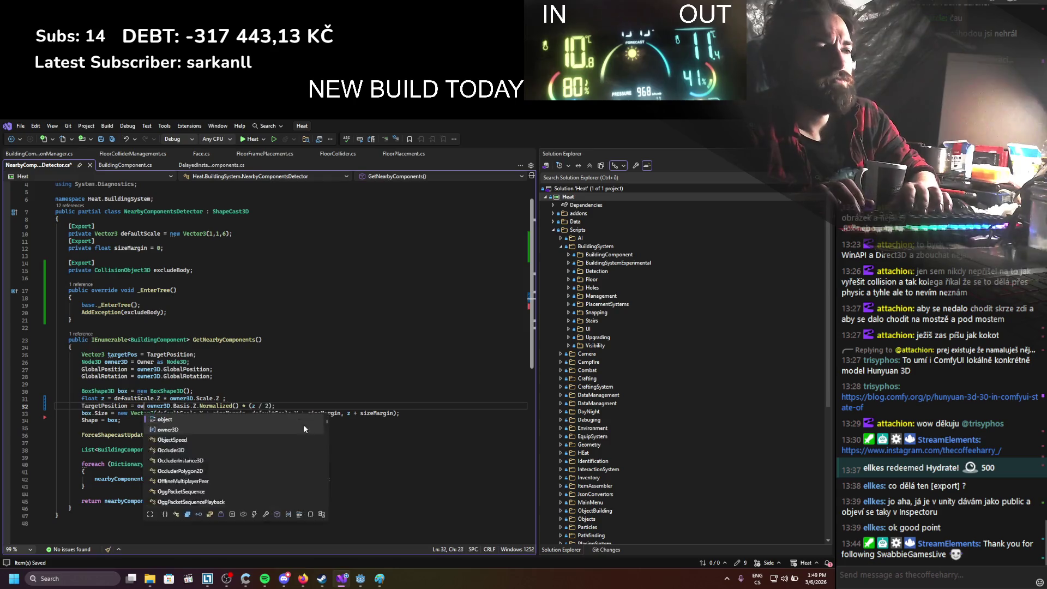
type("obalpo")
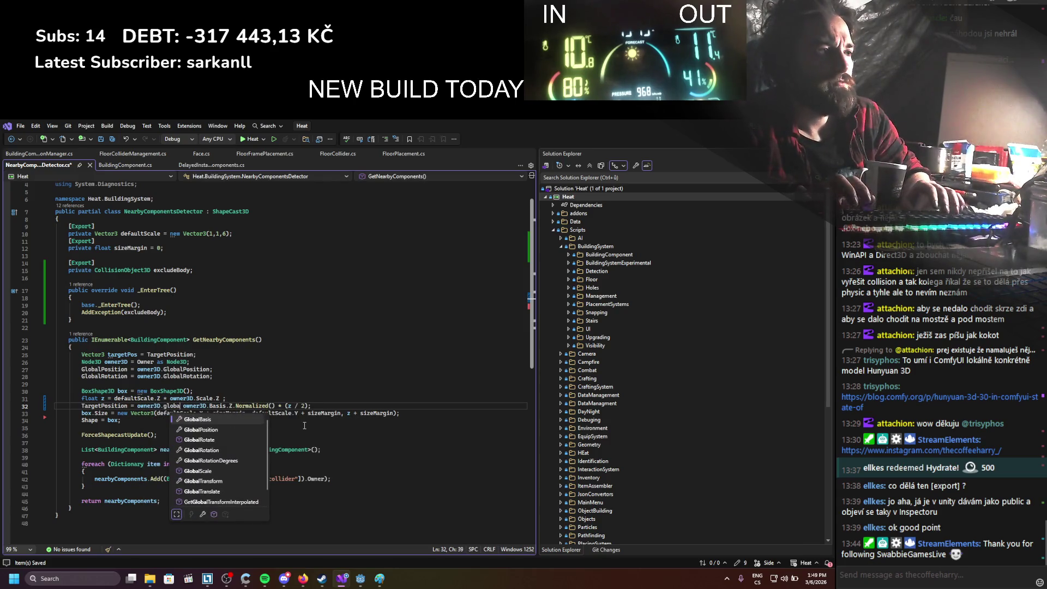
key("Tab")
type("+")
key("ctrl+s")
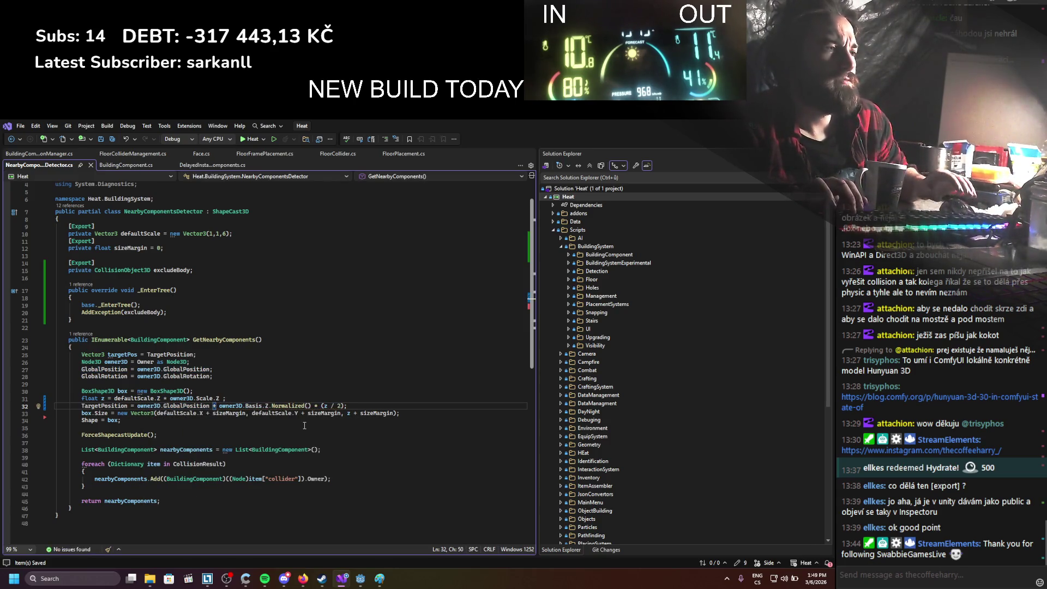
Review the FloorColliderManagement and BuildingComponentCollisionManager scripts, then return to Godot
left_click(380, 361)
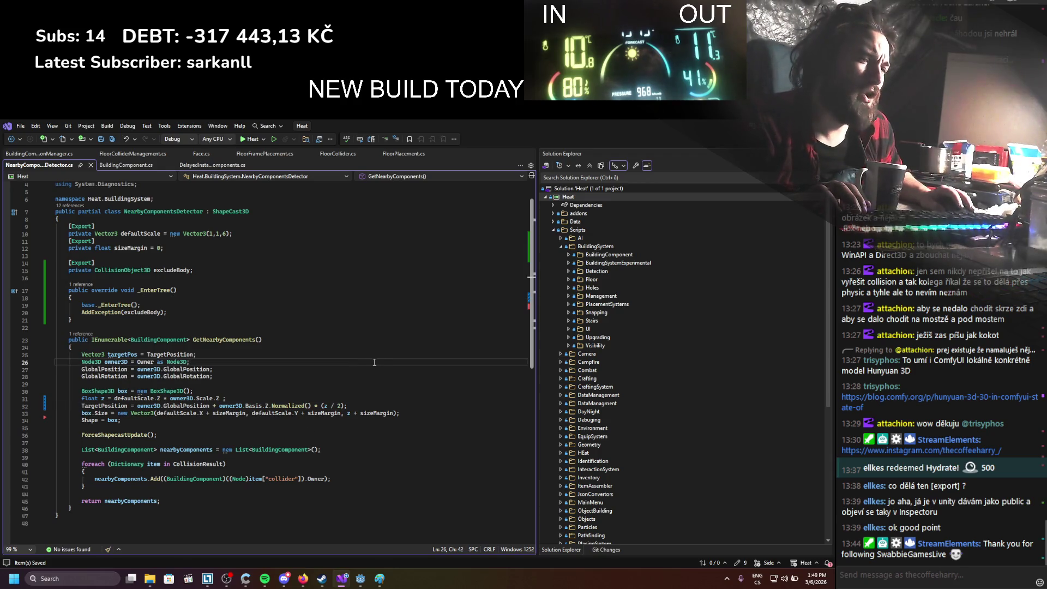
left_click(116, 155)
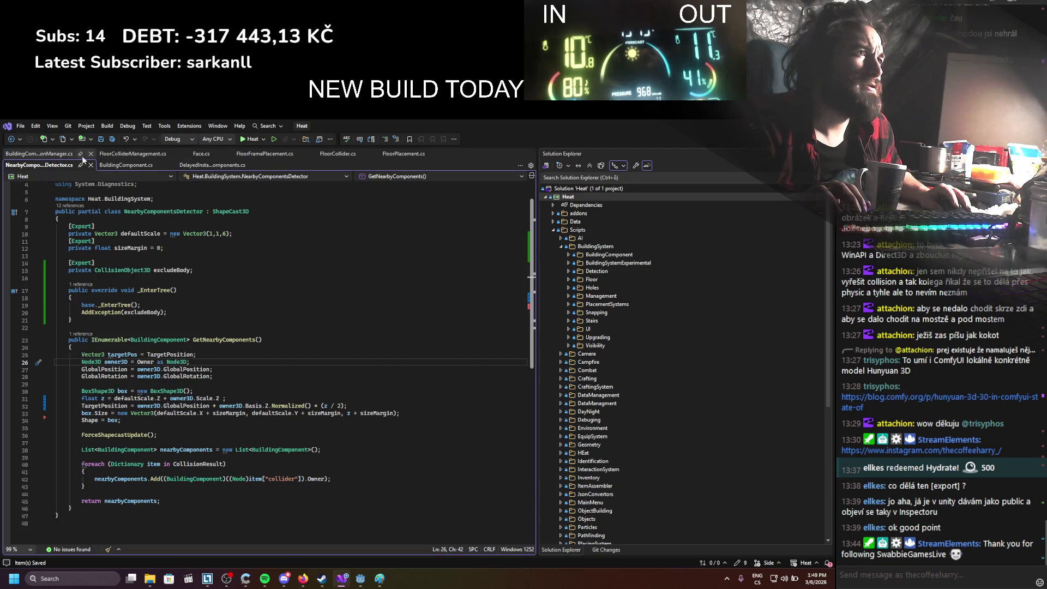
left_click(51, 163)
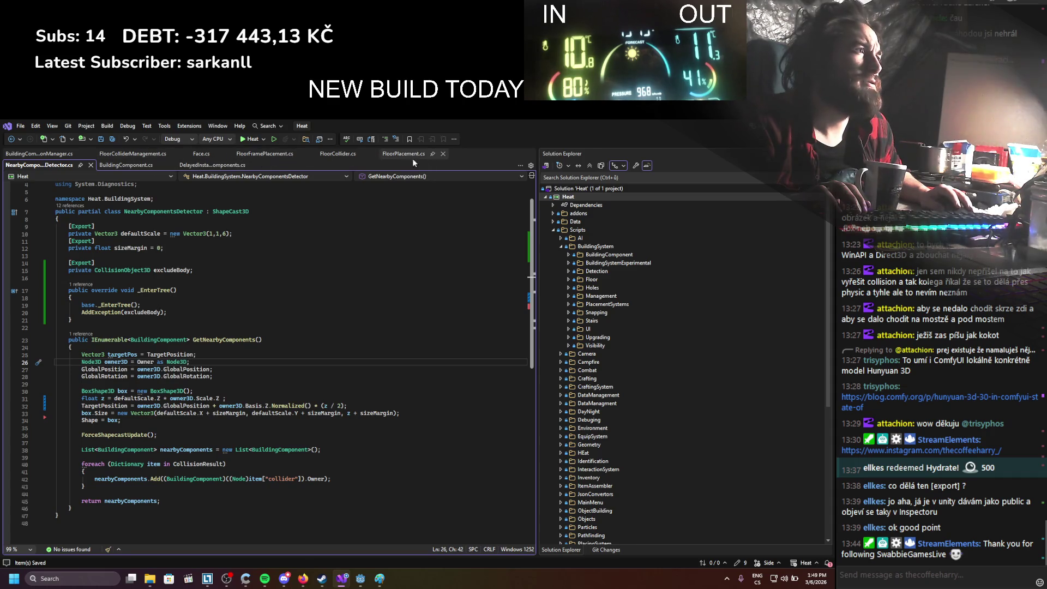
left_click(39, 154)
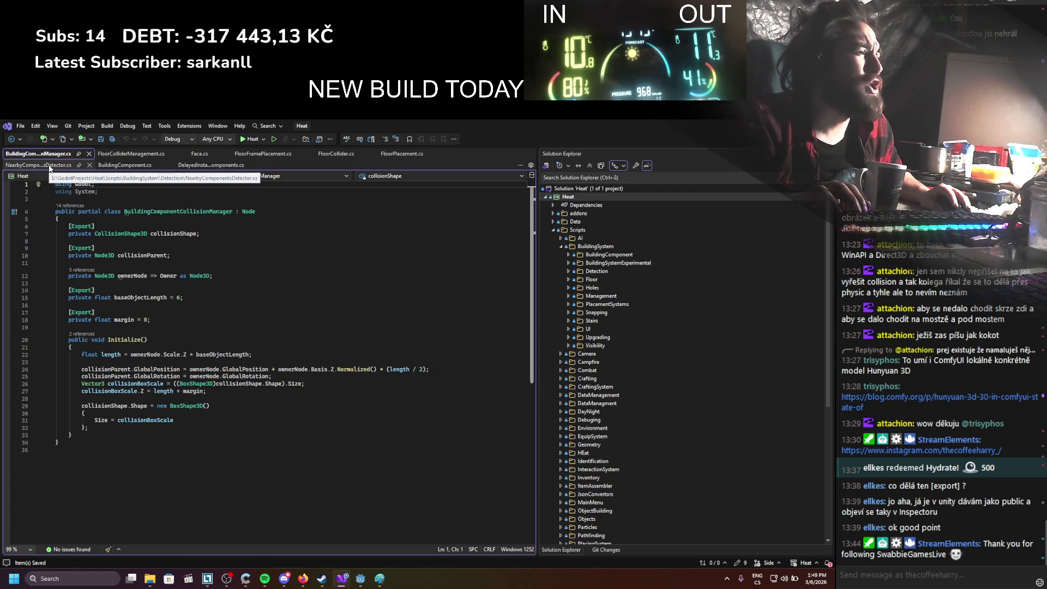
left_click(50, 166)
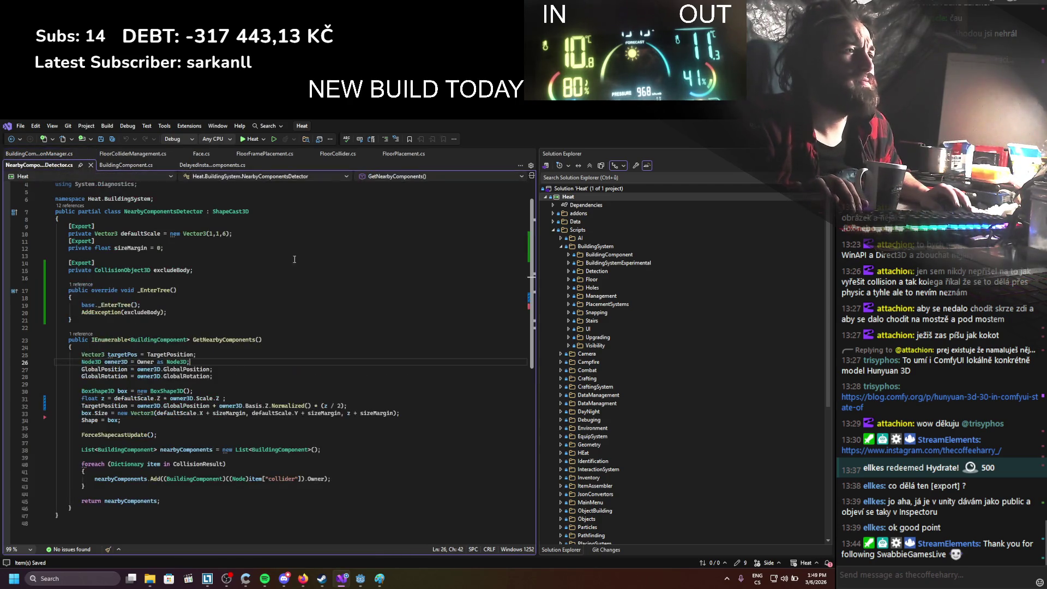
key("alt+Tab")
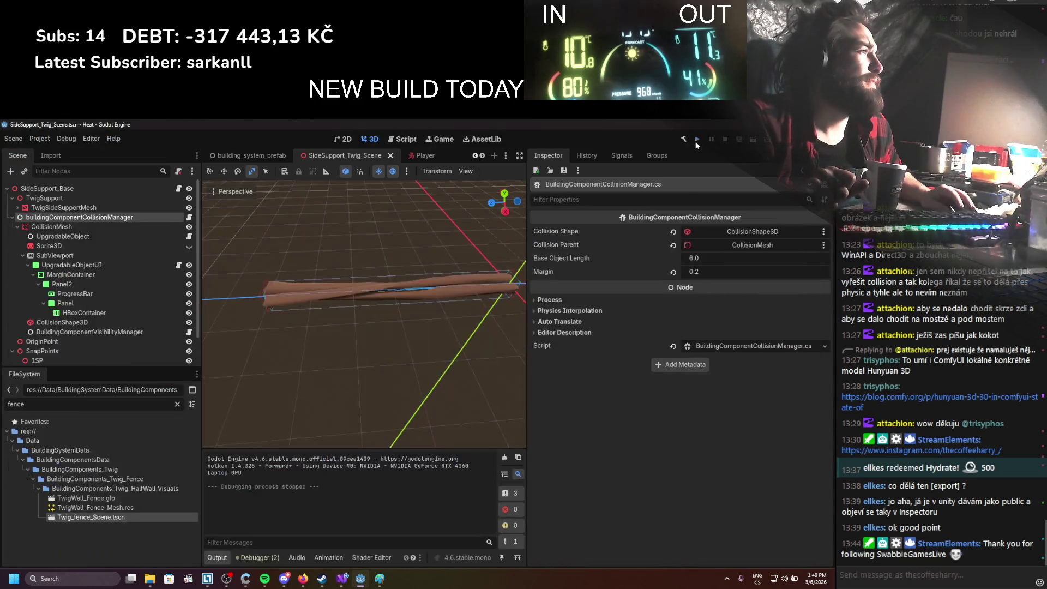
Test one fence placement in a new run, then select line 32's owner-based offset in Visual Studio
left_click(695, 142)
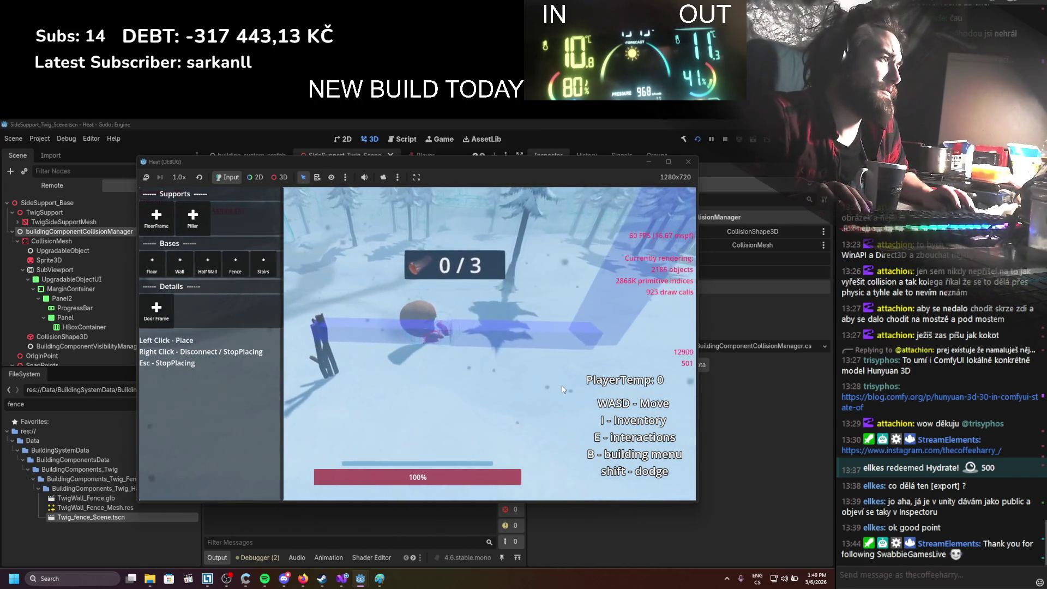
left_click(563, 389)
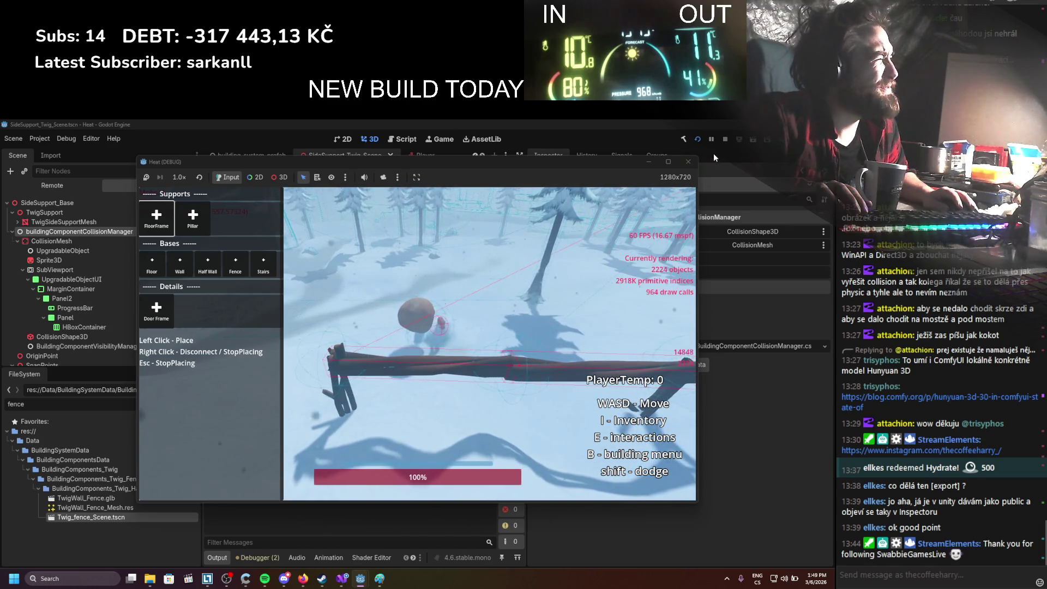
left_click(725, 139)
left_click(342, 579)
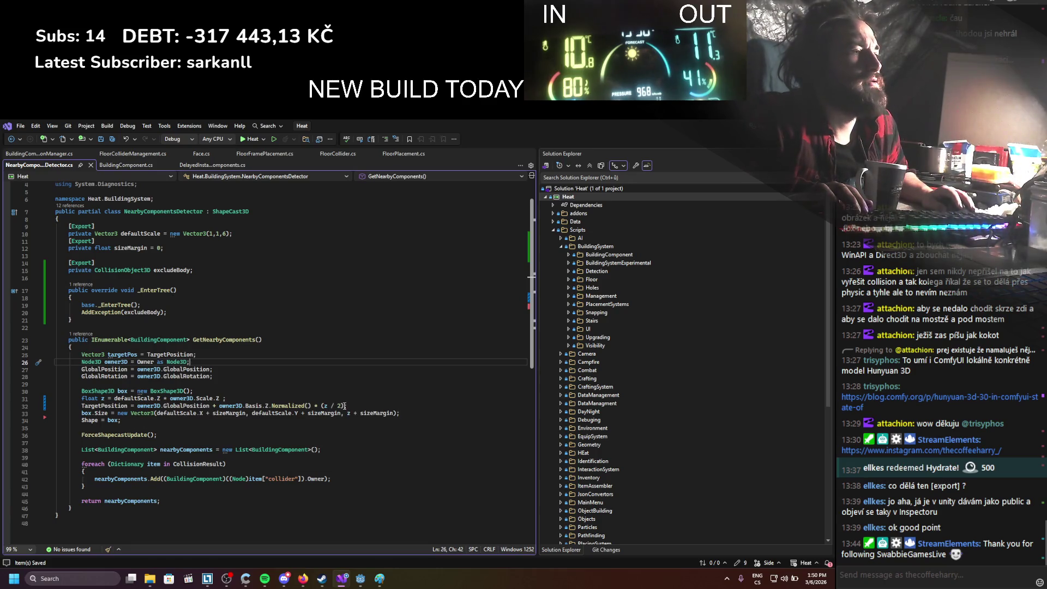
mouse_move(319, 410)
left_click_drag(318, 406, 138, 407)
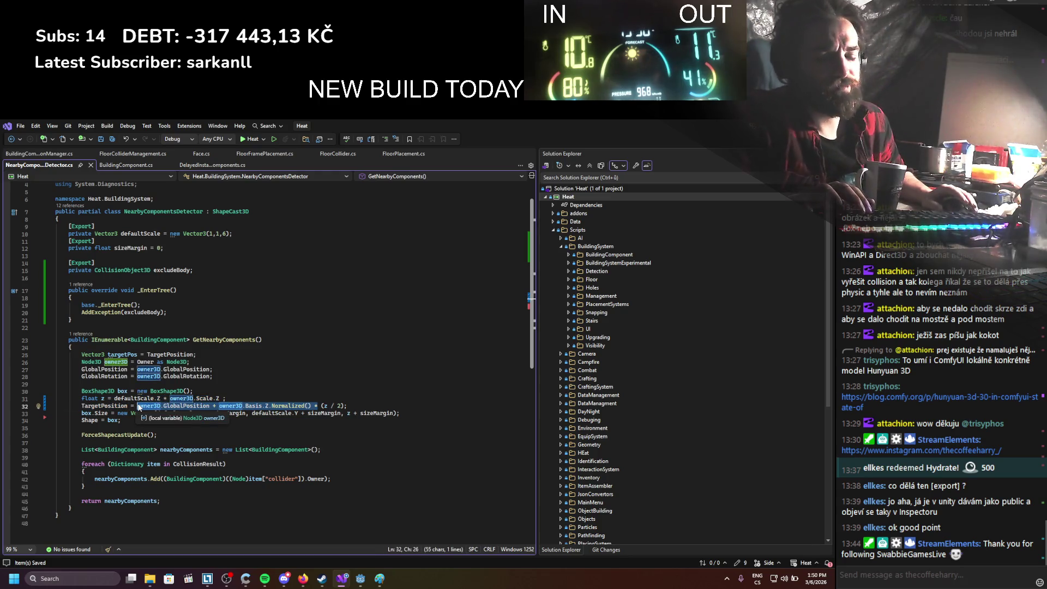
Rewrite TargetPosition as new Vector3(targetPos.X, targetPos.Y, (z / 2))
type("new vec")
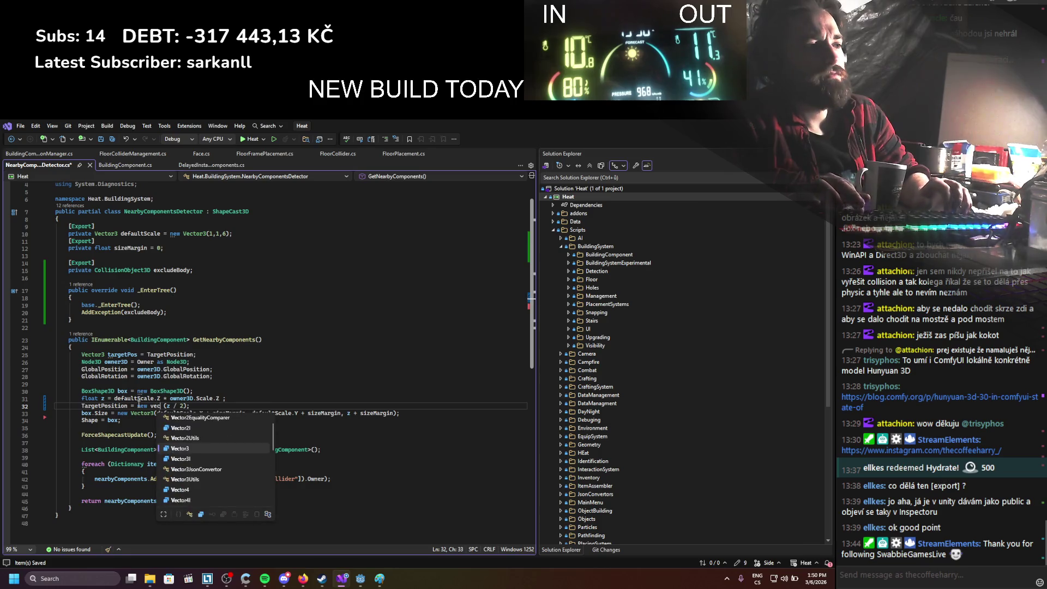
key("Tab")
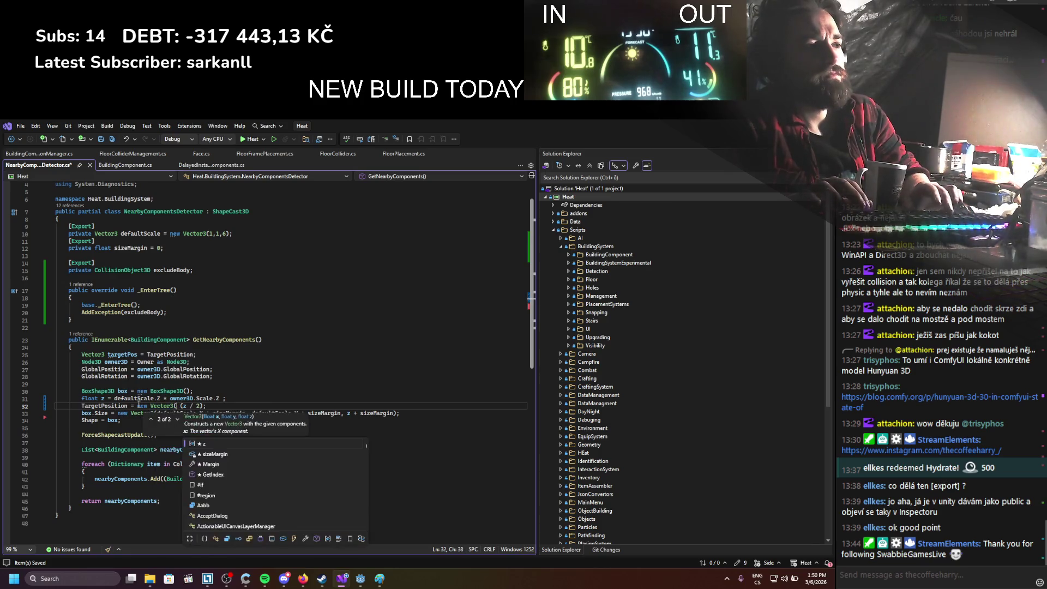
type("(0")
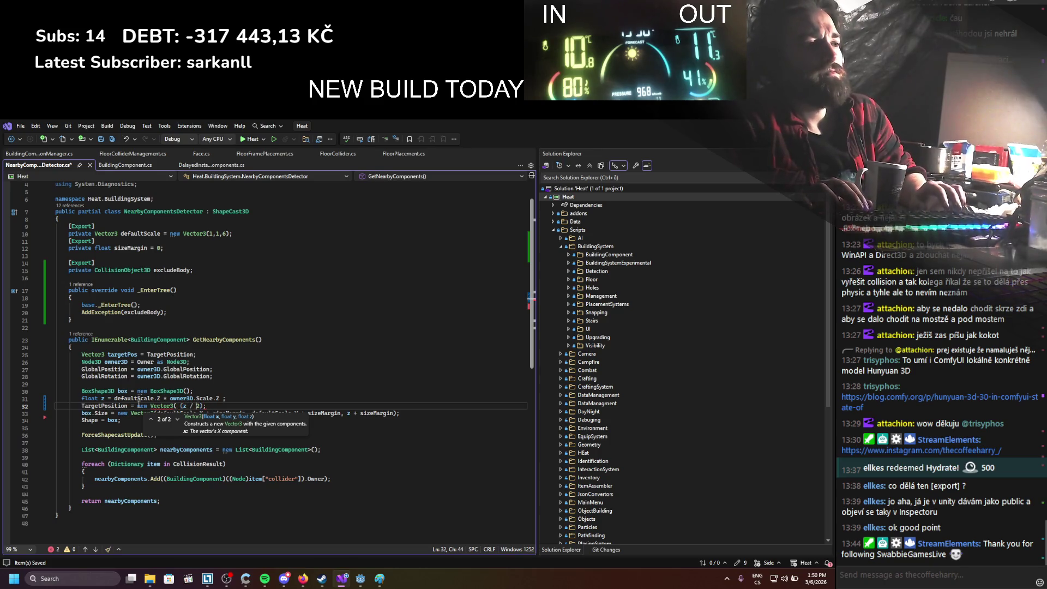
type(")")
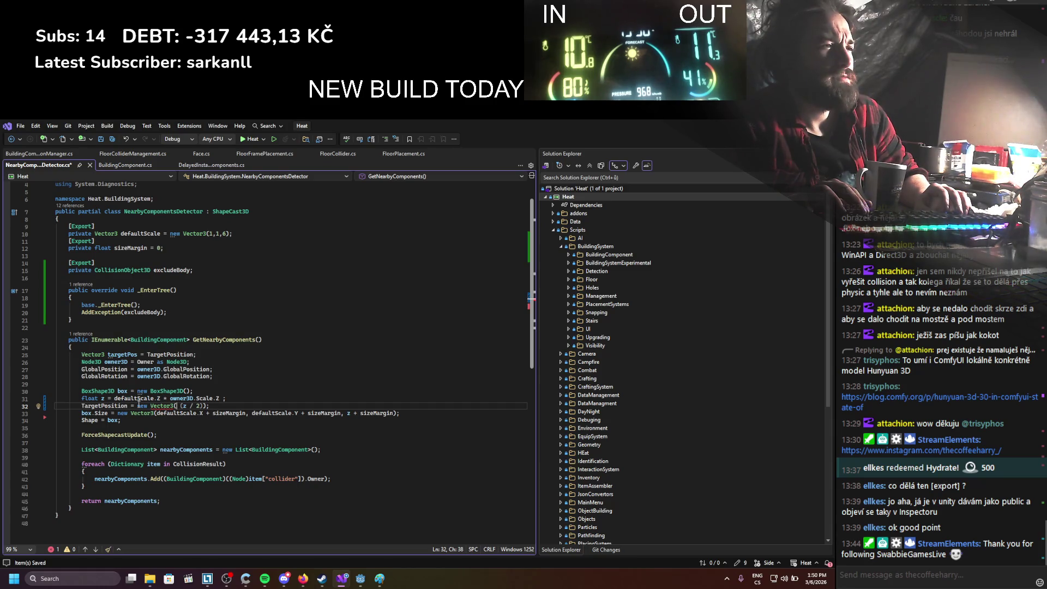
type("targetPos.X")
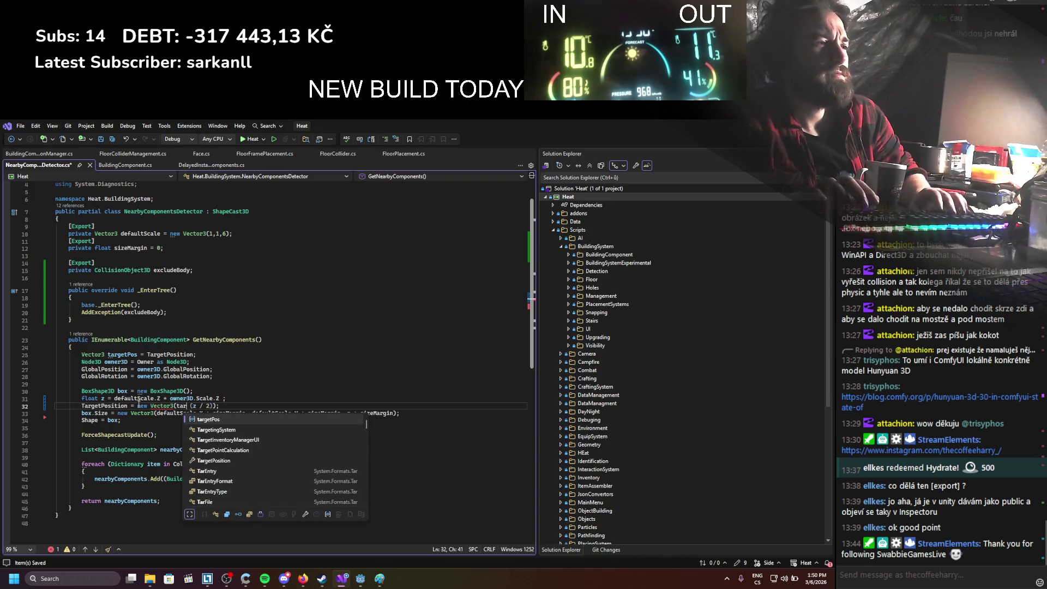
type(", targetPos")
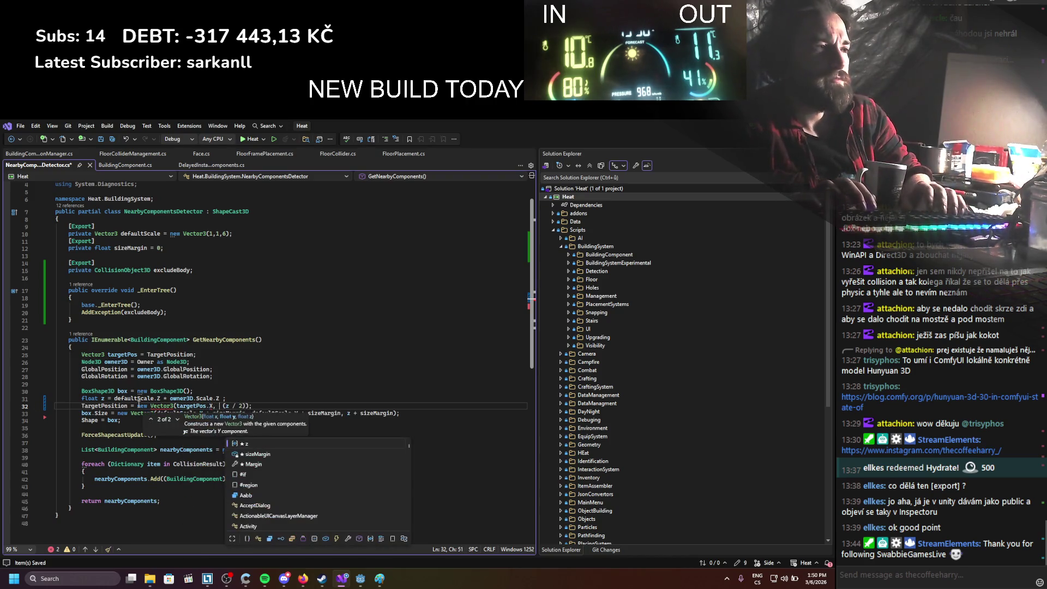
type(".Y")
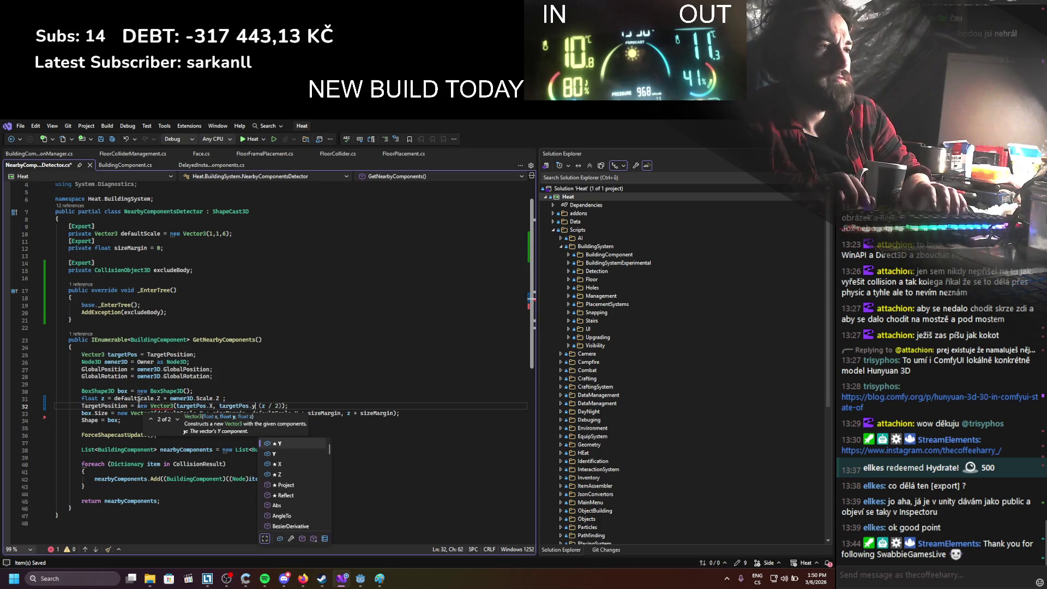
type(",")
left_click(224, 311)
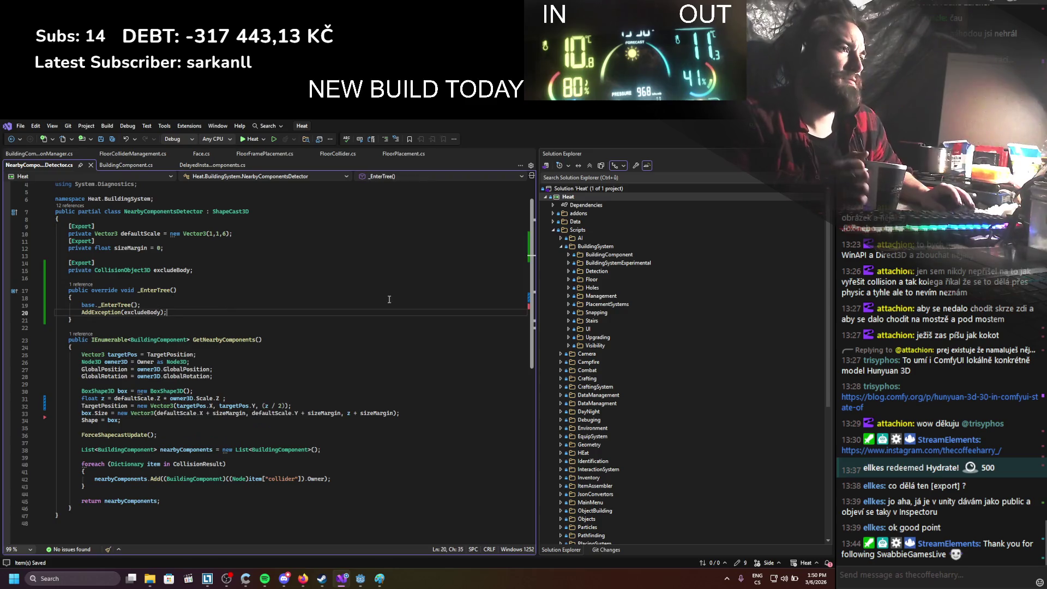
Launch Heat, place a twig log beam in the snow, walk around it, then stop the game
key("alt+Tab")
left_click(696, 139)
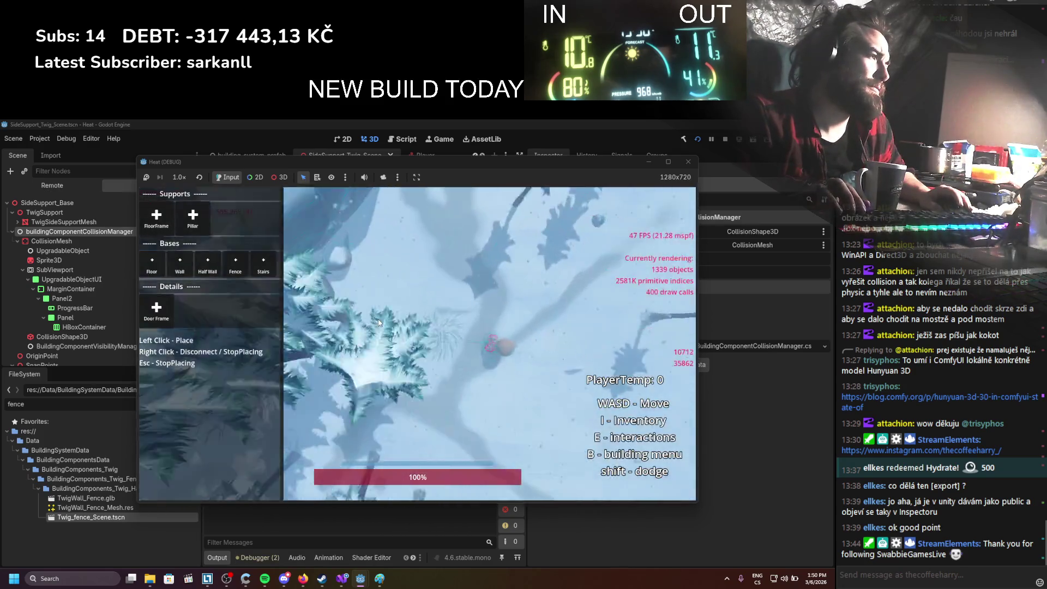
left_click(436, 341)
scroll(509, 337, "up", 5)
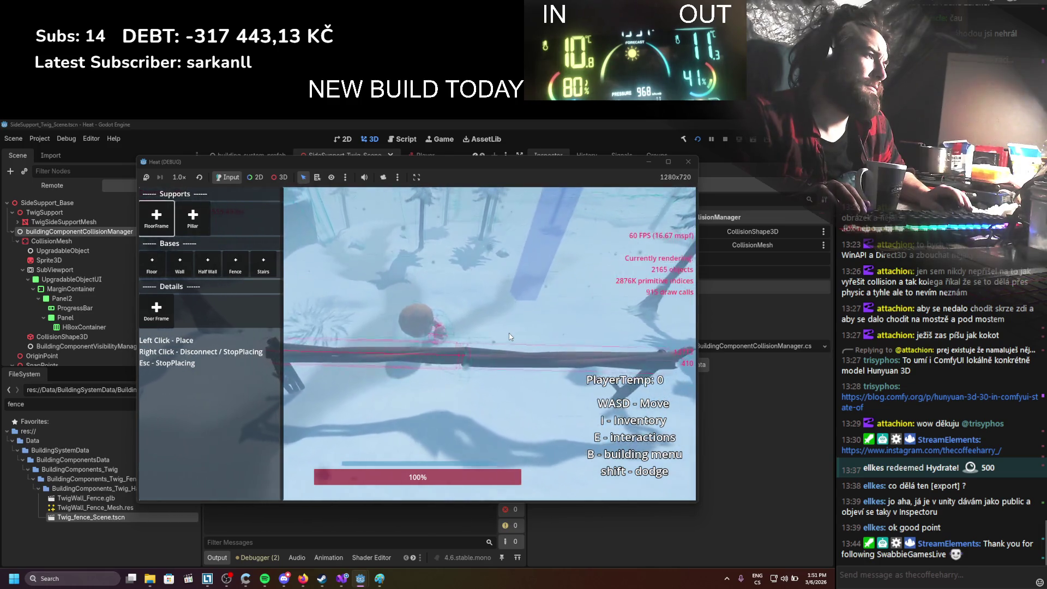
key("w")
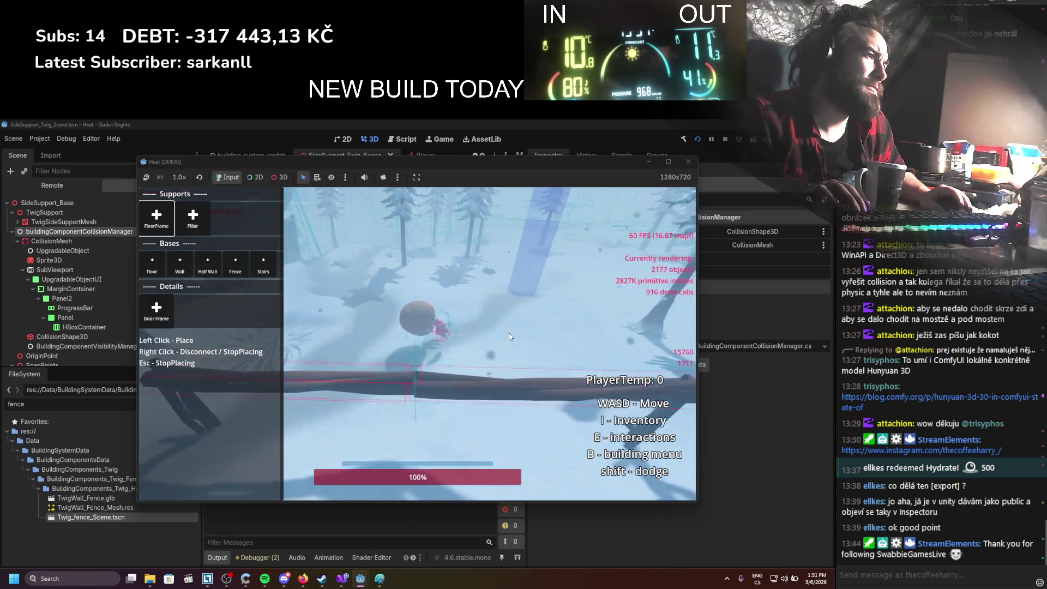
key("d")
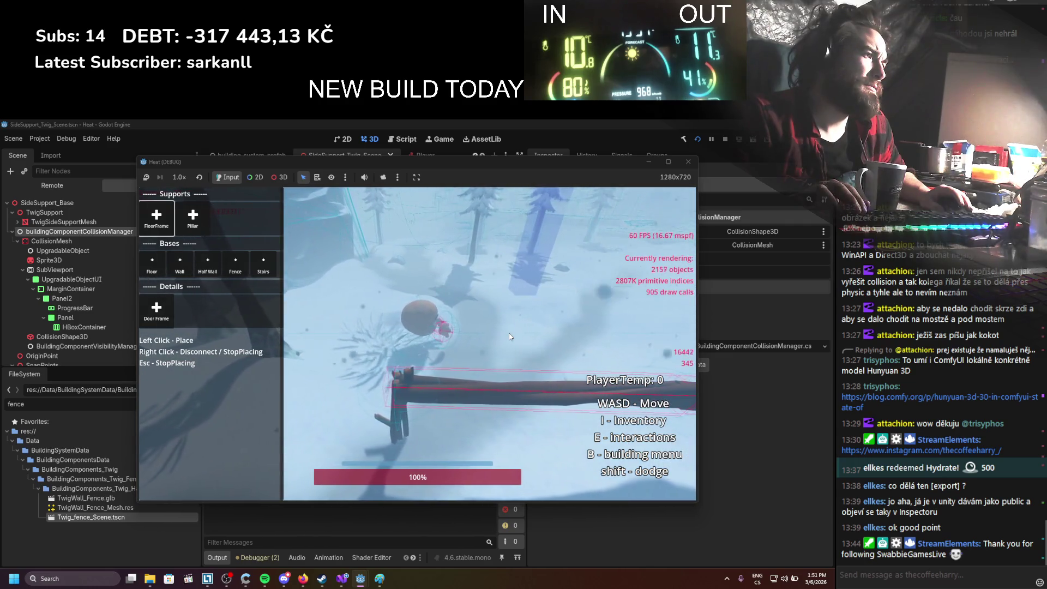
key("a")
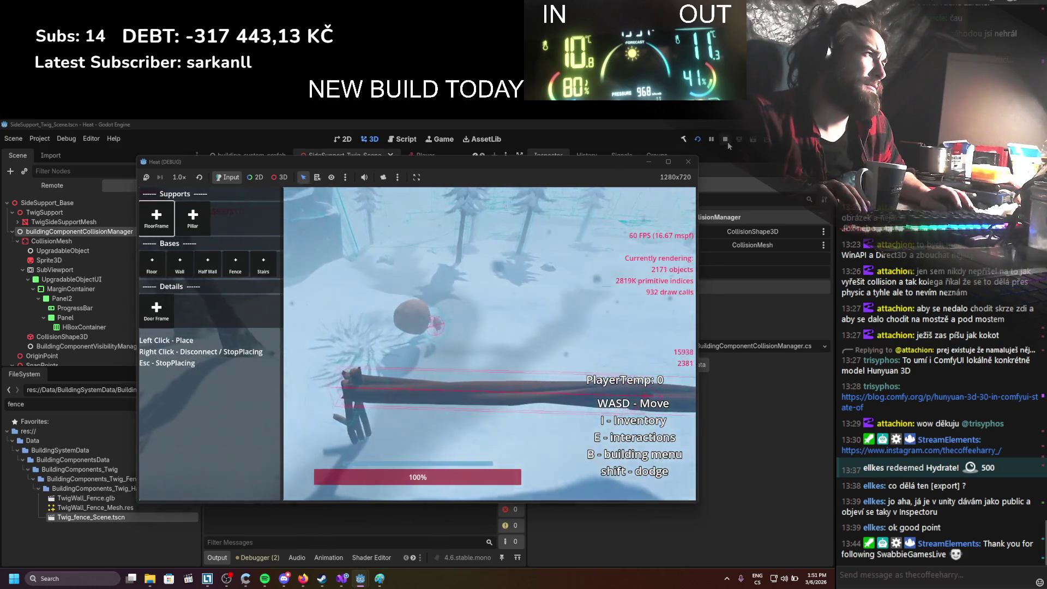
left_click(725, 139)
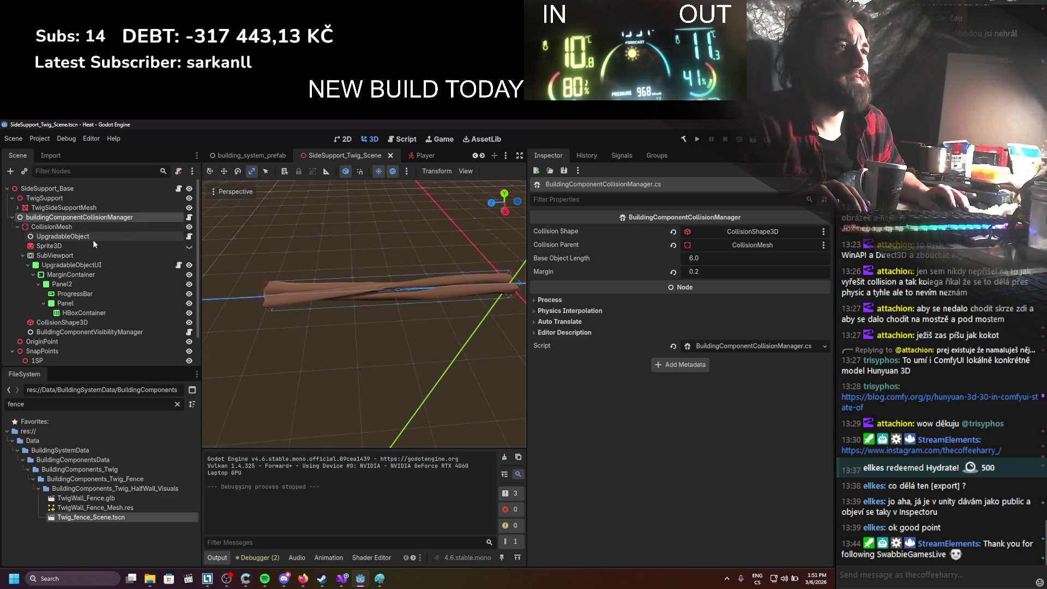
Make the CollisionShape3D debug colour fully transparent (alpha 0)
left_click(188, 226)
key("ctrl+s")
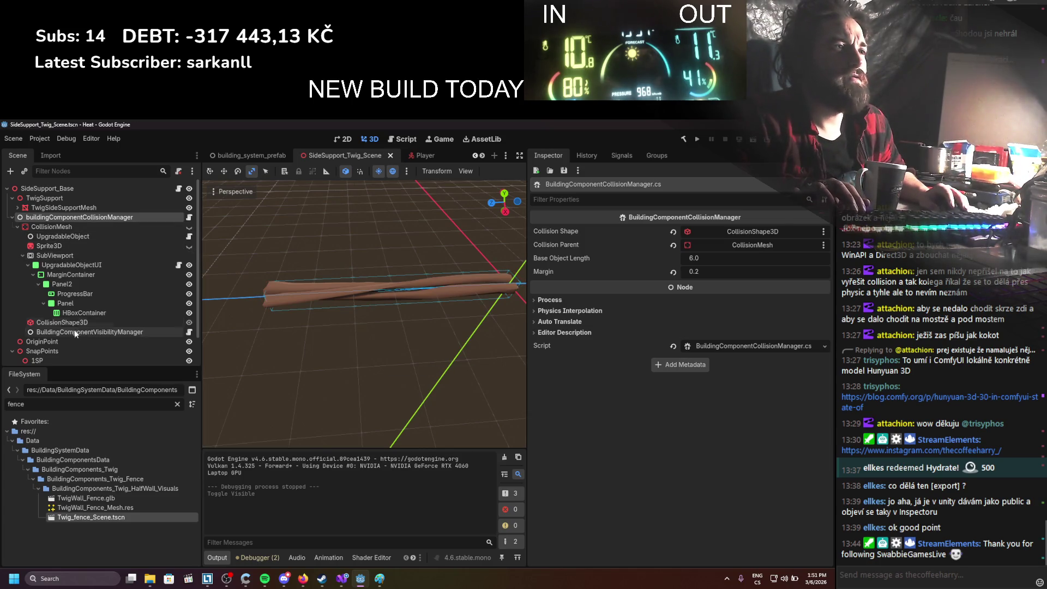
left_click(74, 324)
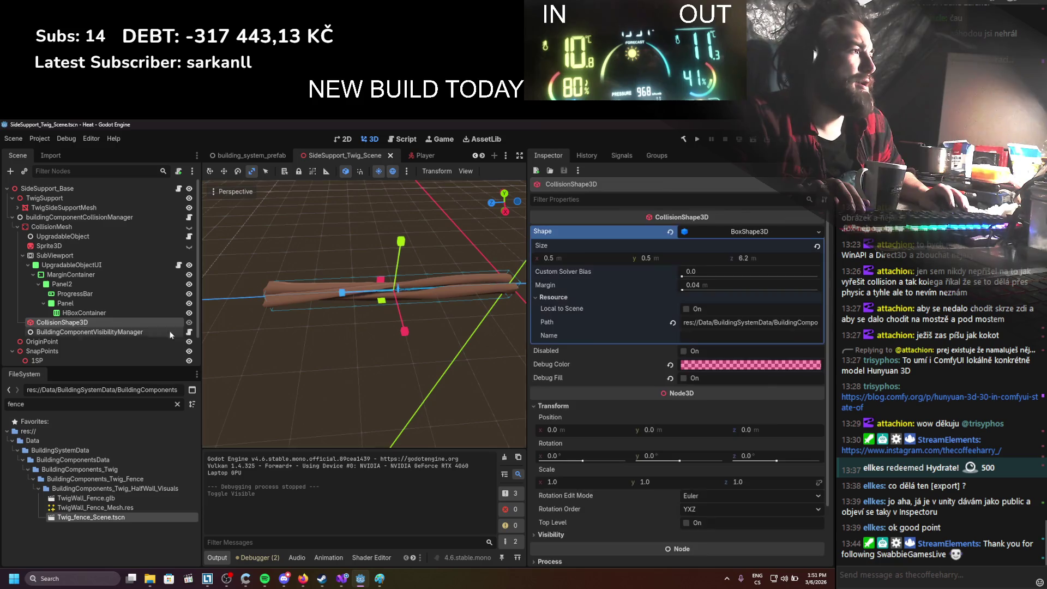
left_click(690, 366)
left_click(744, 330)
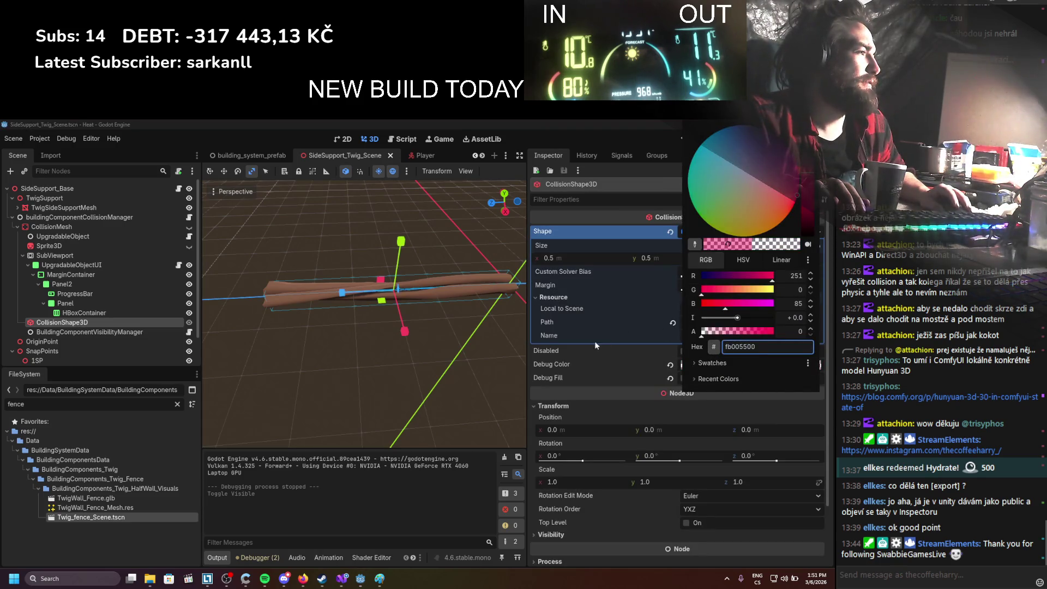
left_click(594, 341)
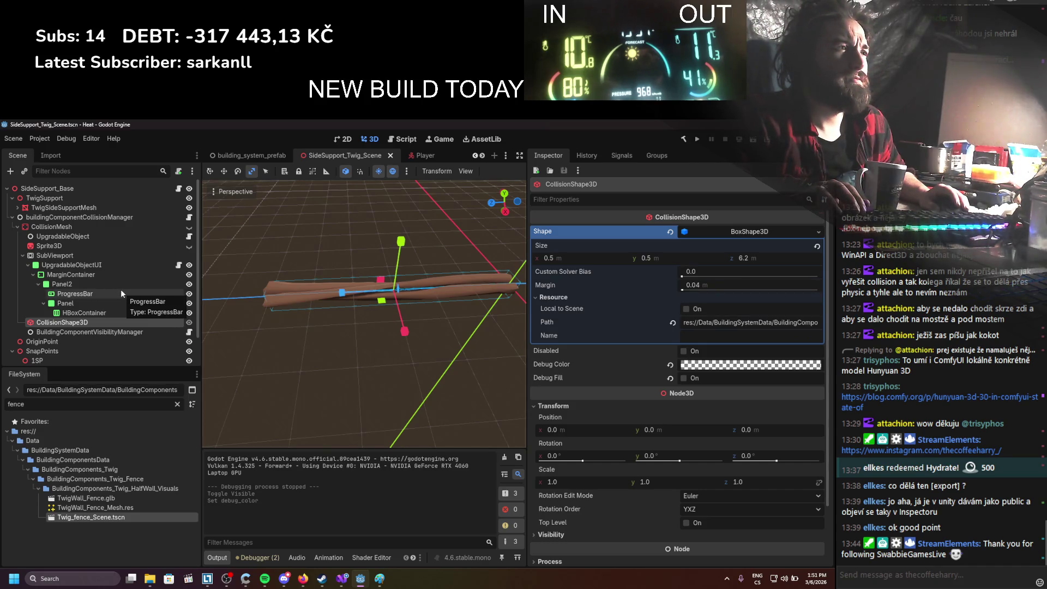
scroll(121, 293, "down", 2)
Set NearbyComponentDetector's Size Margin to 0.0 and run the project
left_click(120, 358)
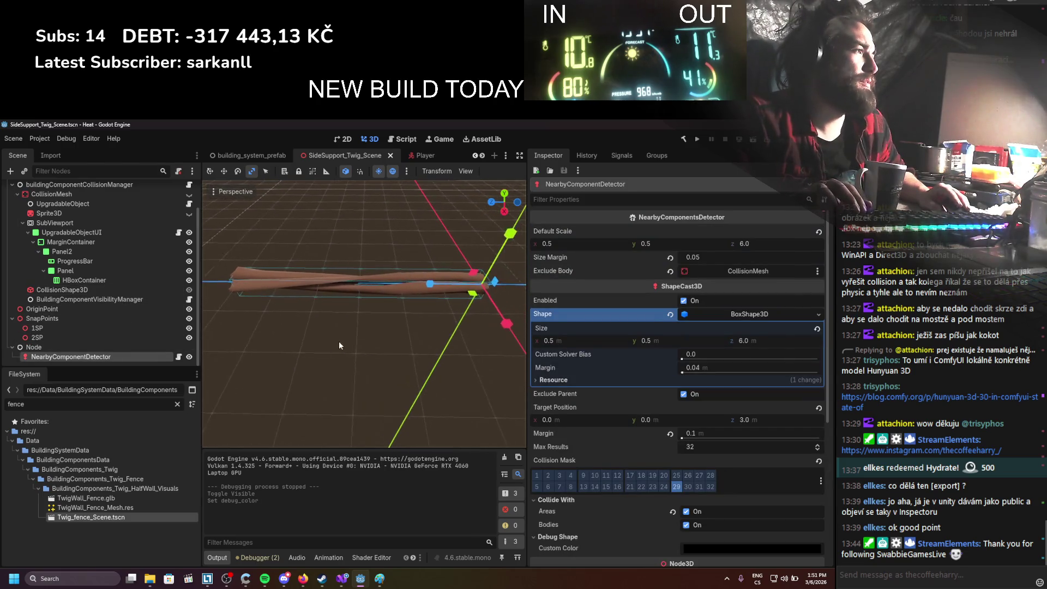
left_click(693, 261)
type("0")
key("Return")
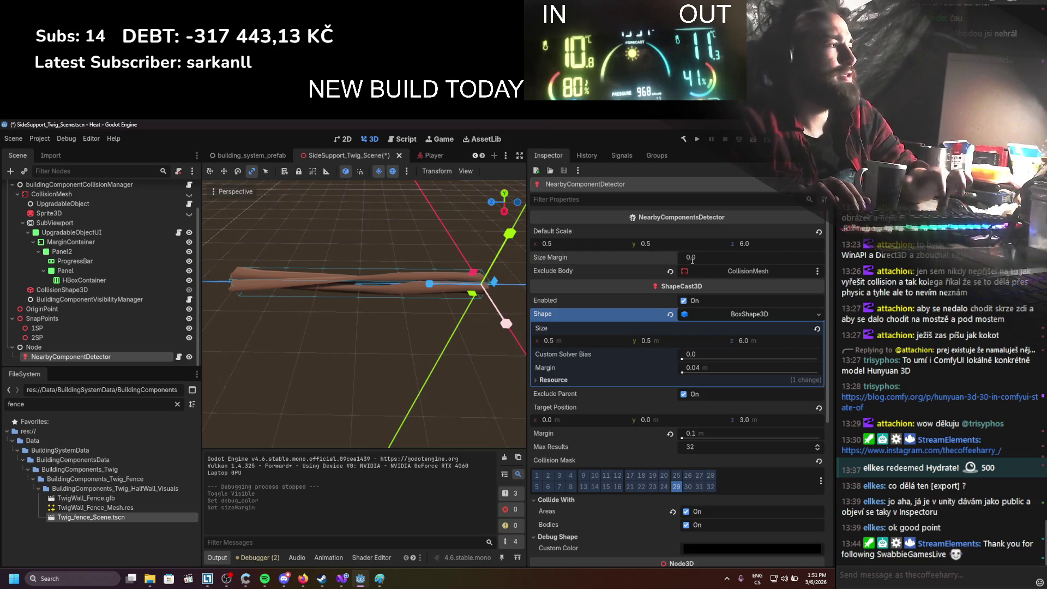
left_click(697, 139)
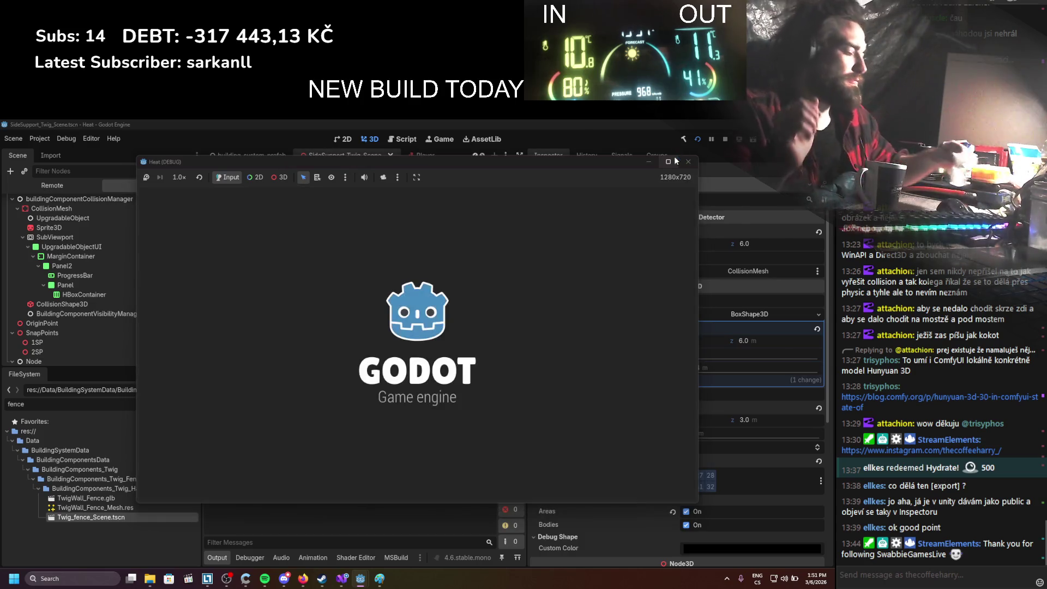
Place a FloorFrame twig fence log in the snow, walk around to inspect it, then stop
mouse_move(675, 161)
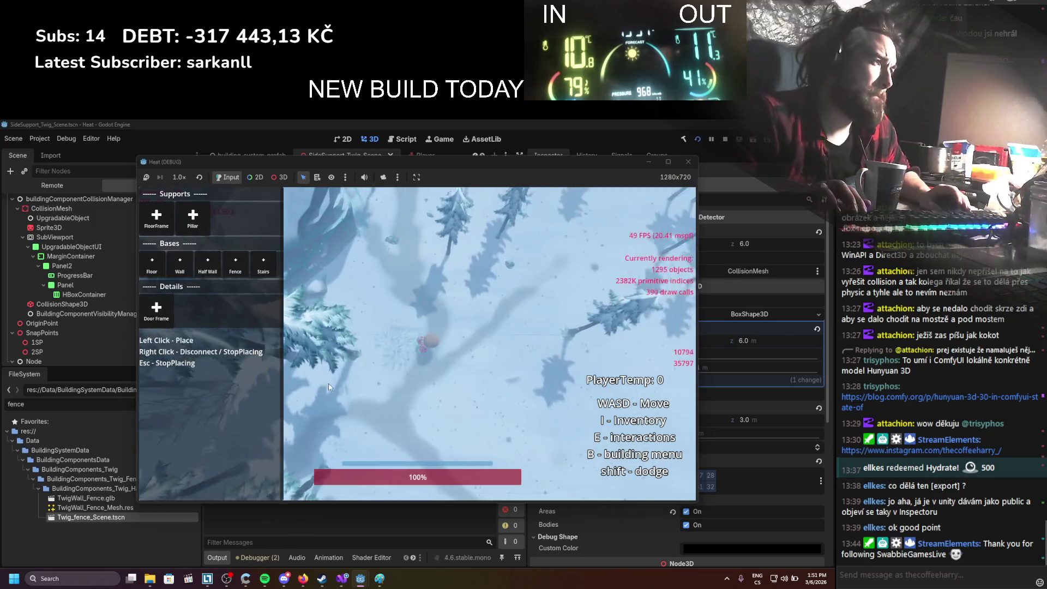
left_click(162, 229)
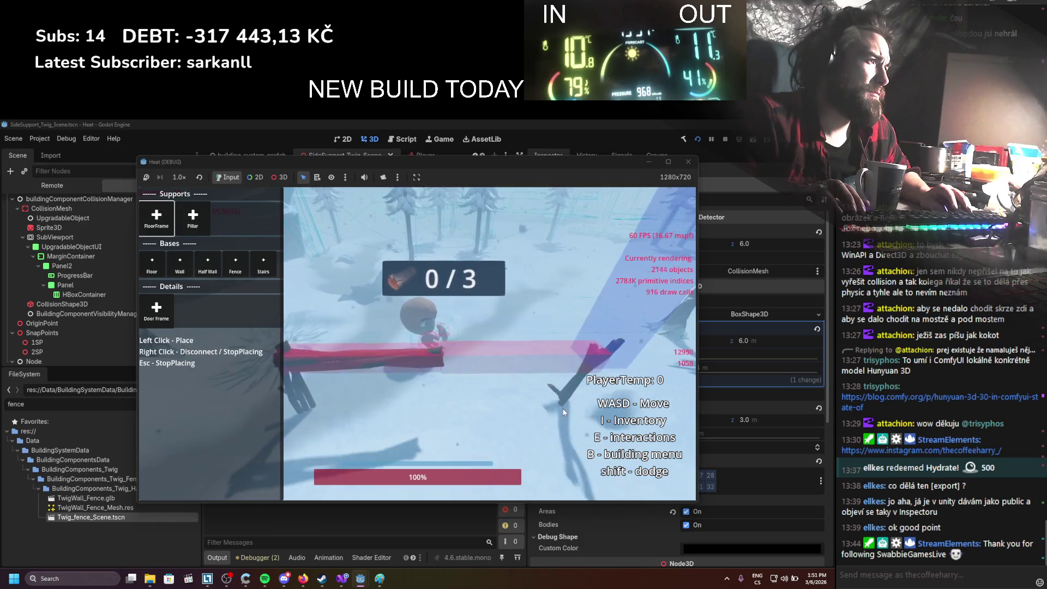
left_click(526, 321)
key("a")
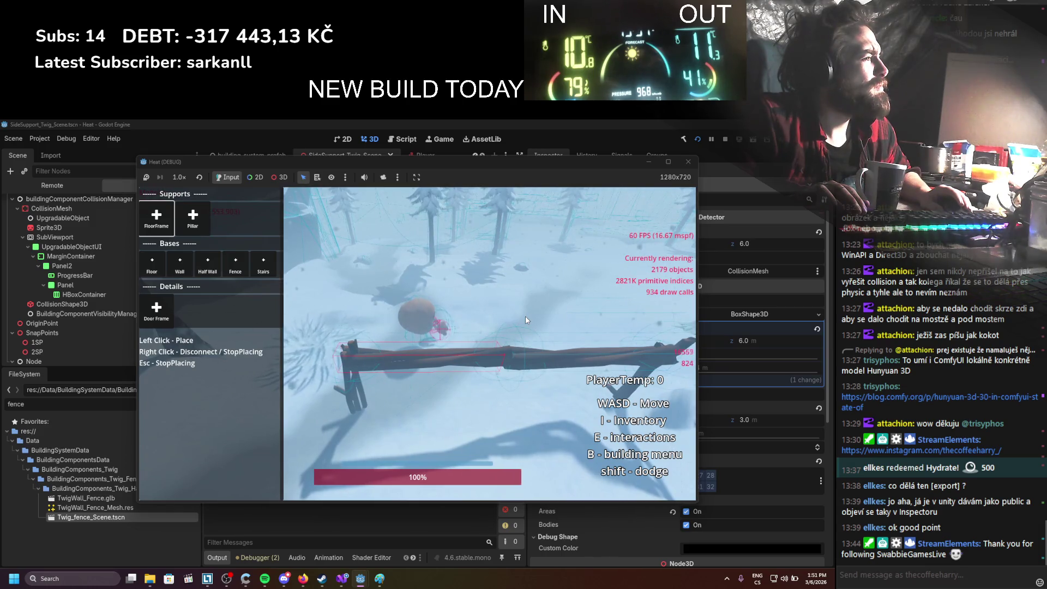
key("w")
key("d")
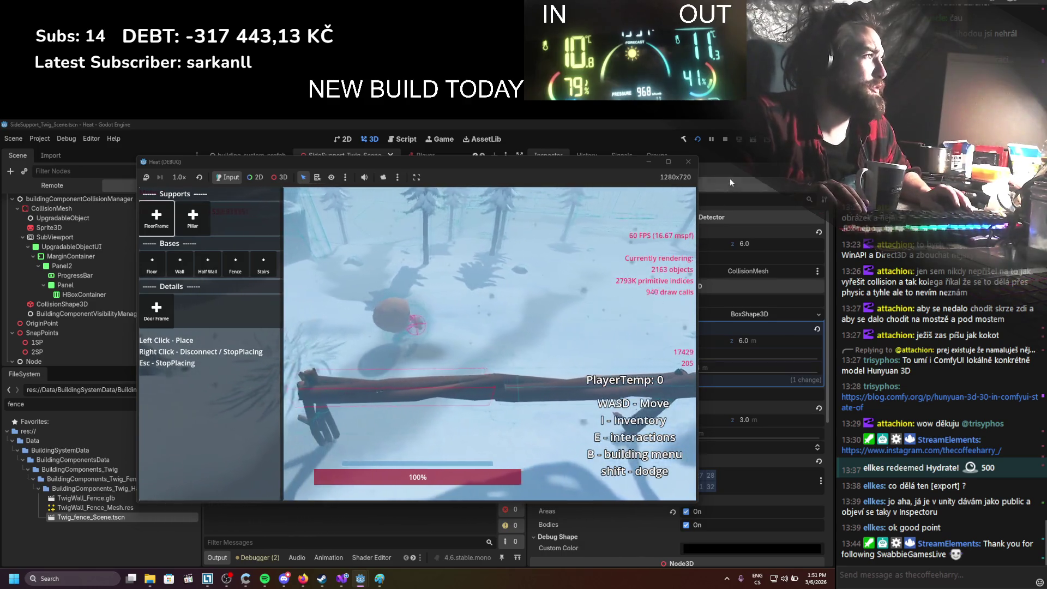
left_click(725, 139)
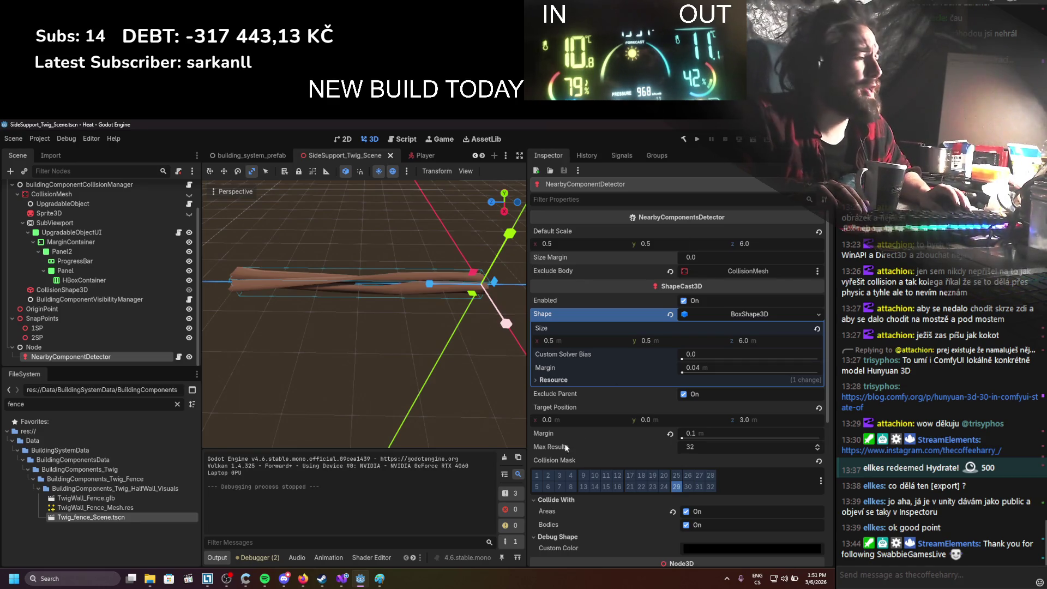
Comment out the TargetPosition line 32 with //, save, and rerun the game from Godot
left_click(342, 578)
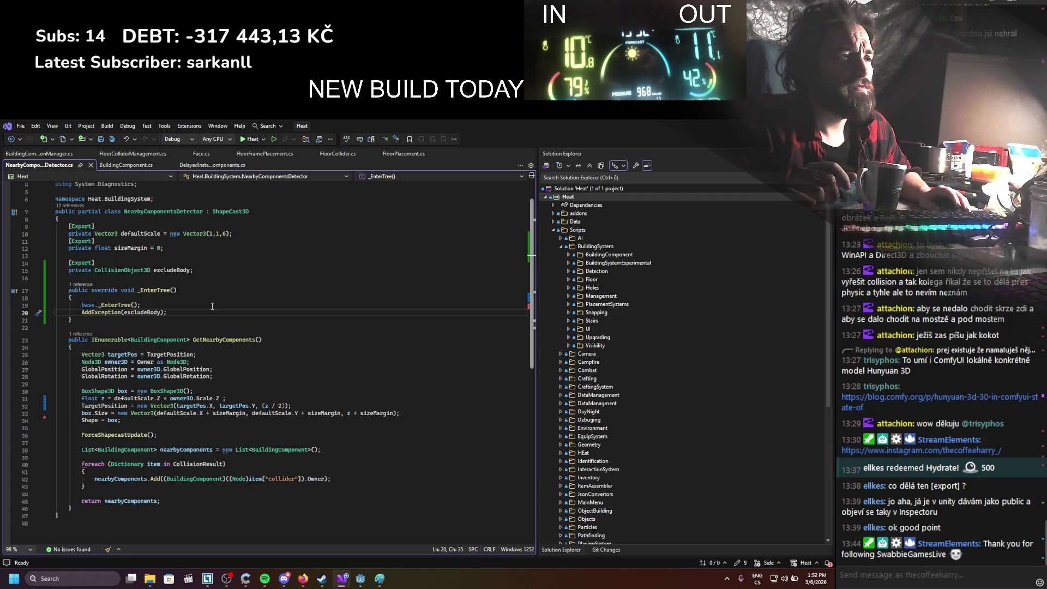
left_click(82, 405)
type("//")
key("ctrl+s")
key("alt+Tab")
left_click(684, 139)
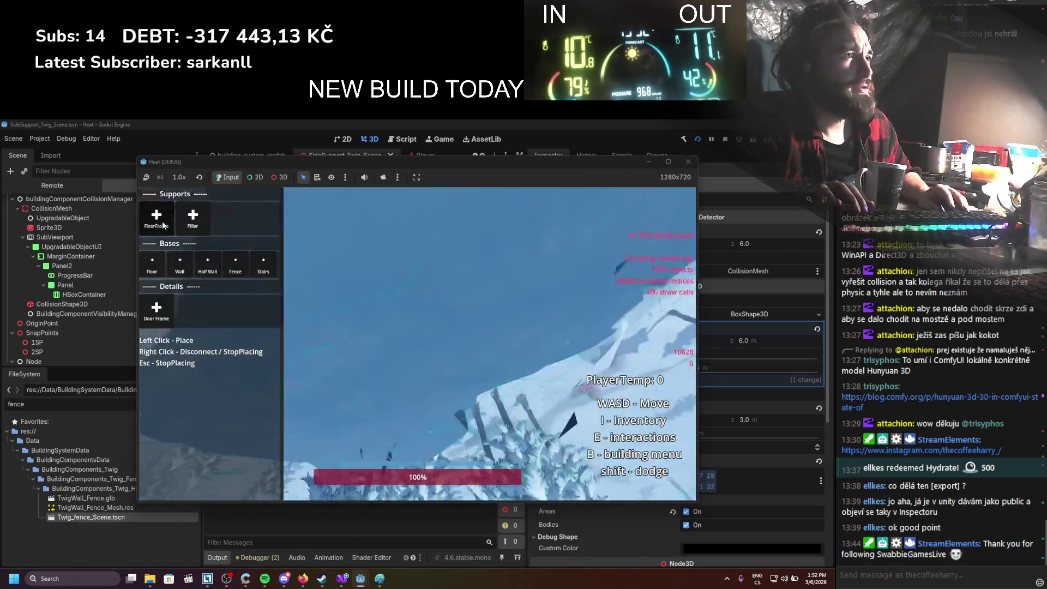
Circle the placed fence with the player, stop the game, and return to NearbyComponentsDetector.cs
key("a")
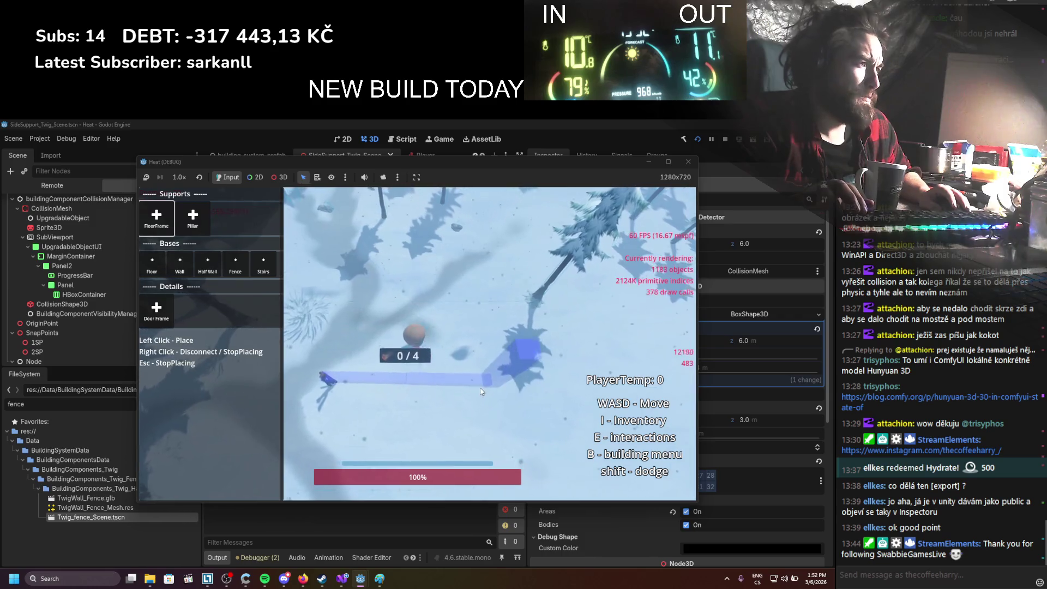
scroll(473, 404, "up", 5)
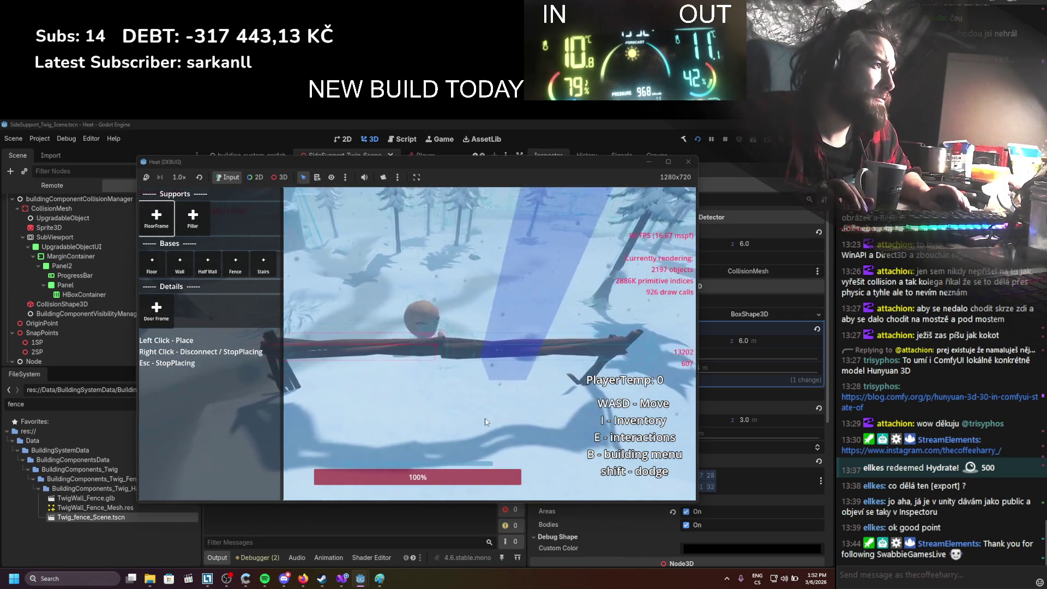
key("a")
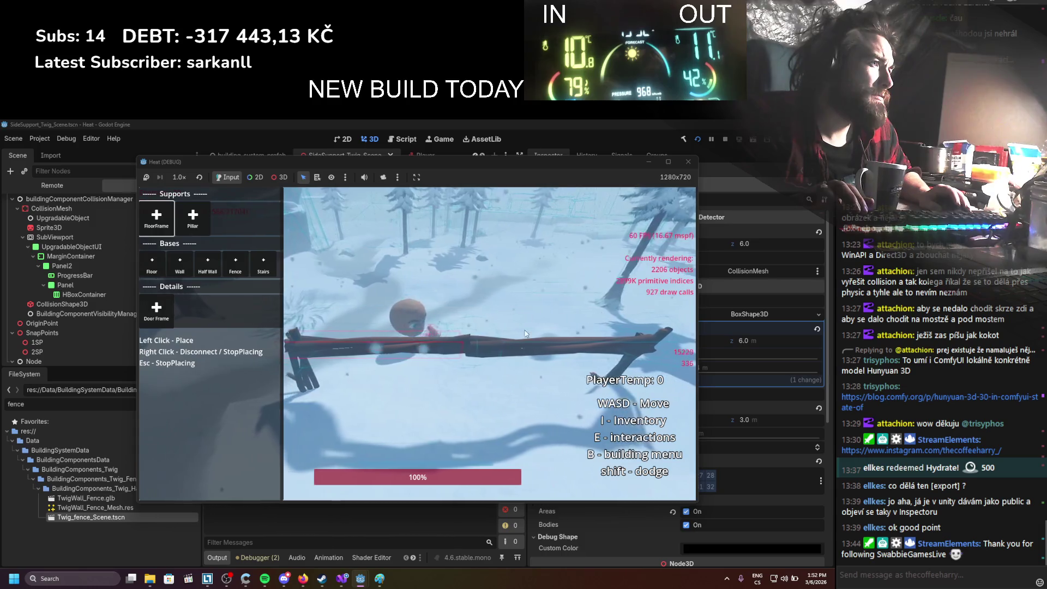
key("a")
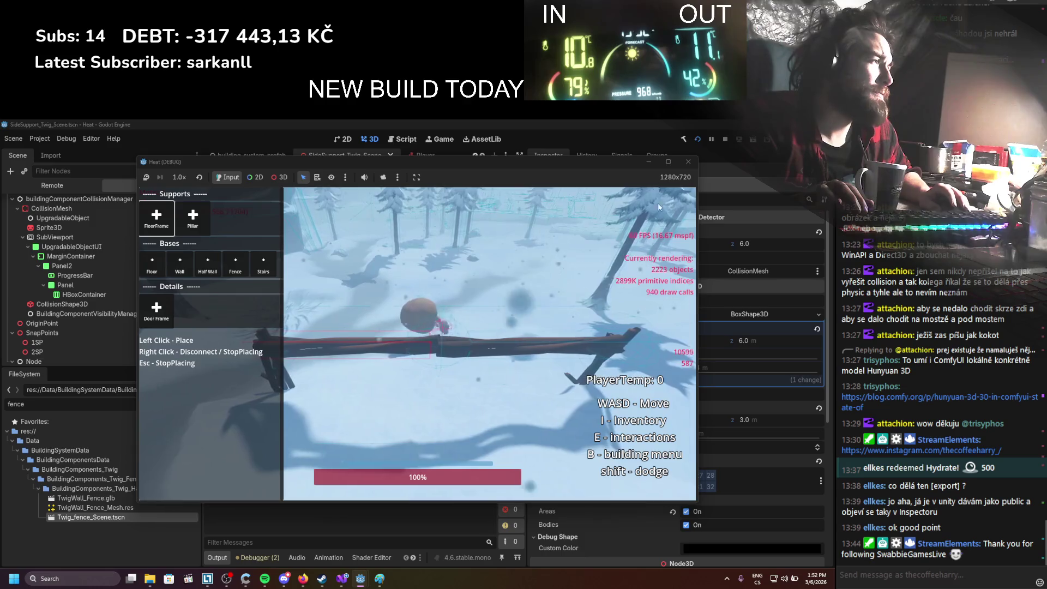
left_click(725, 140)
left_click(342, 578)
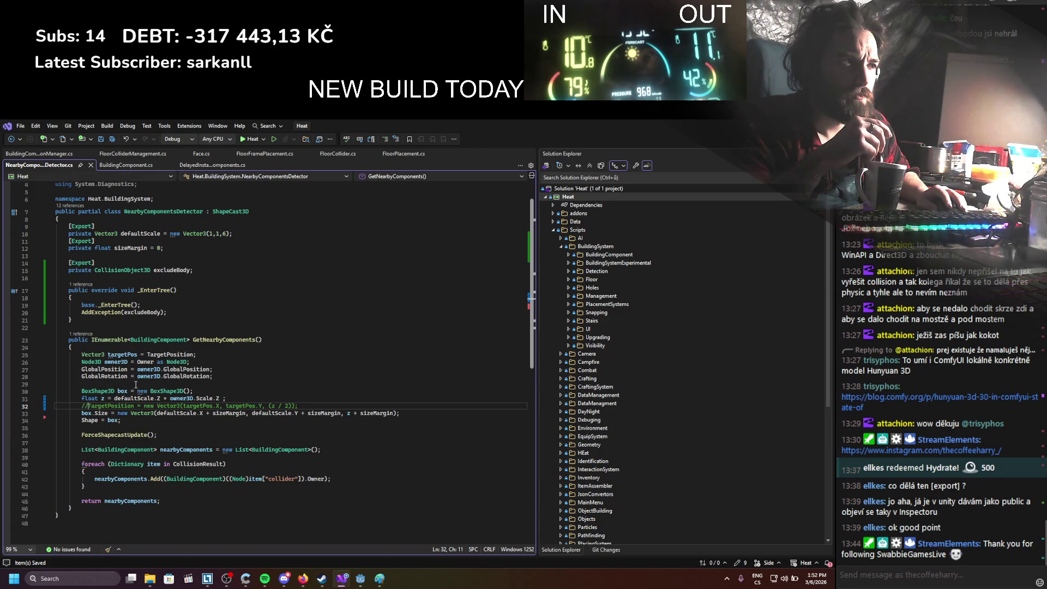
Start a new 'public async' method on a line after _EnterTree, then switch to Godot
left_click(133, 327)
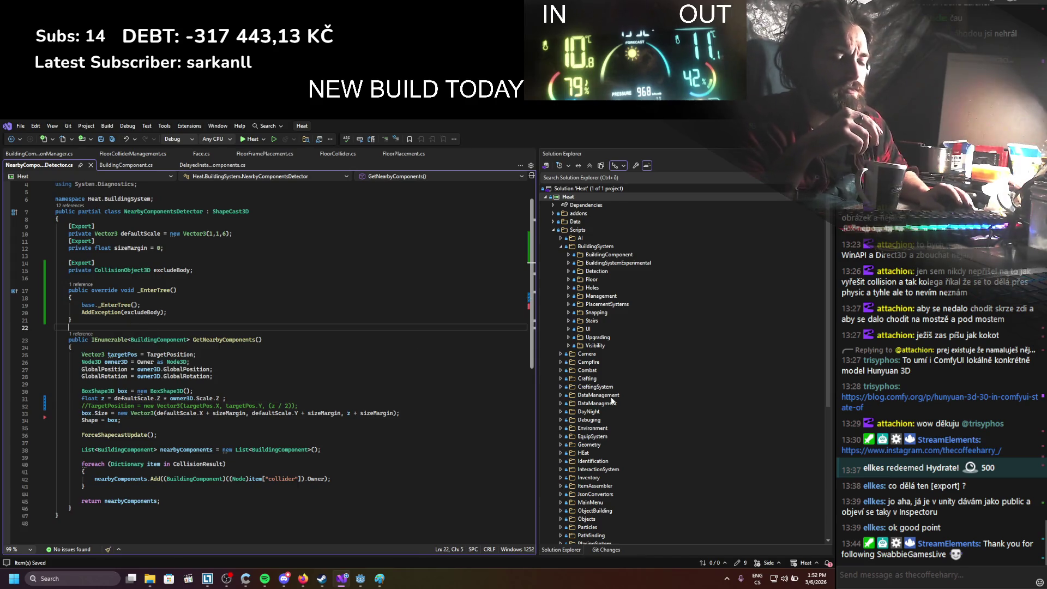
key("Return")
type("pr")
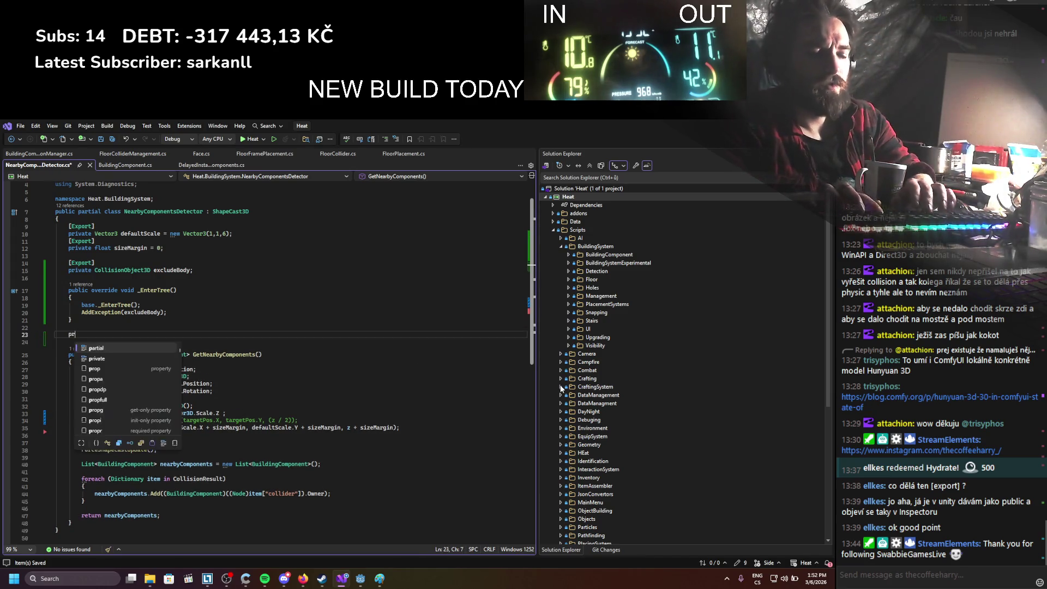
key("BackSpace")
type("ublic void")
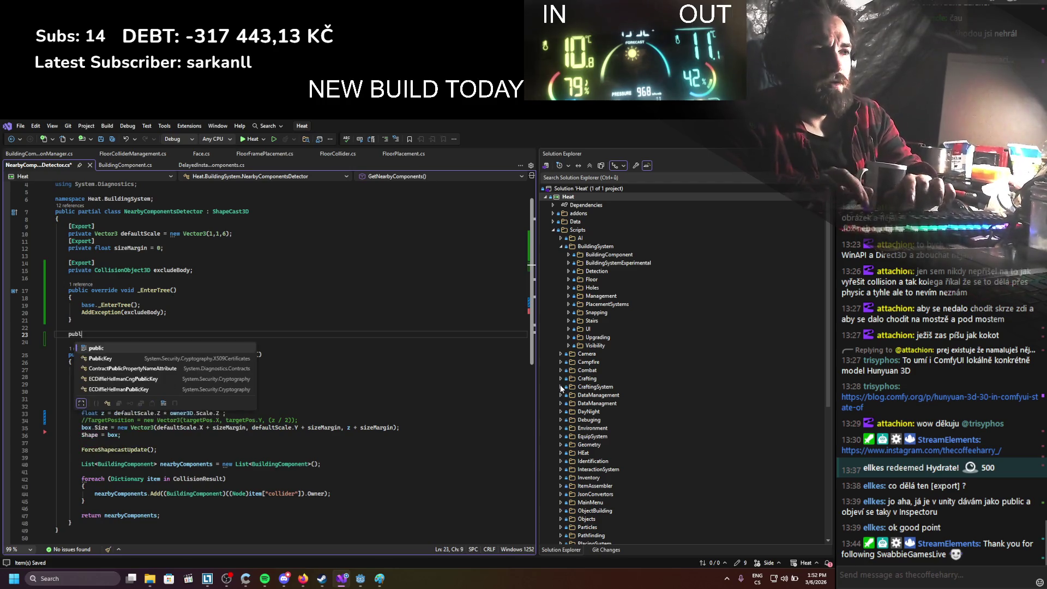
key("BackSpace")
key("BackSpace")
type("async vo")
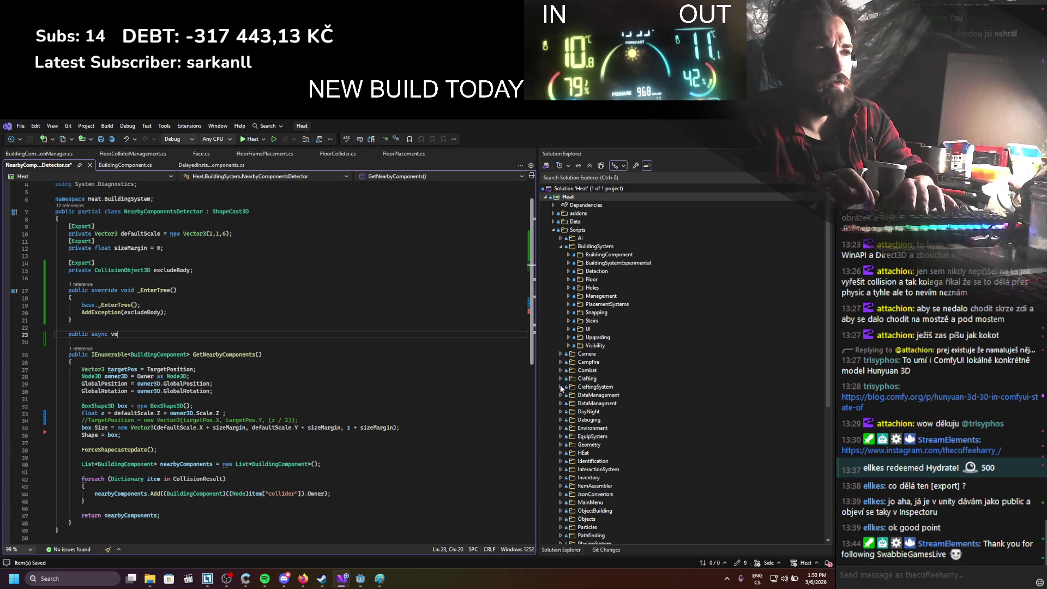
key("alt+Tab")
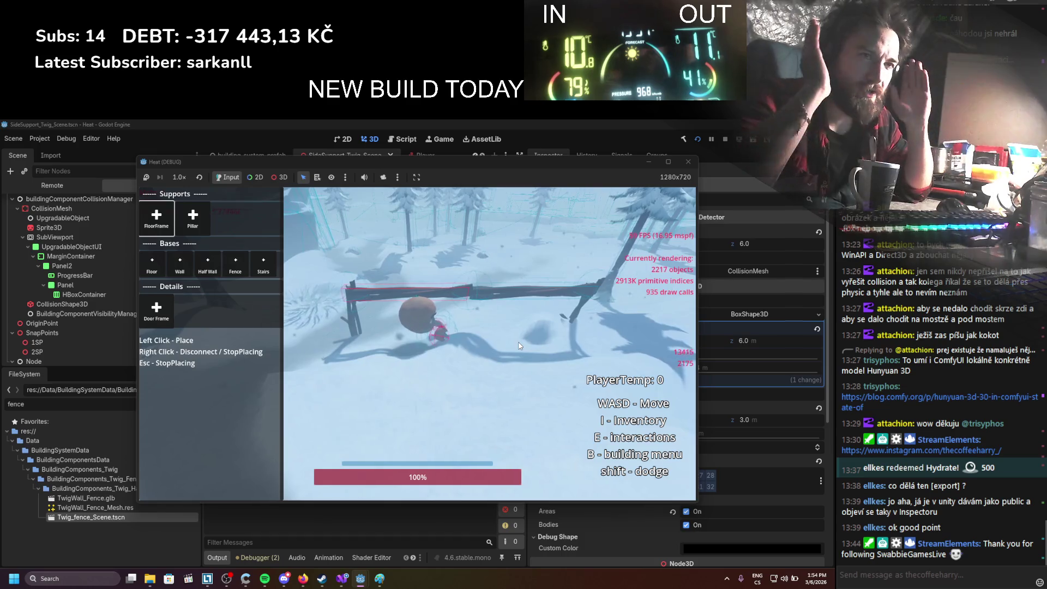
Stop the Heat test run and return to the C# code in Visual Studio
left_click(724, 143)
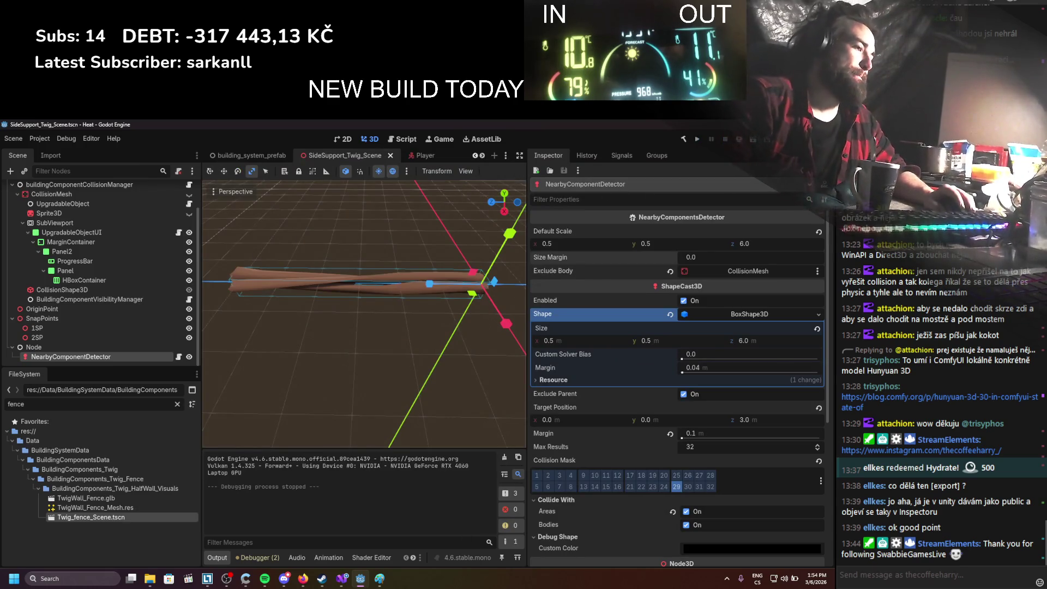
left_click(342, 578)
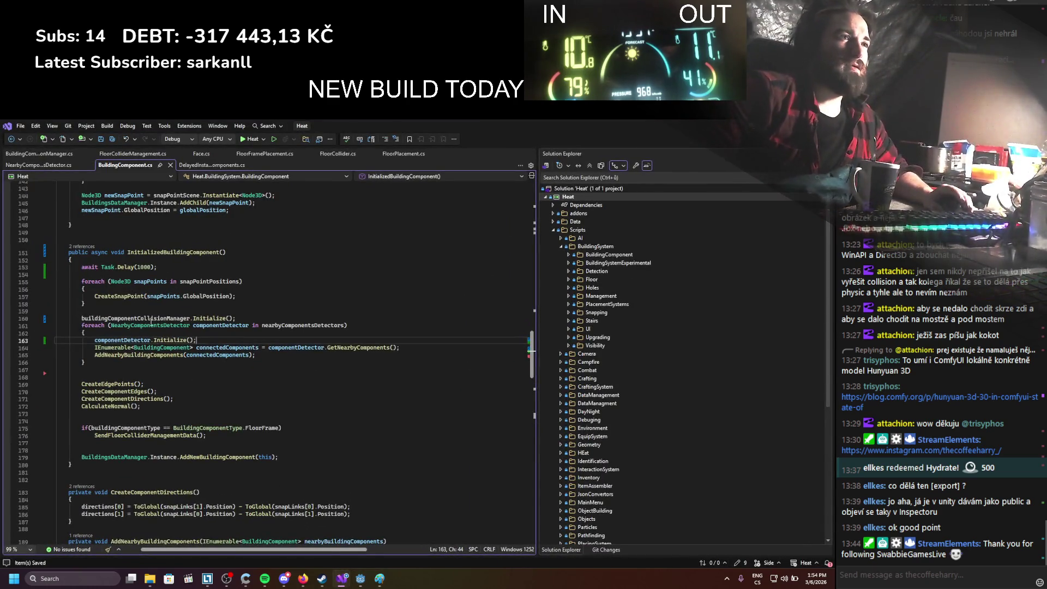
Comment out the TargetPosition assignment on line 37 of NearbyComponentsDetector.cs and rerun the game
left_click(189, 167)
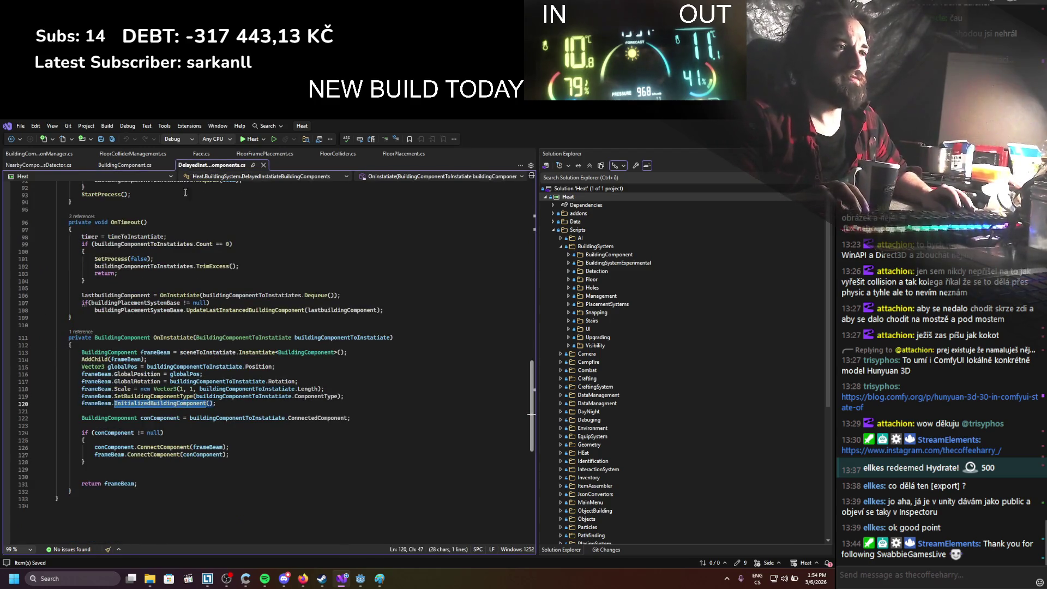
scroll(174, 285, "up", 4)
left_click(38, 165)
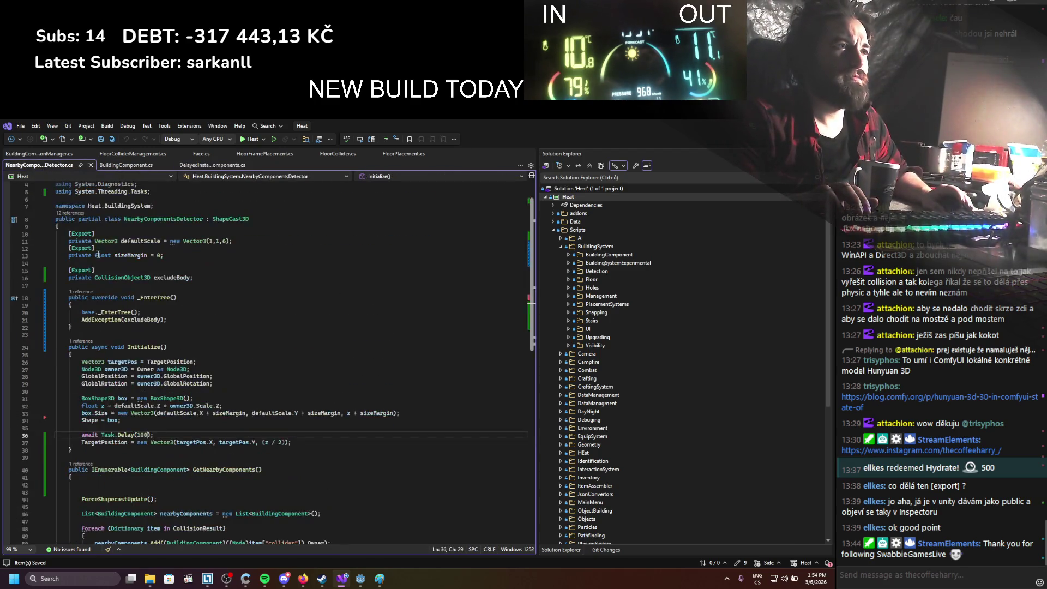
left_click(82, 421)
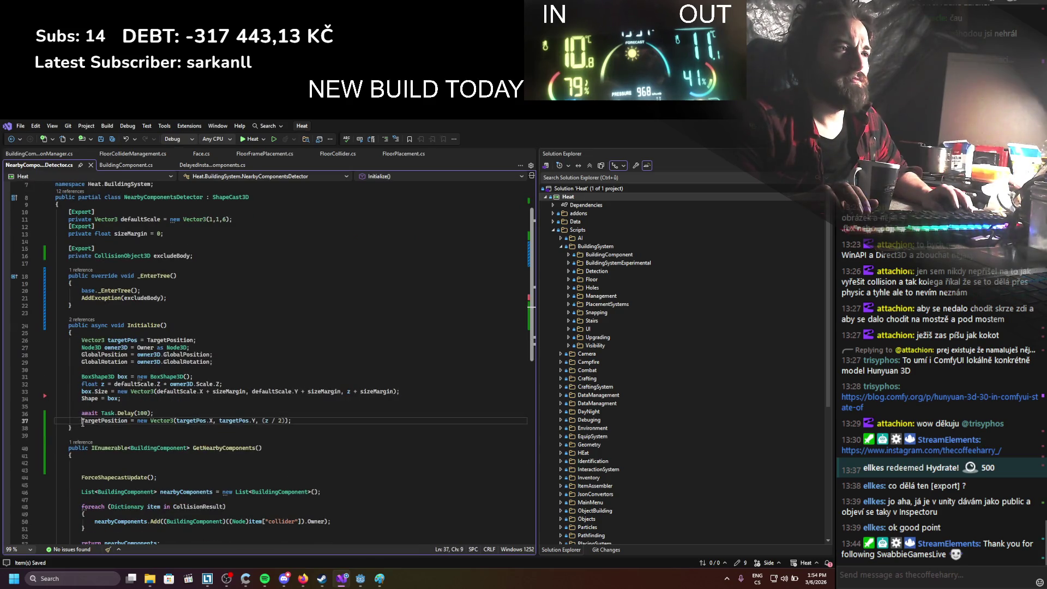
type("//")
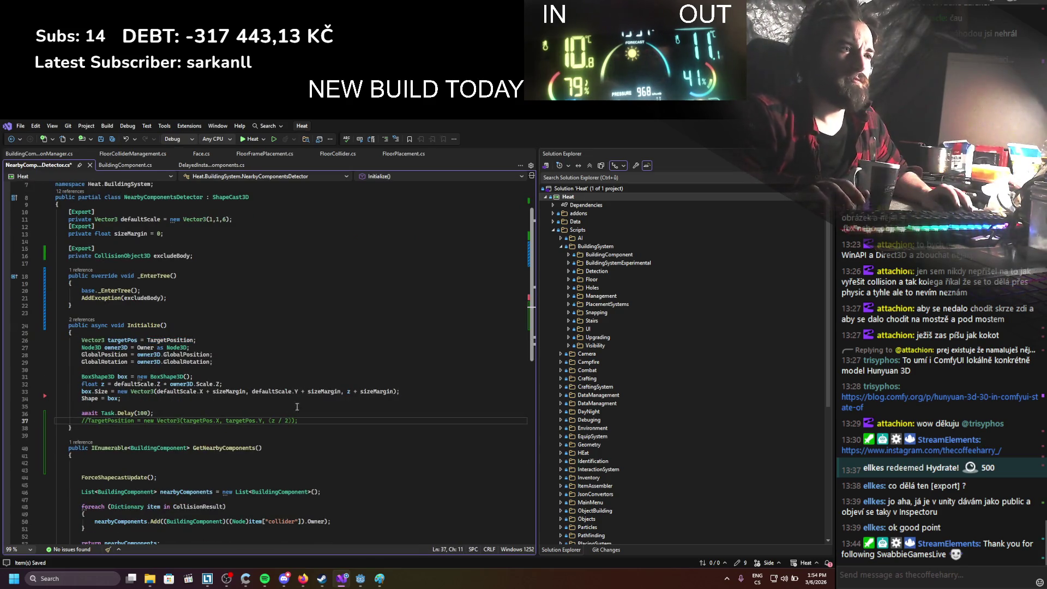
key("alt+Tab")
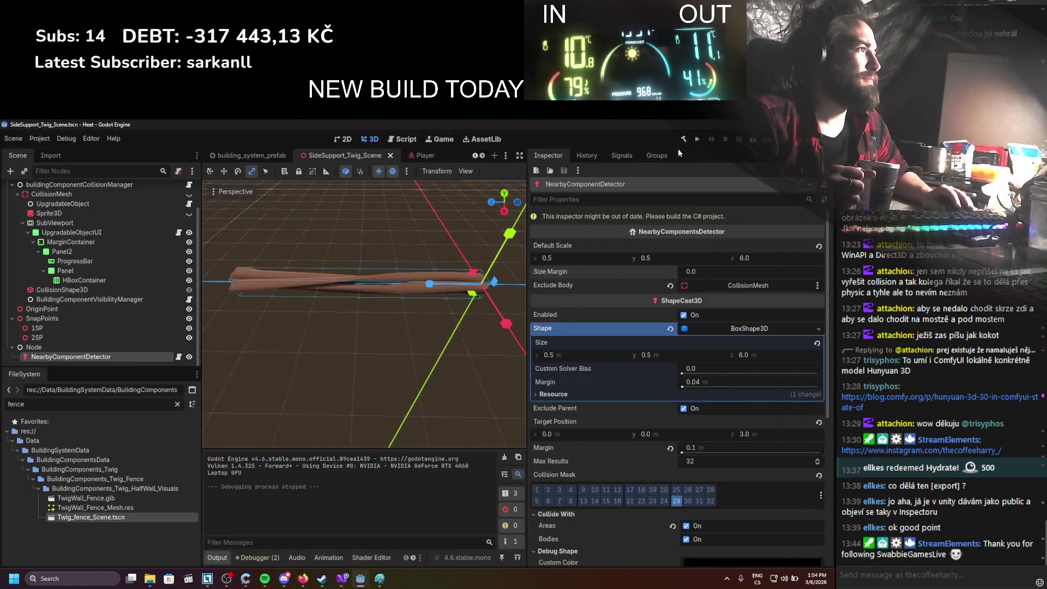
left_click(696, 139)
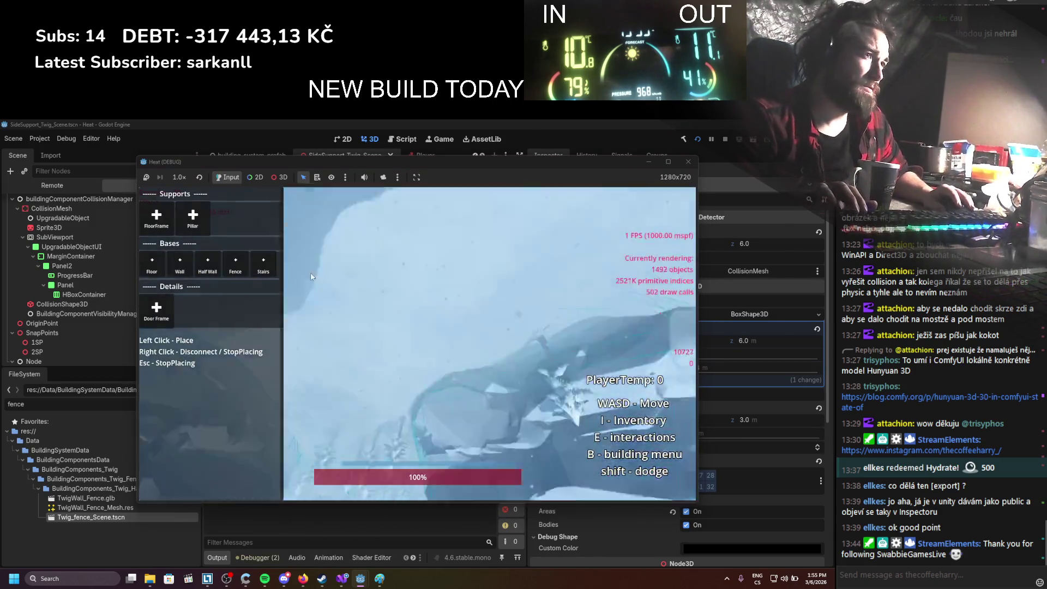
Place a FloorFrame beam to test snapping, stop the game, and return to Visual Studio
left_click(170, 228)
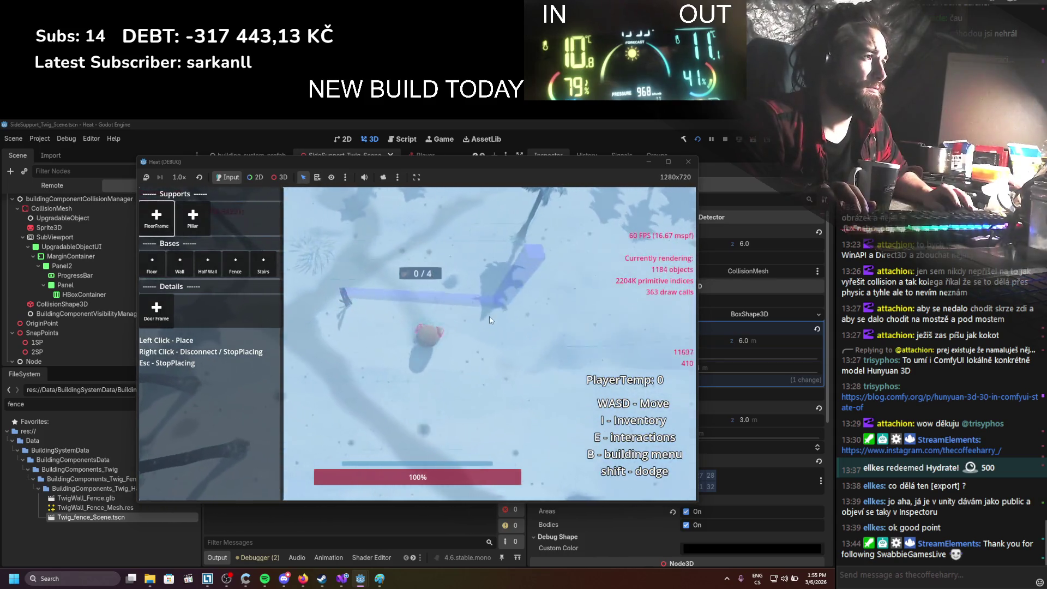
left_click(495, 330)
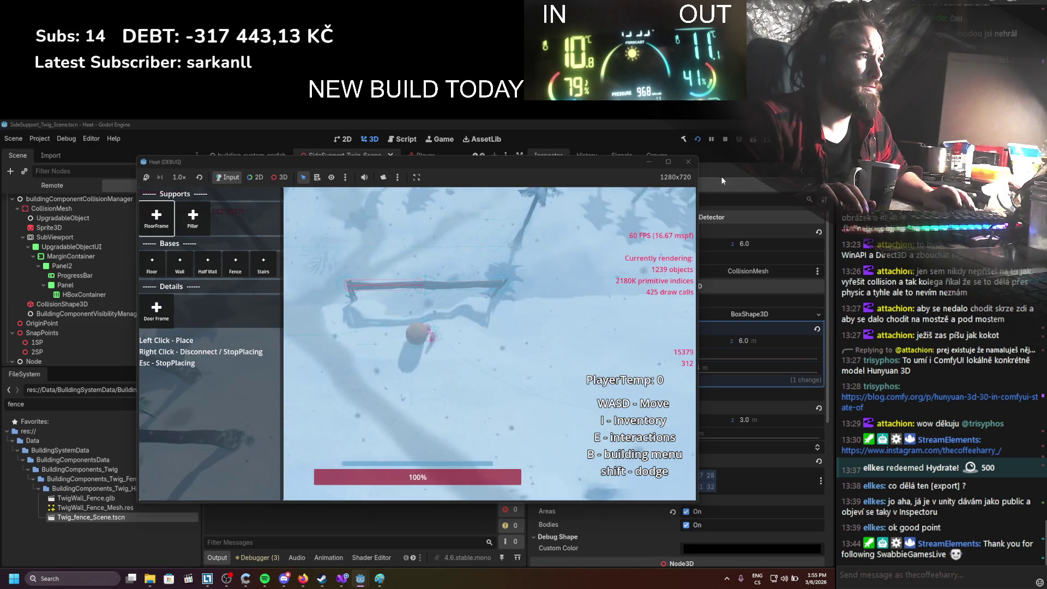
left_click(725, 140)
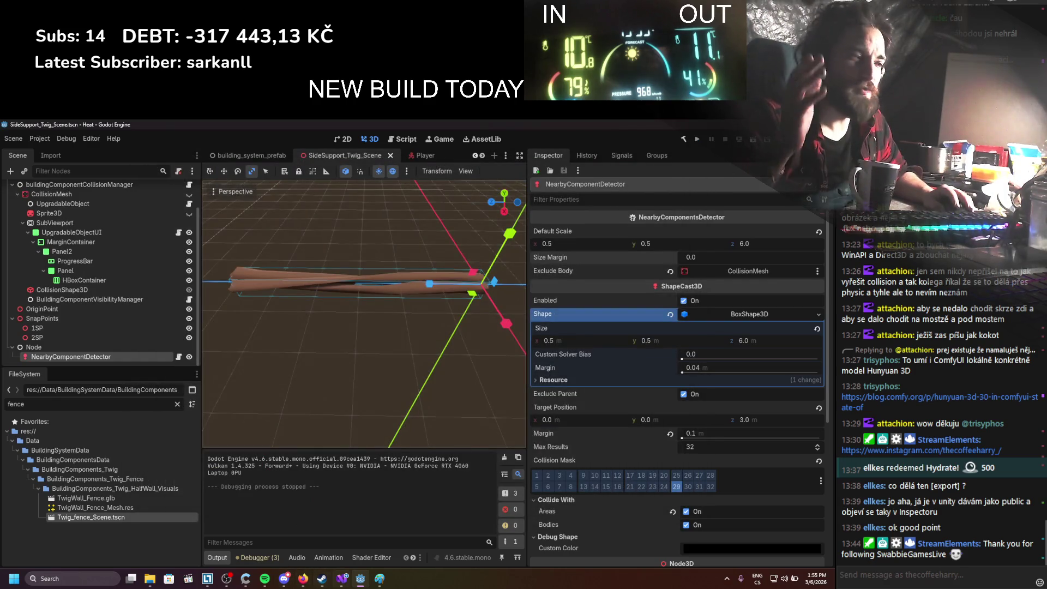
key("alt+Tab")
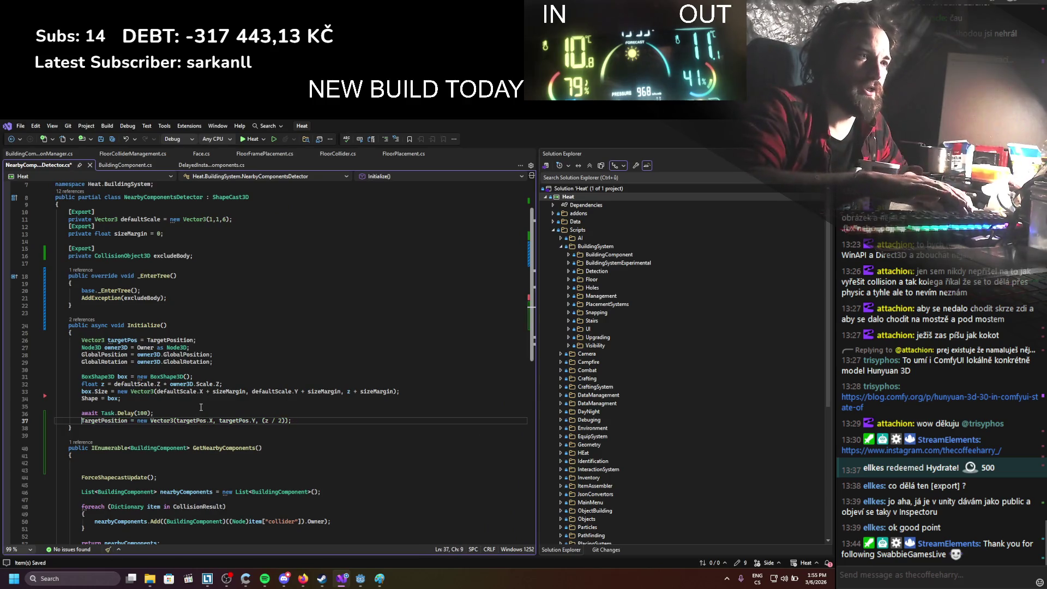
Add a GD.Print debug line printing TargetPosition labelled ' ET'
key("ctrl+s")
left_click(173, 300)
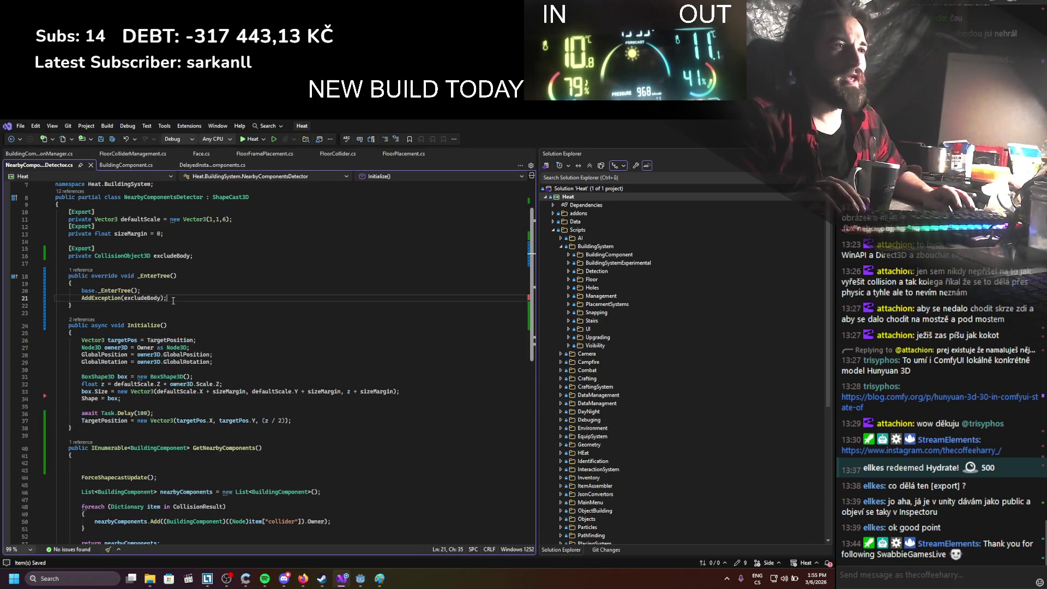
key("Return")
key("Return")
type("gd.Print(\"")
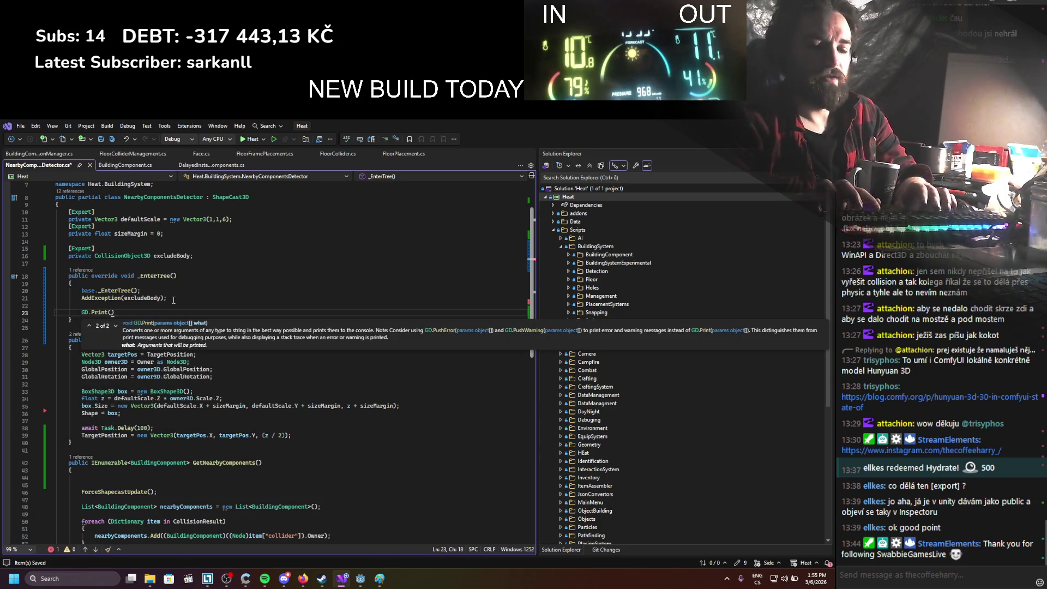
type("Targetpos")
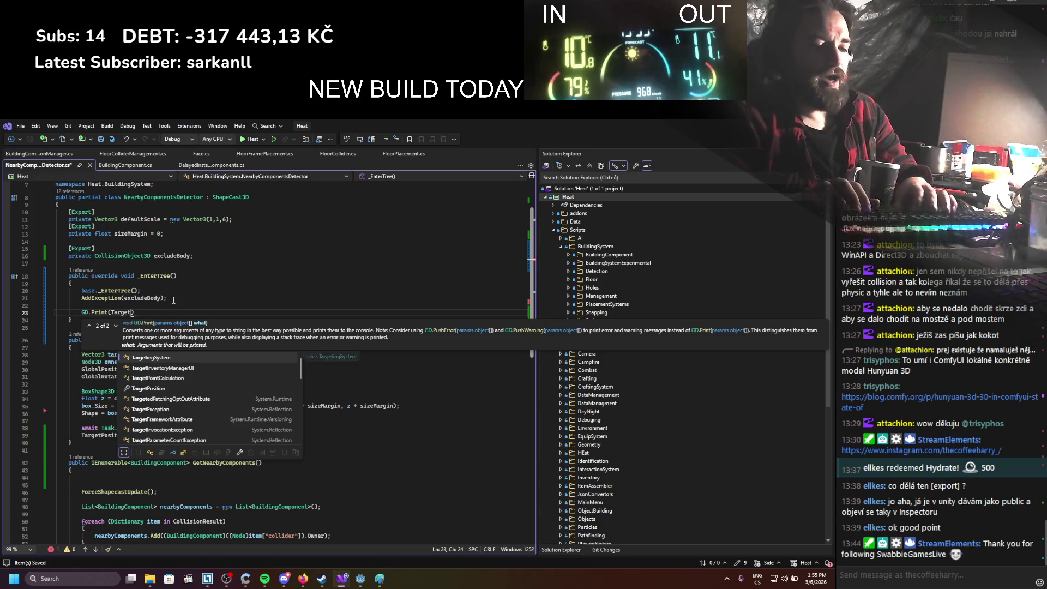
key("Tab")
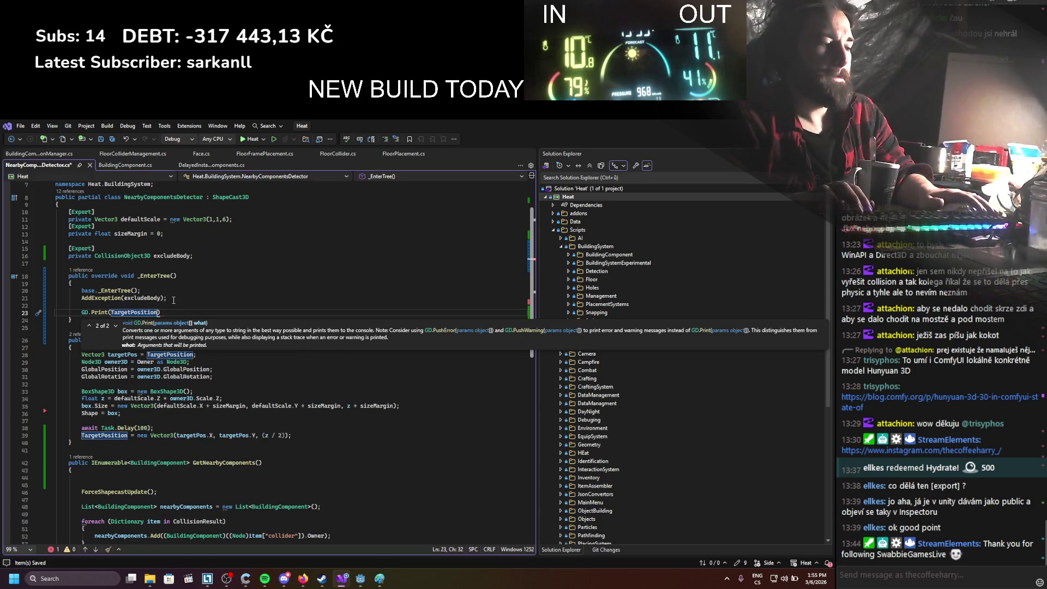
type("+ \" ET")
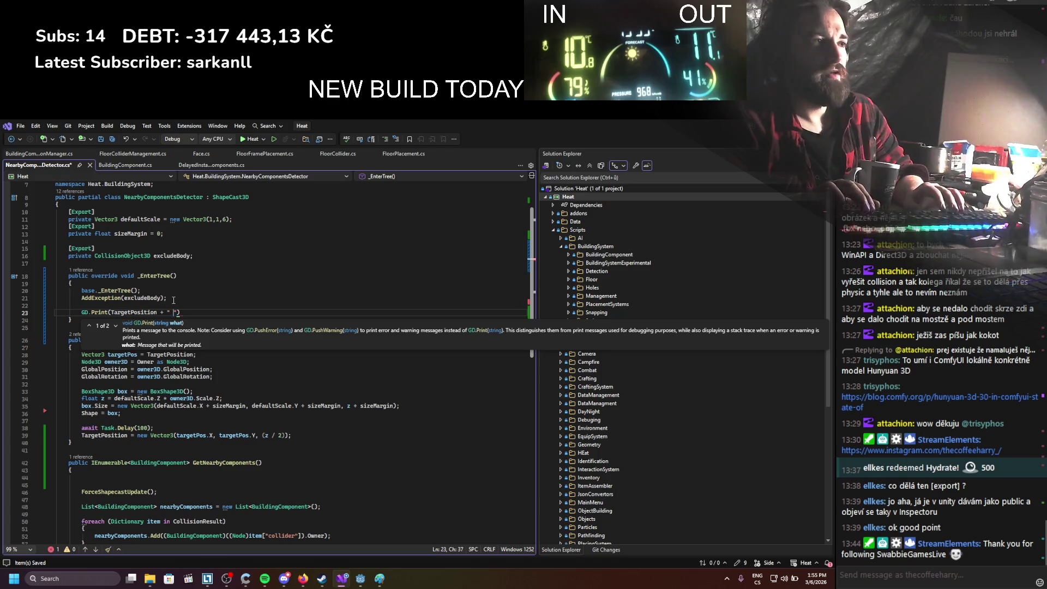
type("\")")
Move the print into Initialize, relabel it BF, and duplicate it as AF after the assignment
key("ctrl+c")
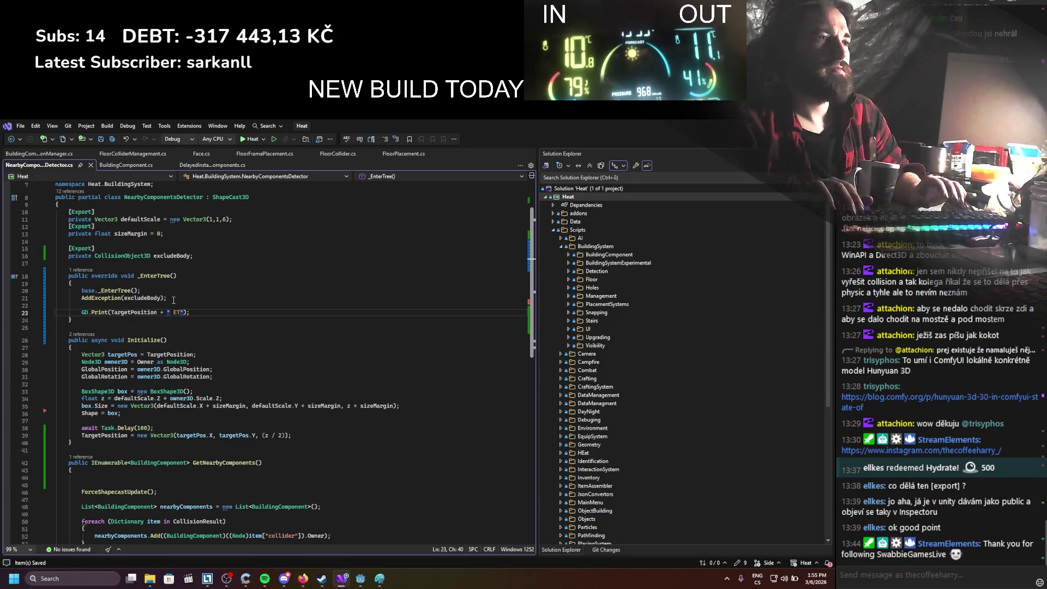
key("Down")
key("Down")
key("Down")
key("ctrl+v")
key("alt+Up")
key("alt+Up")
key("alt+Up")
key("alt+Down")
key("alt+Down")
key("alt+Down")
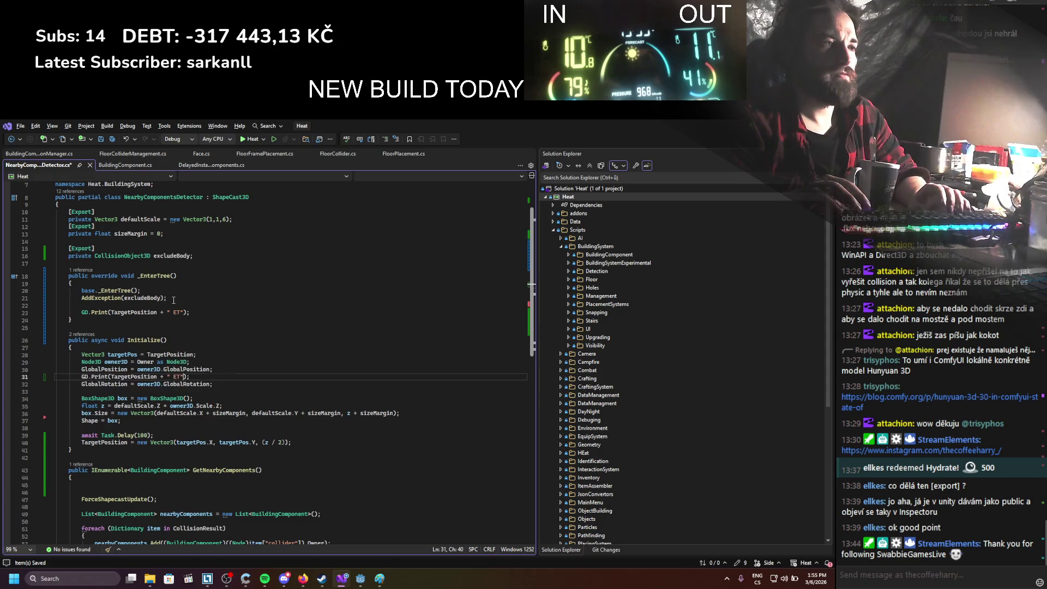
key("Down")
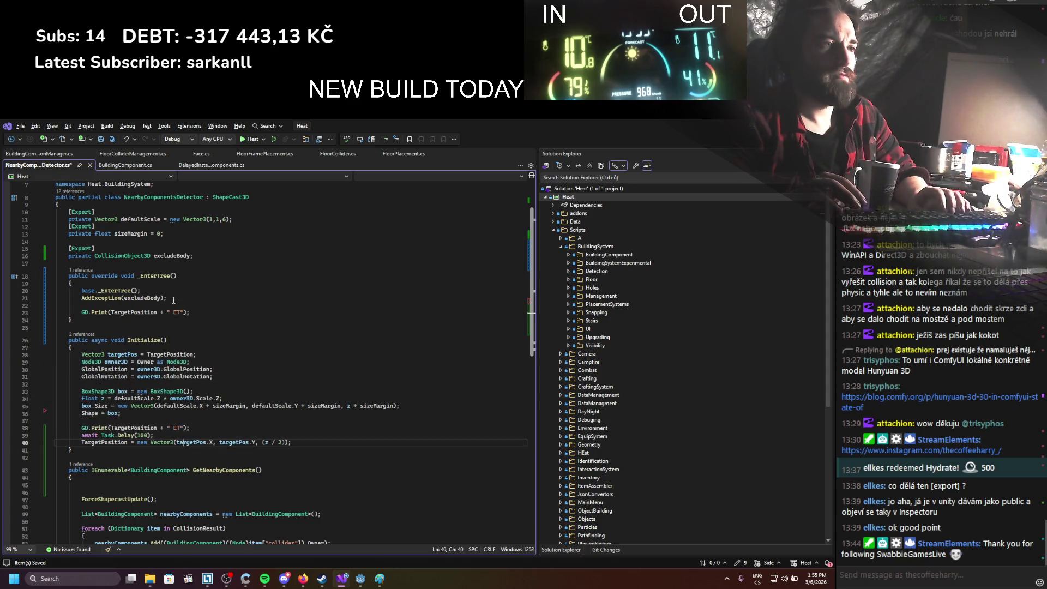
key("alt+Down")
key("Up")
key("Up")
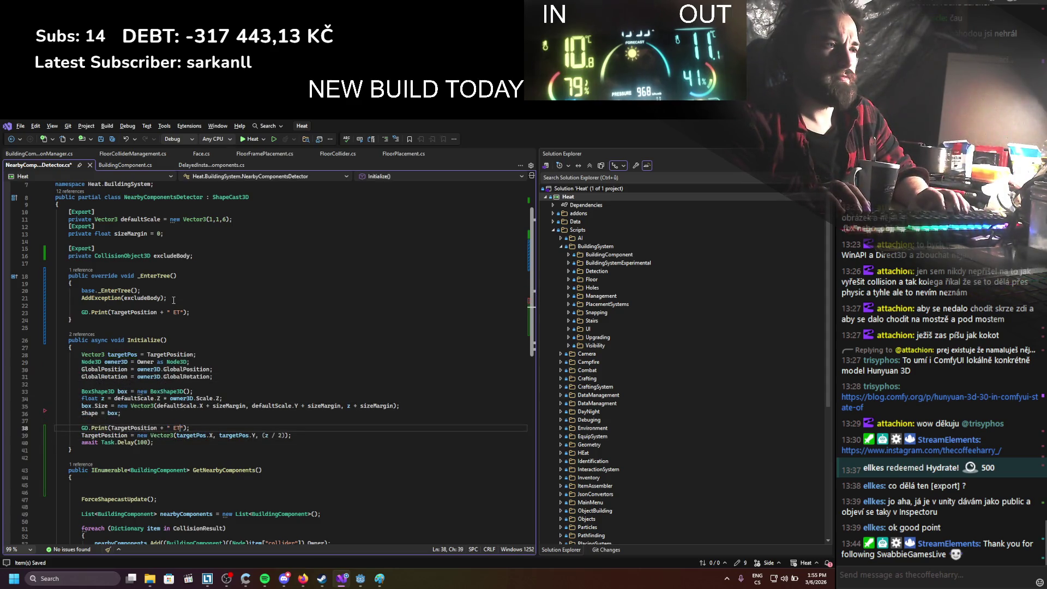
key("BackSpace")
key("BackSpace")
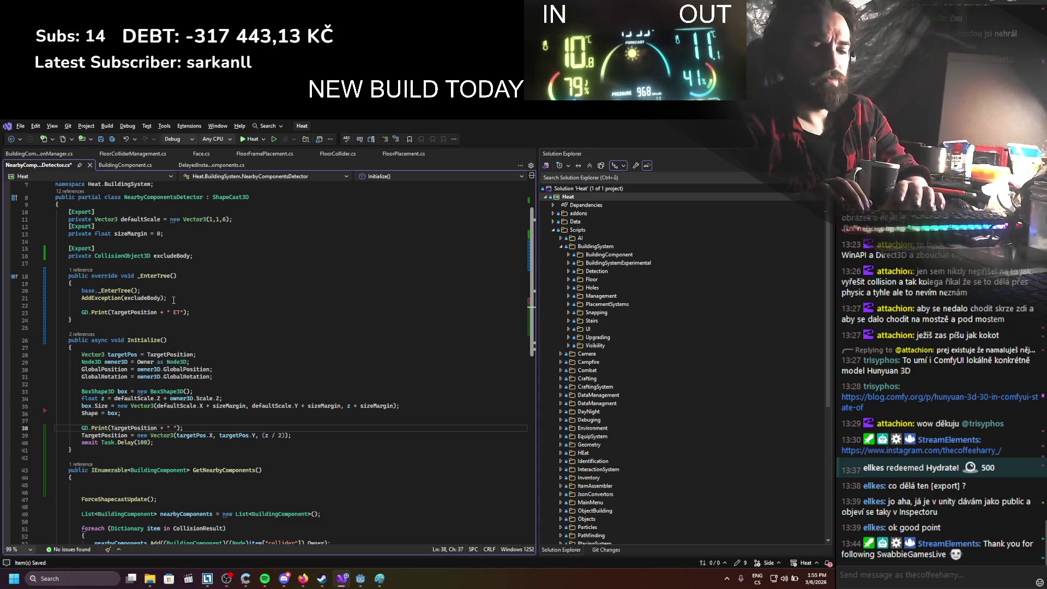
type("BP")
type("BF")
key("ctrl+d")
key("alt+Down")
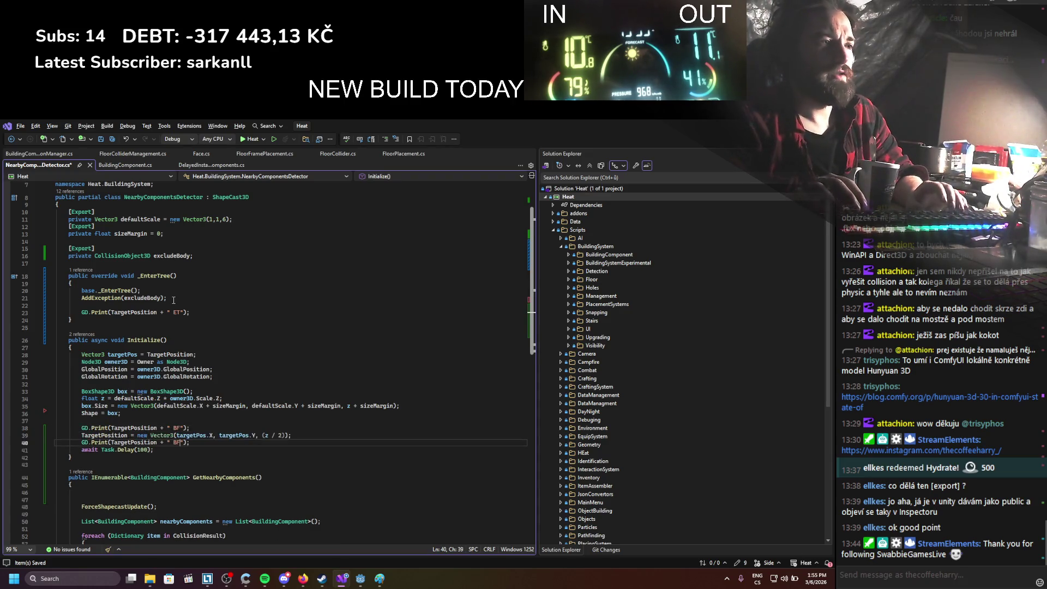
key("ctrl+s")
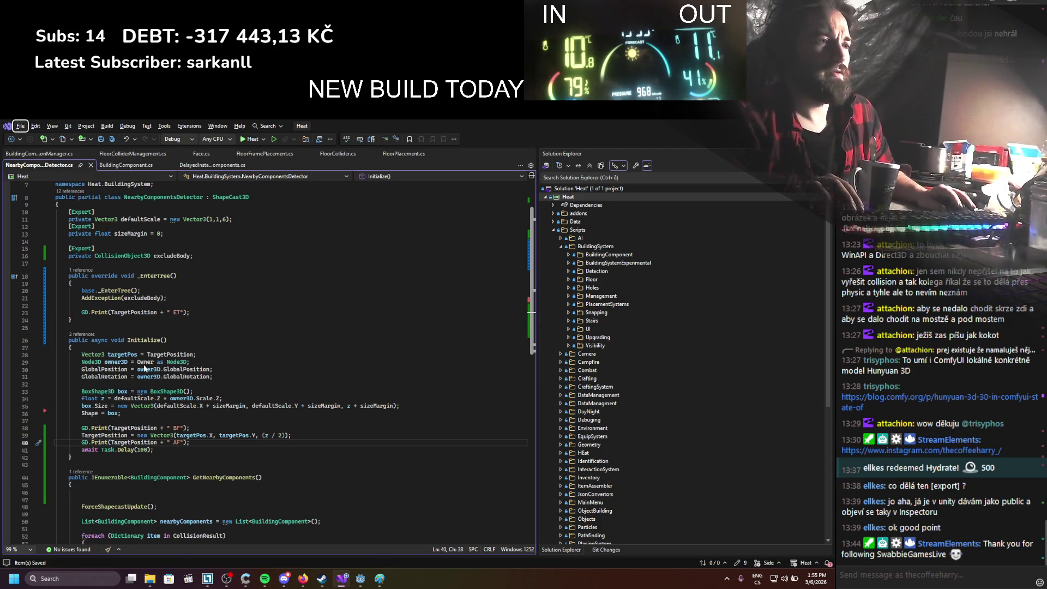
Add another TargetPosition print below the delay, change Task.Delay to 1000 ms, and save
left_click(196, 437)
left_click(197, 443)
key("ctrl+d")
key("alt+Down")
key("Up")
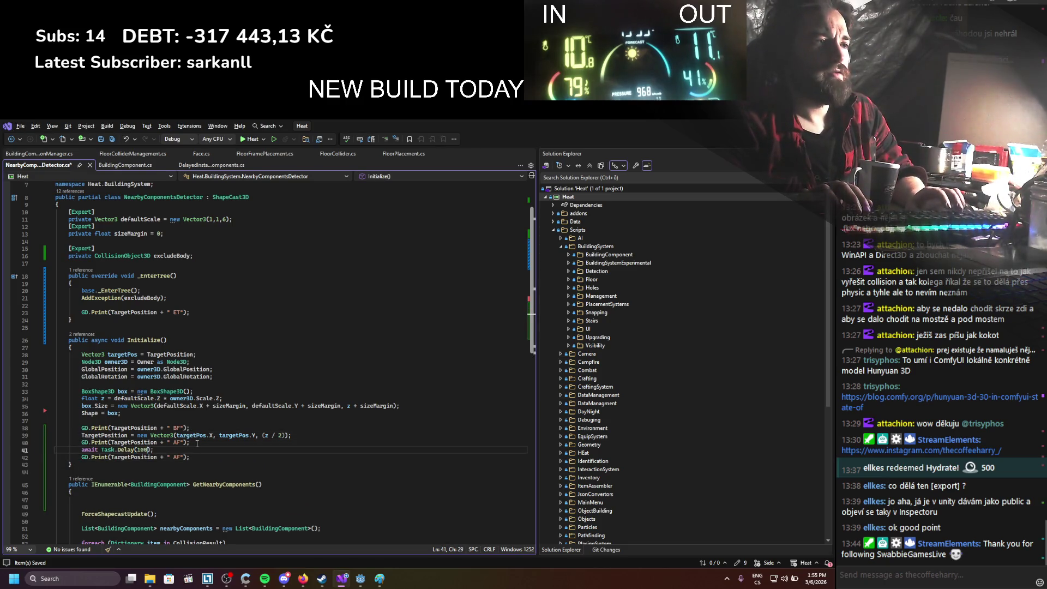
key("BackSpace")
key("BackSpace")
key("BackSpace")
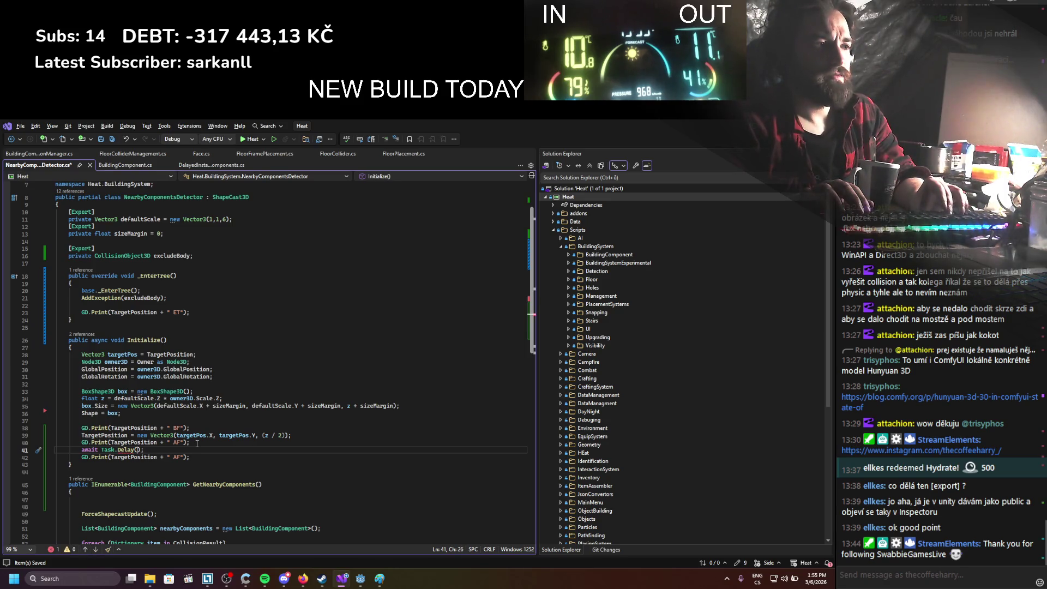
type("1000")
key("ctrl+s")
Relabel the last print DDDD and switch to Godot to rebuild and run
key("Down")
key("End")
key("Left")
key("Left")
key("Left")
key("BackSpace")
key("BackSpace")
type("DDDD")
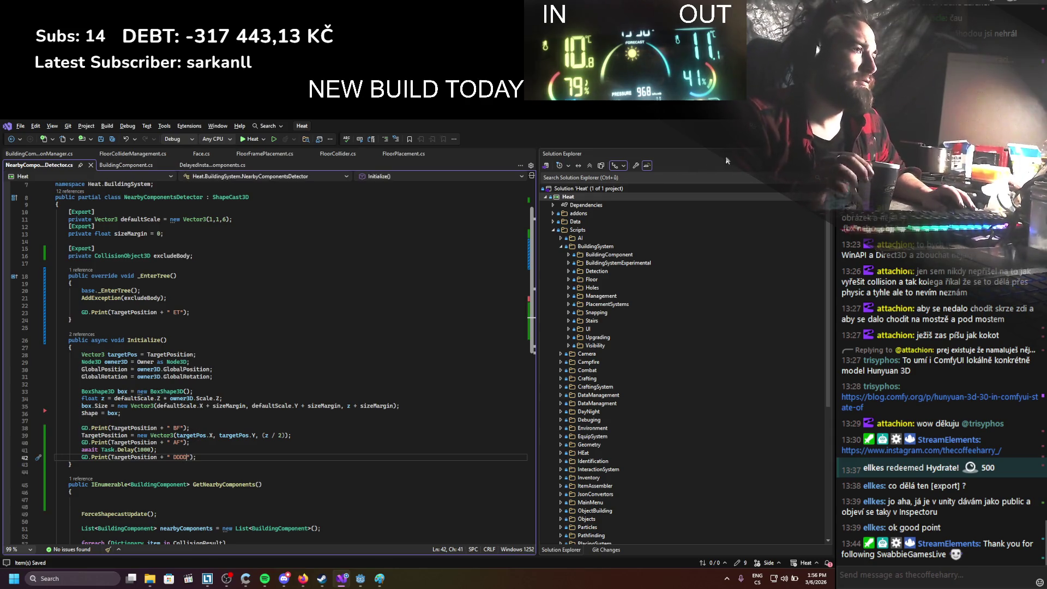
key("alt+Tab")
Run the game, place a FloorFrame fence piece, then read the TargetPosition prints in Output
left_click(696, 140)
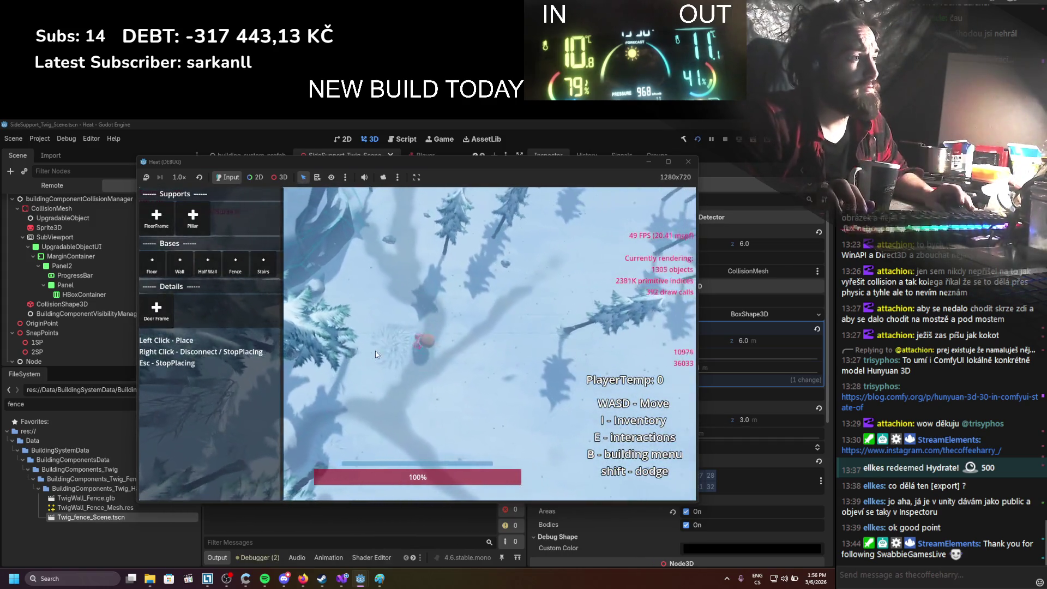
left_click(157, 229)
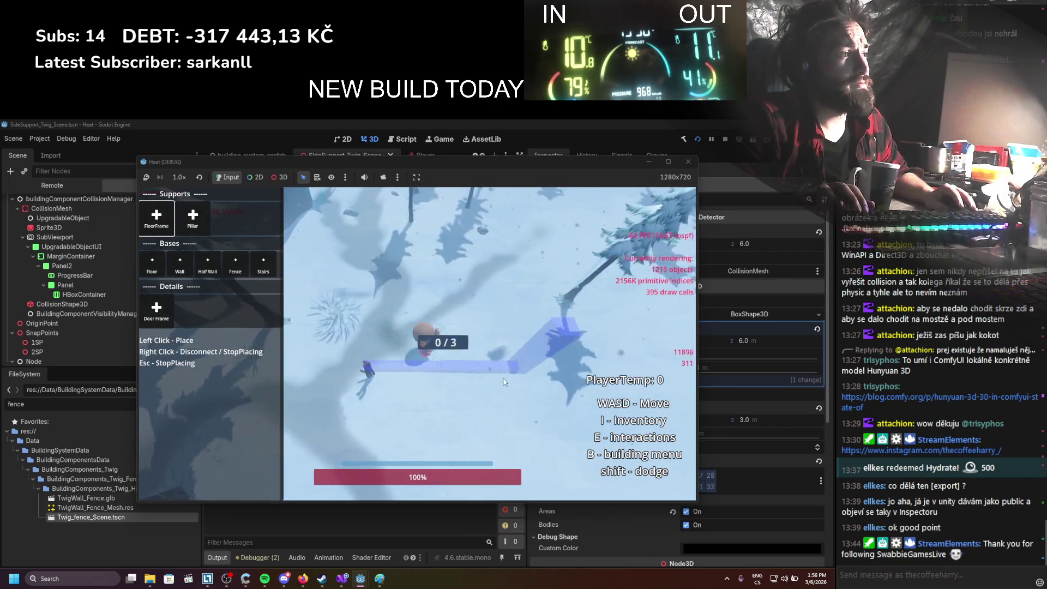
left_click(496, 379)
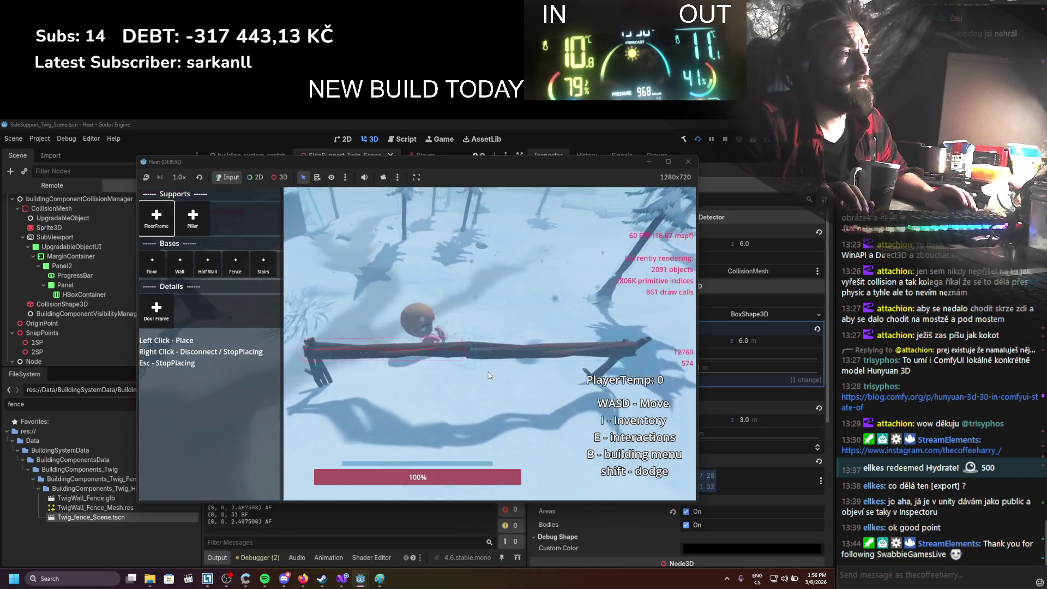
key("F8")
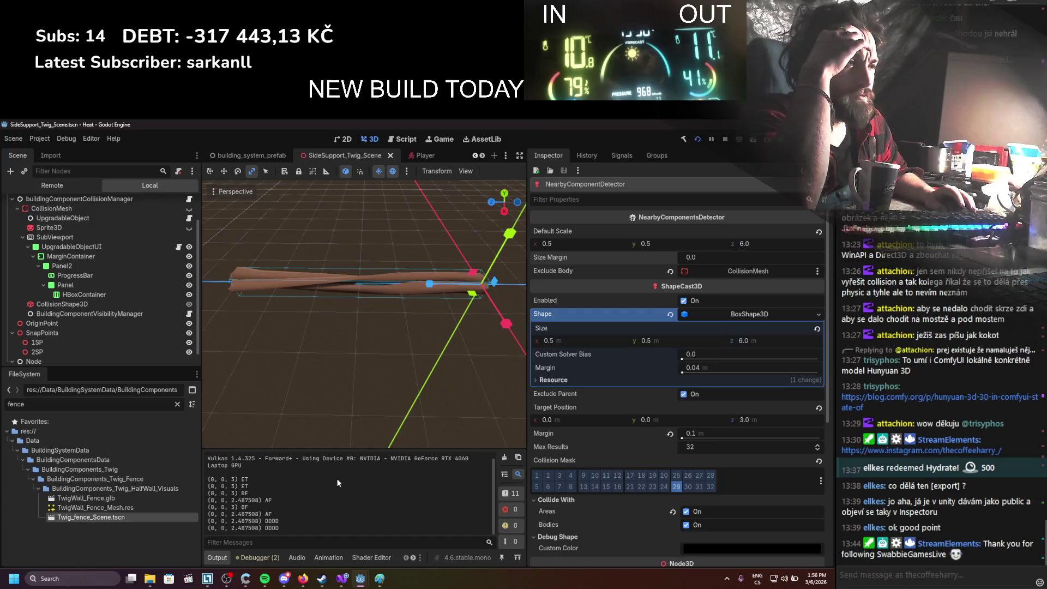
double_click(256, 479)
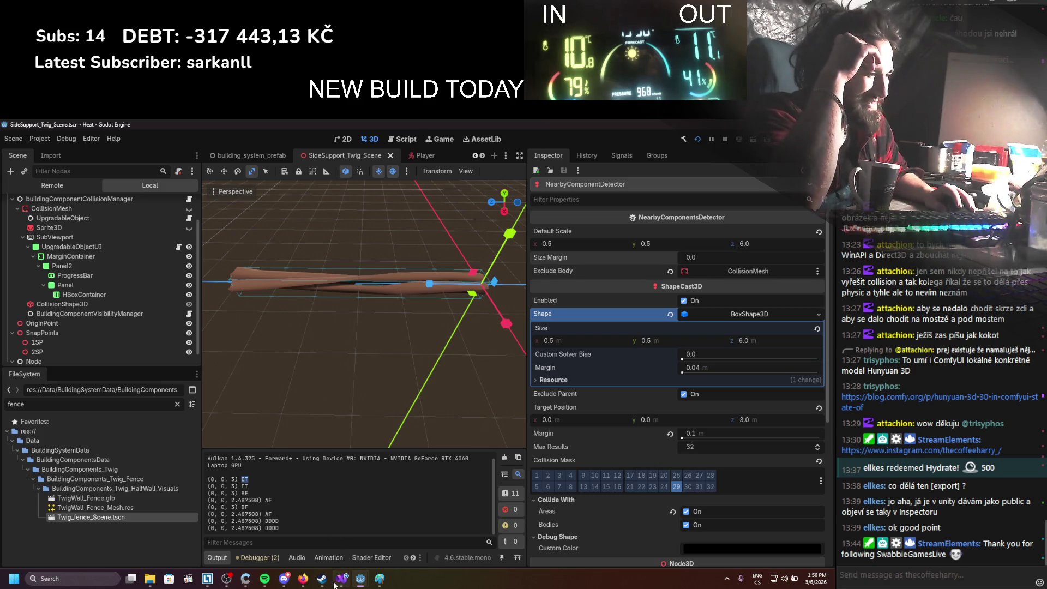
Bring the running Heat game forward and view the placed fence from several angles
mouse_move(360, 585)
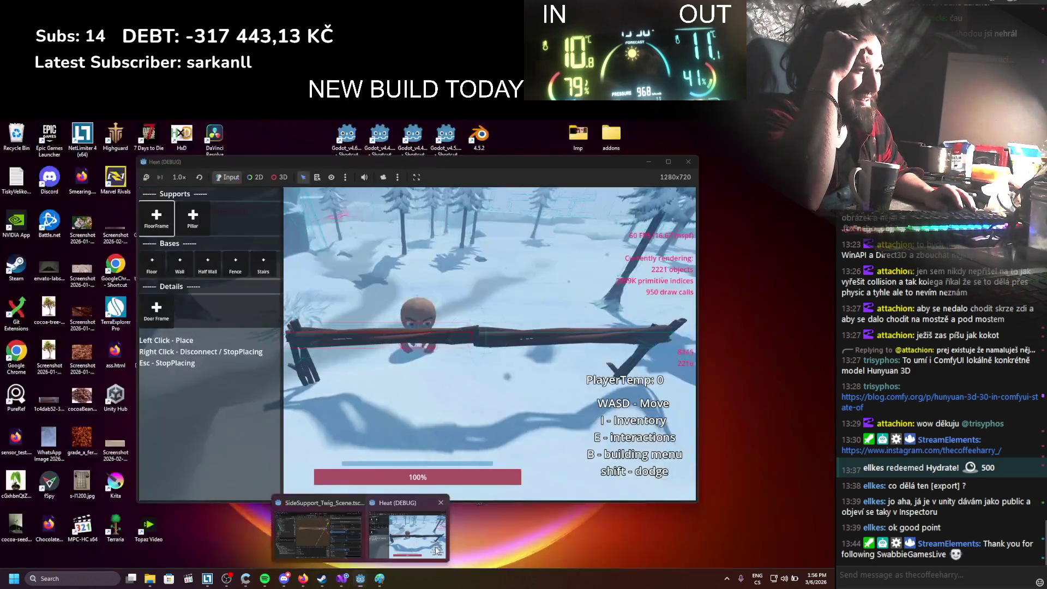
left_click(406, 528)
key("w")
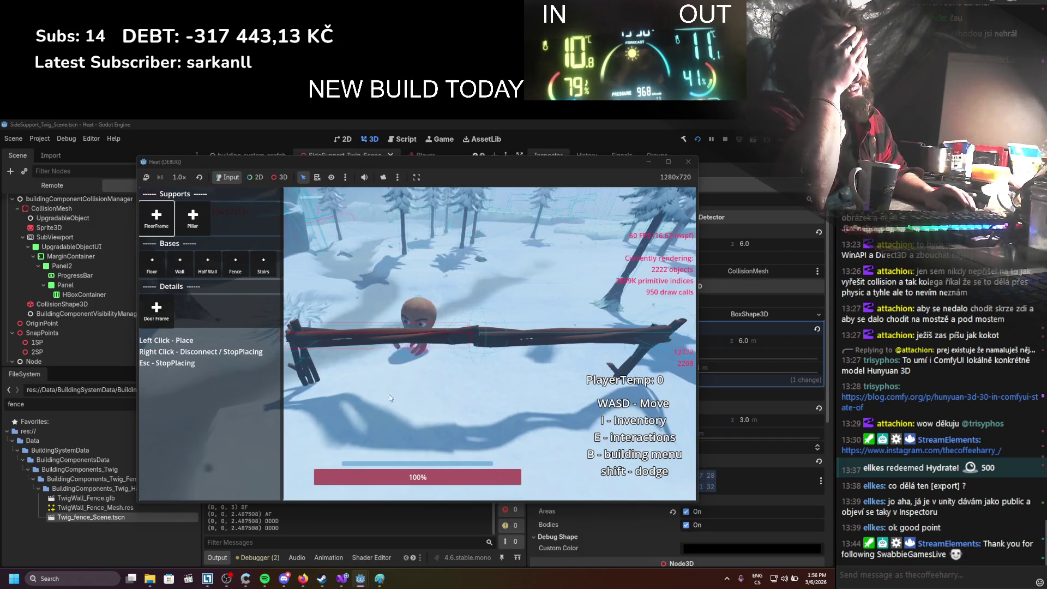
key("w")
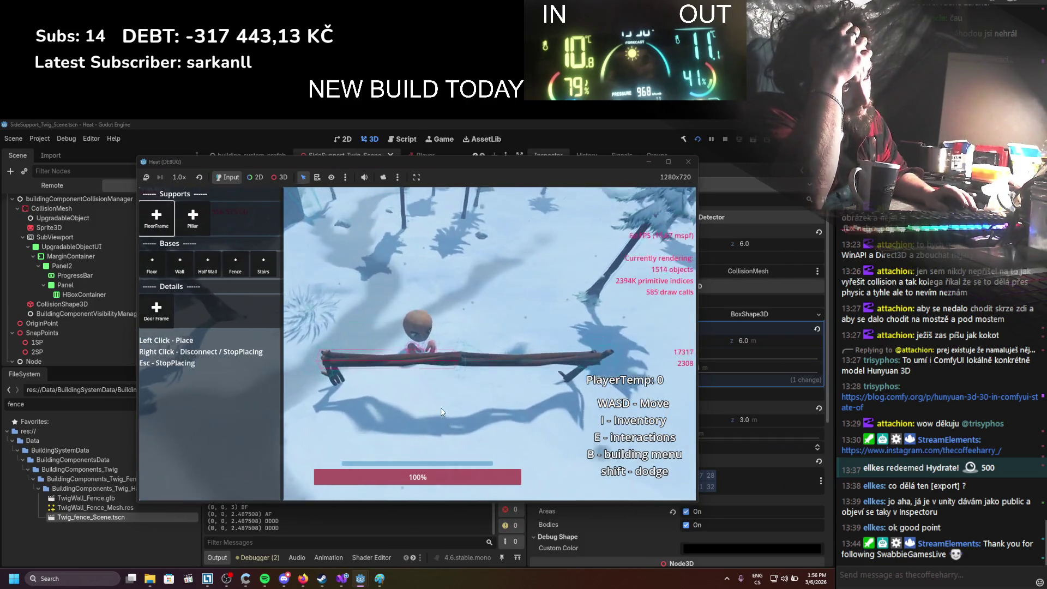
key("w")
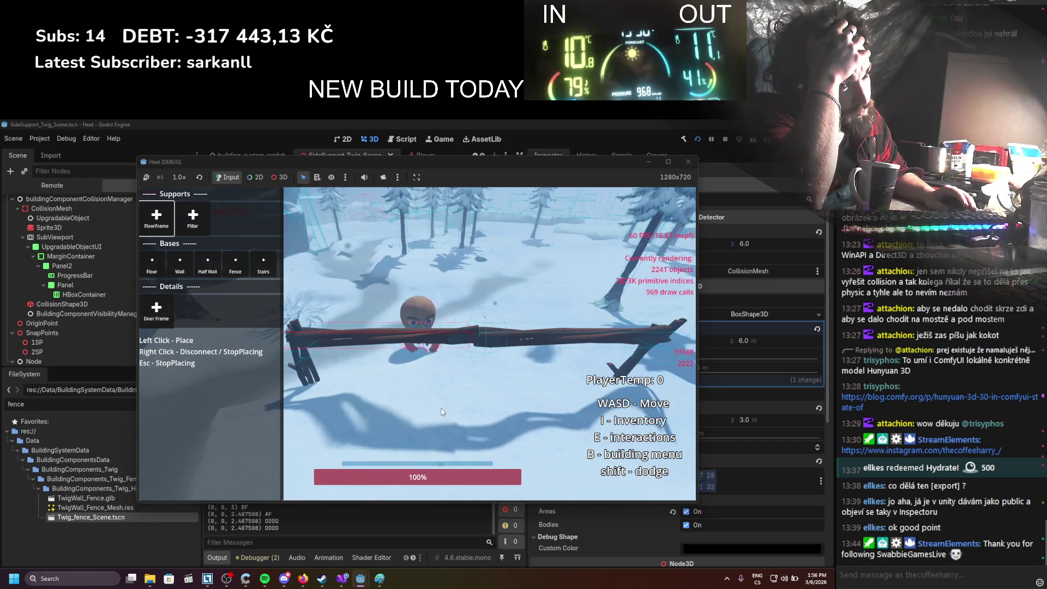
Stop the game and switch back to the detector script in Visual Studio
scroll(441, 412, "down", 5)
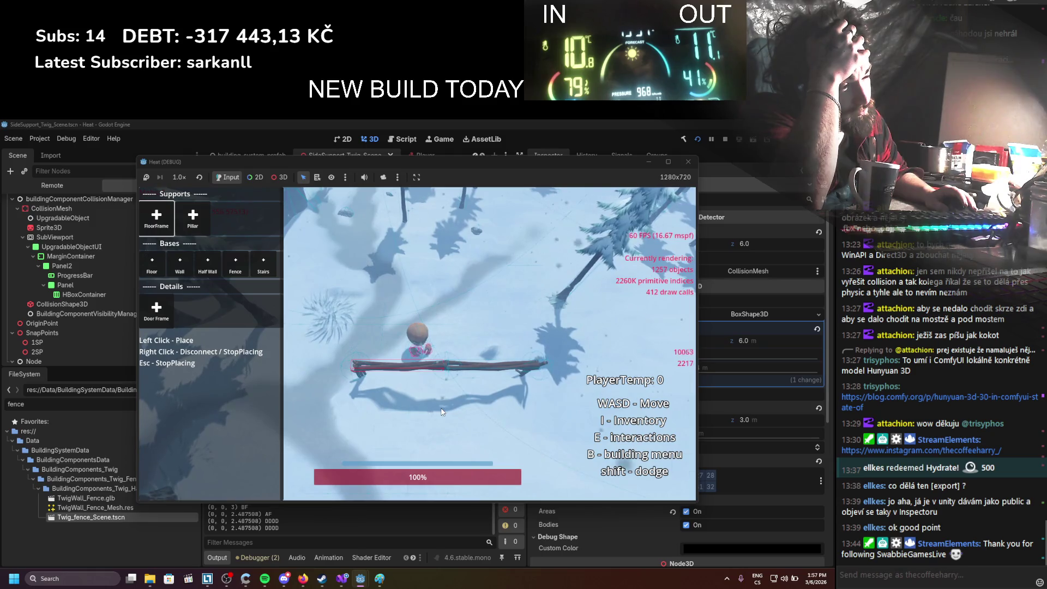
left_click(725, 139)
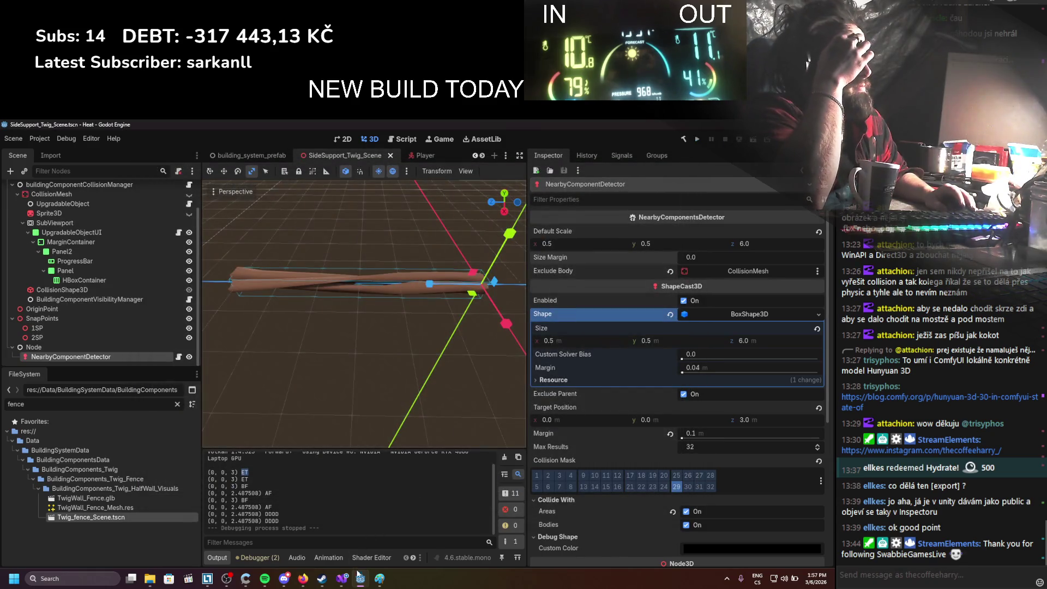
left_click(346, 587)
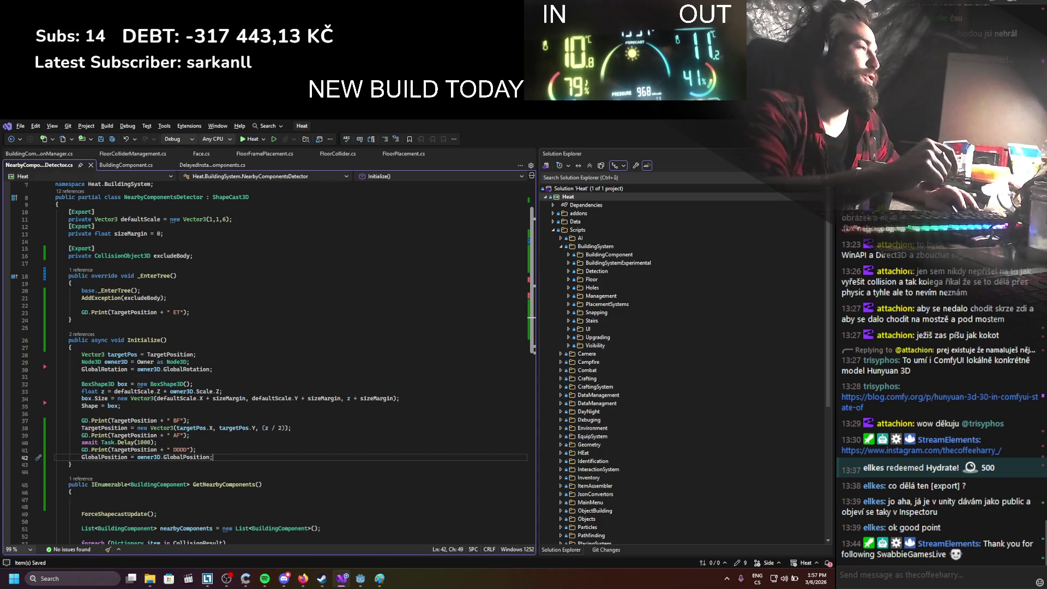
Switch to Godot and relaunch Heat with the moved GlobalPosition assignment
key("alt+Tab")
left_click(696, 140)
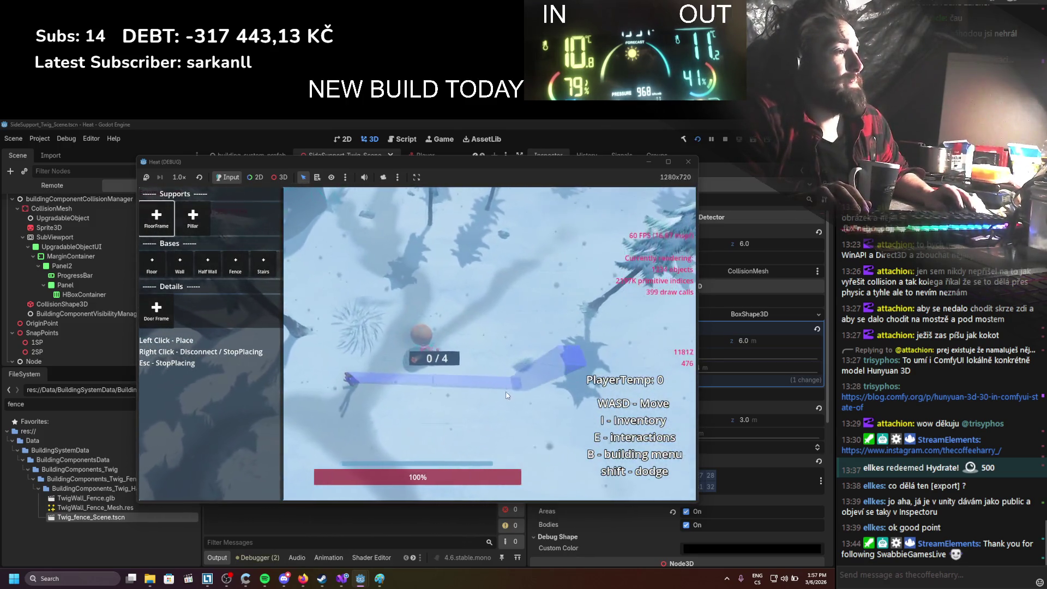
Place a twig fence segment, then attach a twig post at its end
left_click(500, 332)
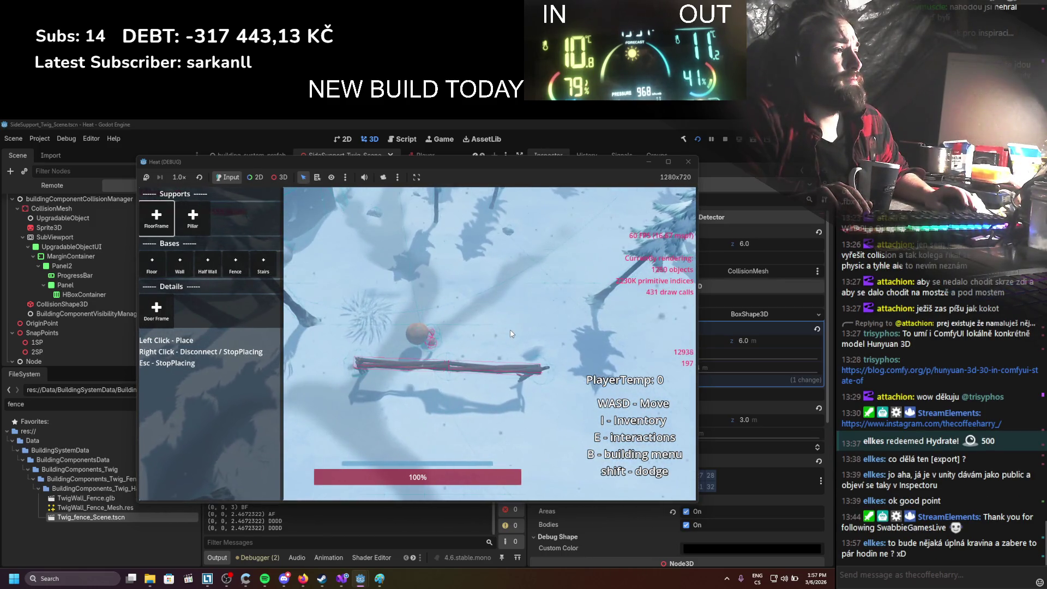
scroll(511, 333, "up", 5)
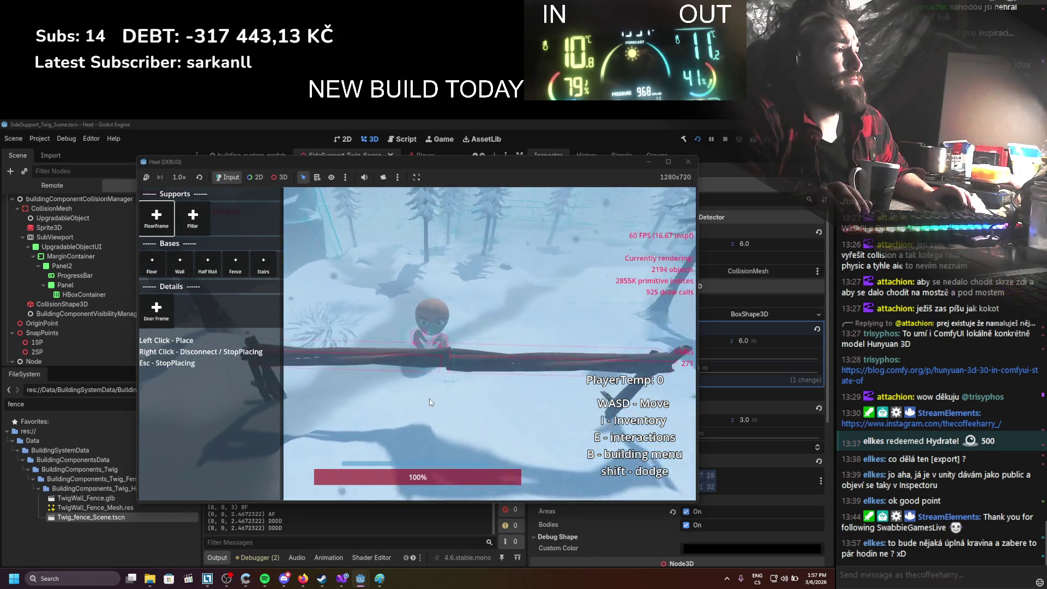
key("a")
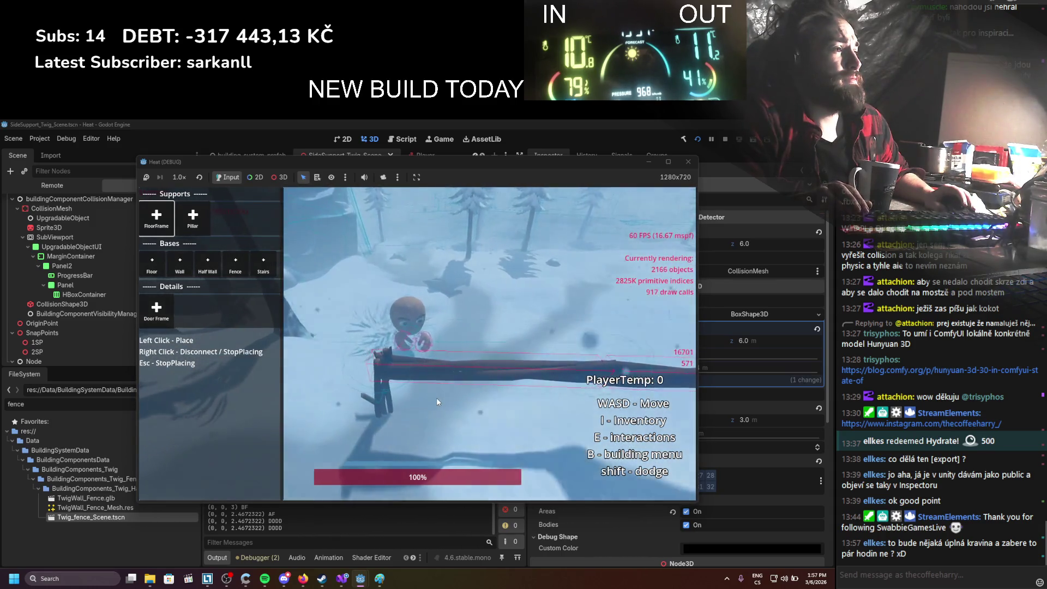
key("a")
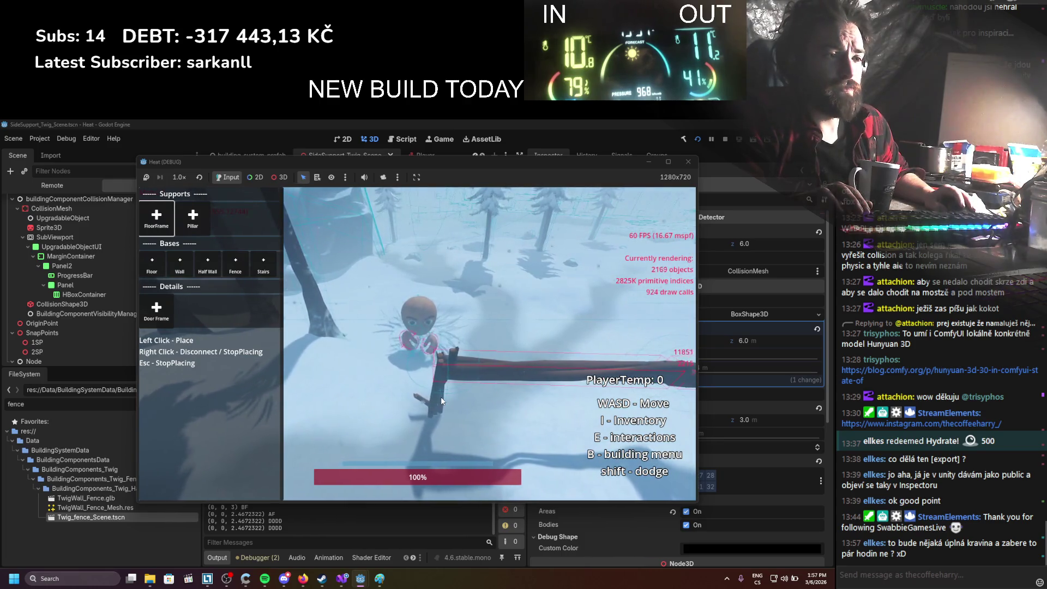
left_click(441, 397)
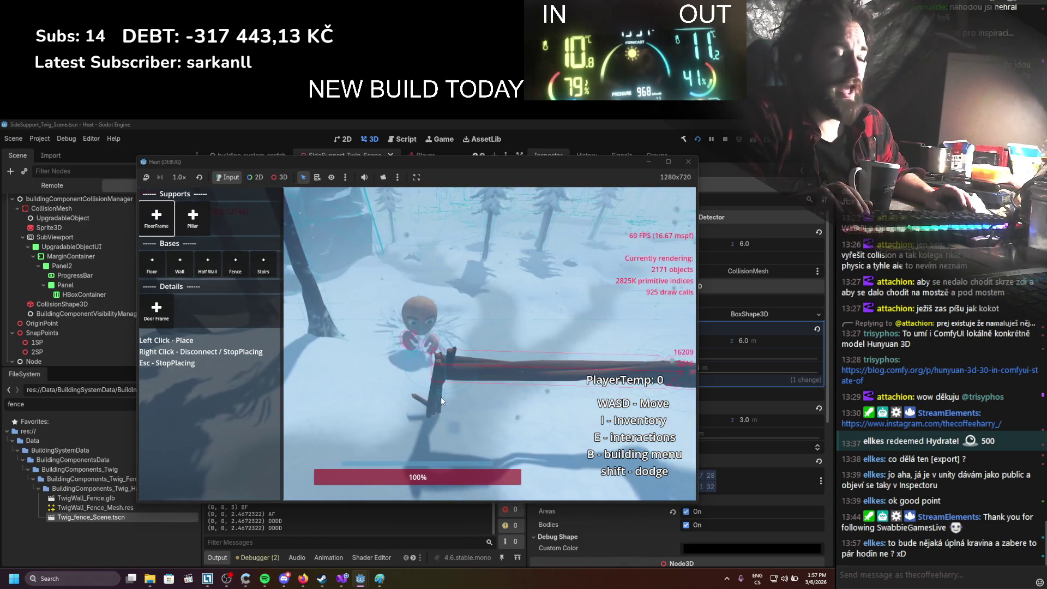
Walk around the fence end to inspect how the pieces joined
key("d")
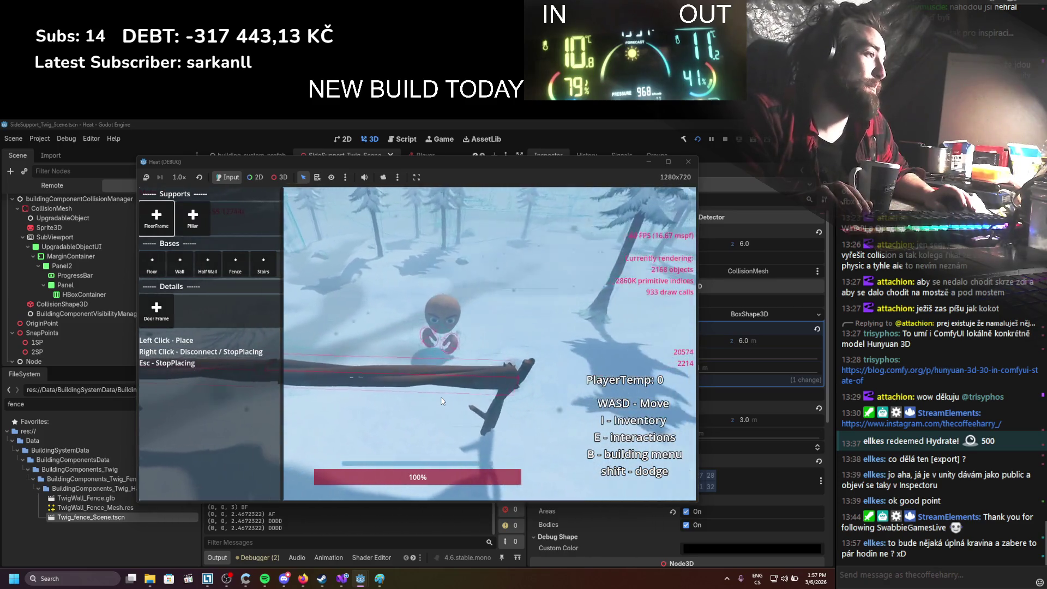
key("d")
key("a")
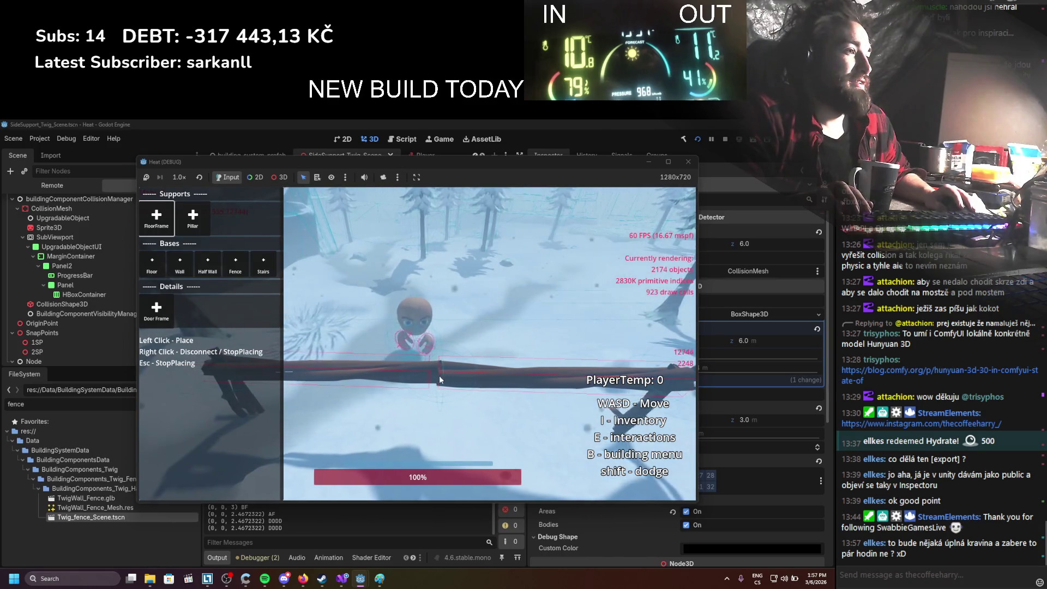
key("d")
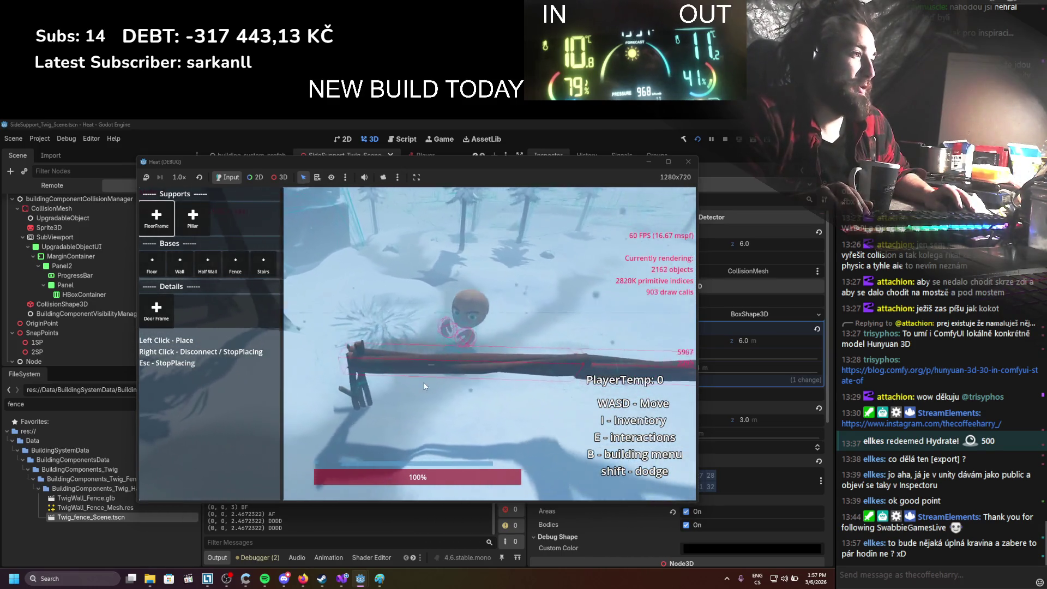
key("d")
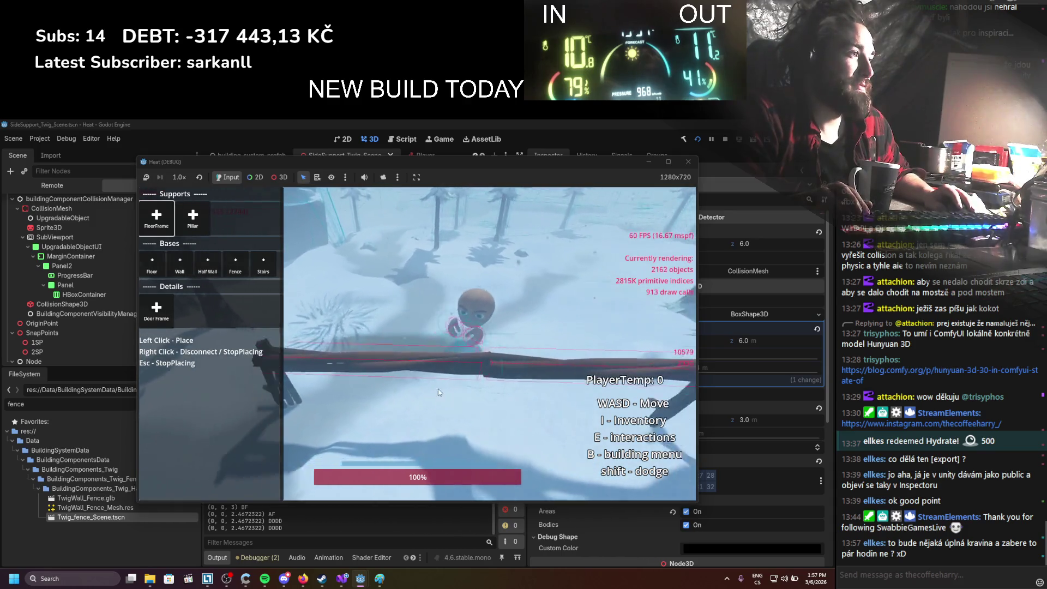
key("d")
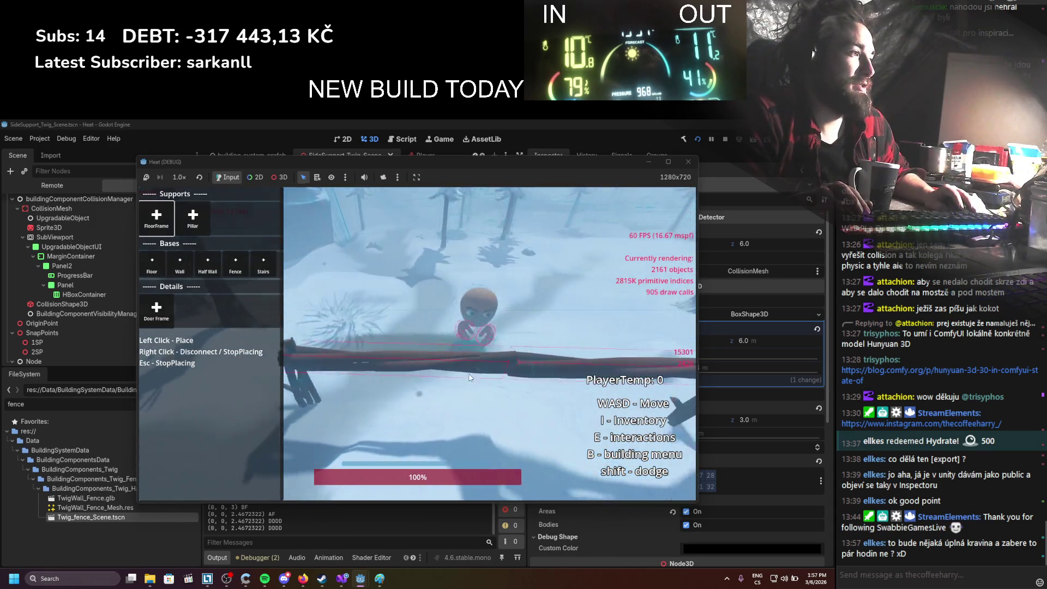
key("d")
Line up a twig fence preview spanning the existing fence and place it
key("s")
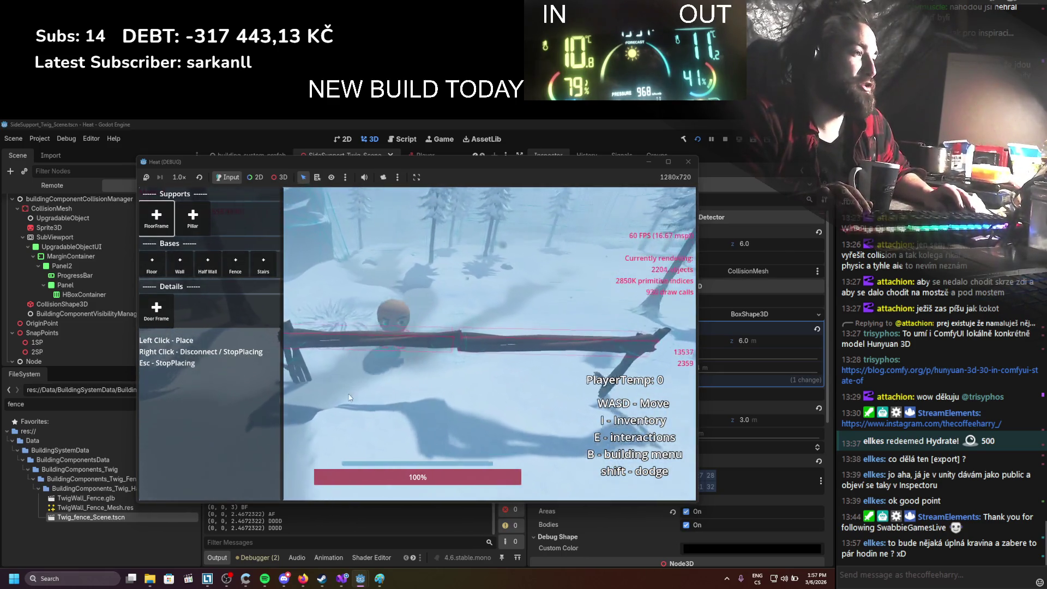
key("a")
key("s")
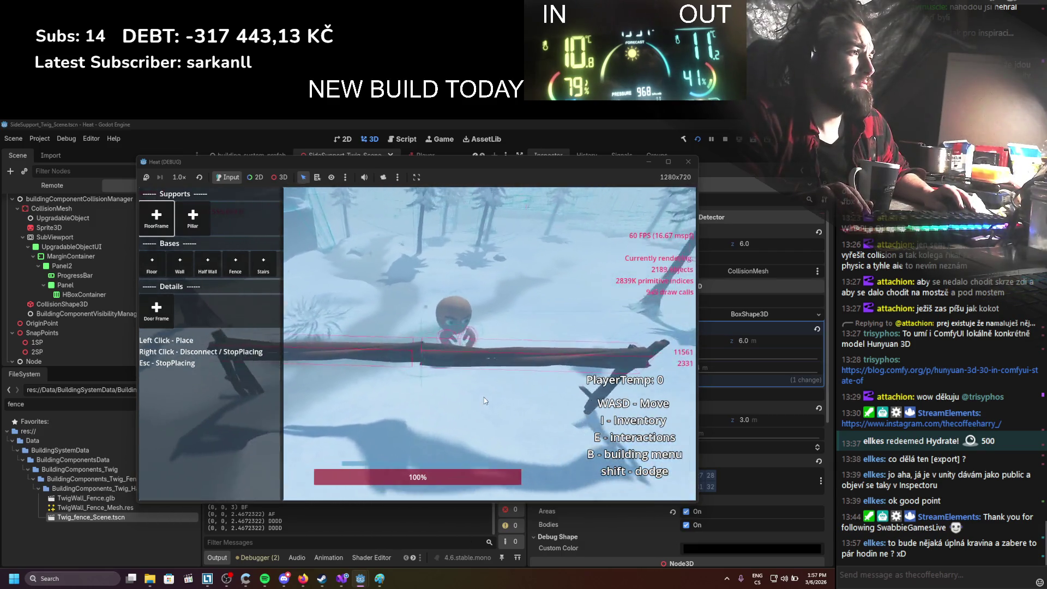
key("d")
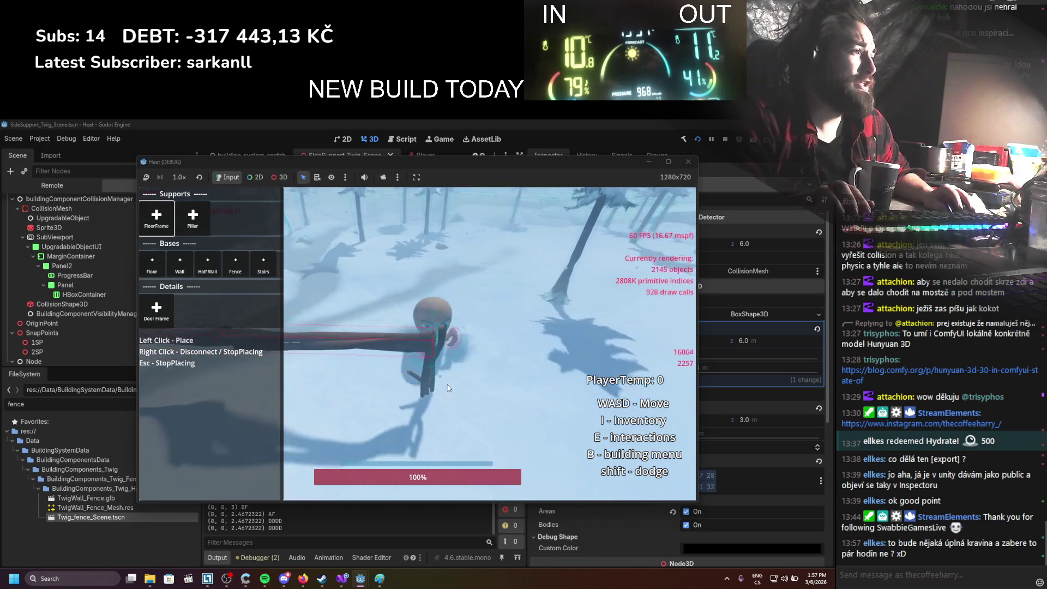
key("w")
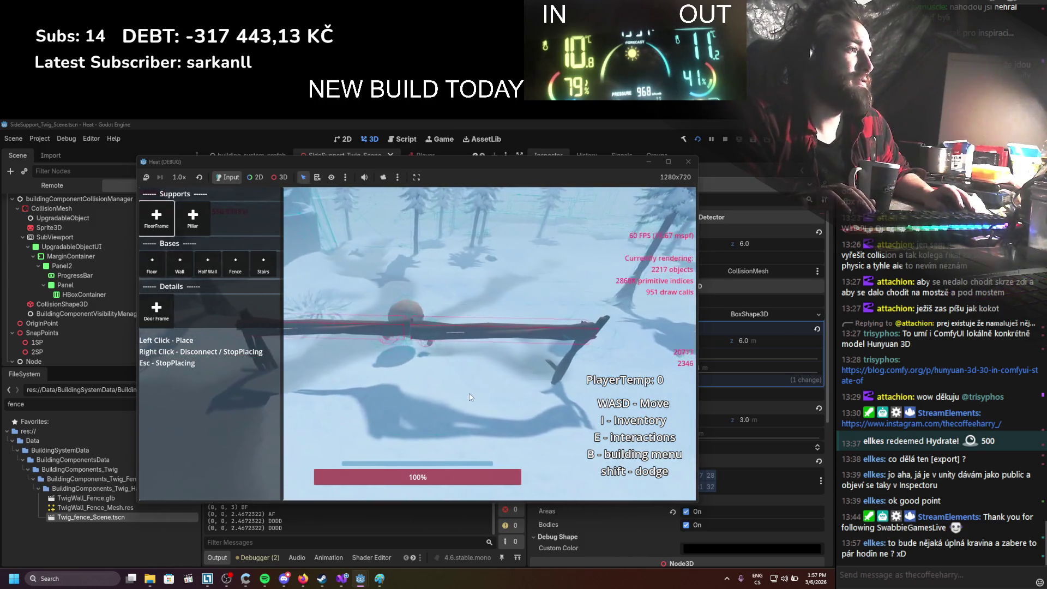
key("s")
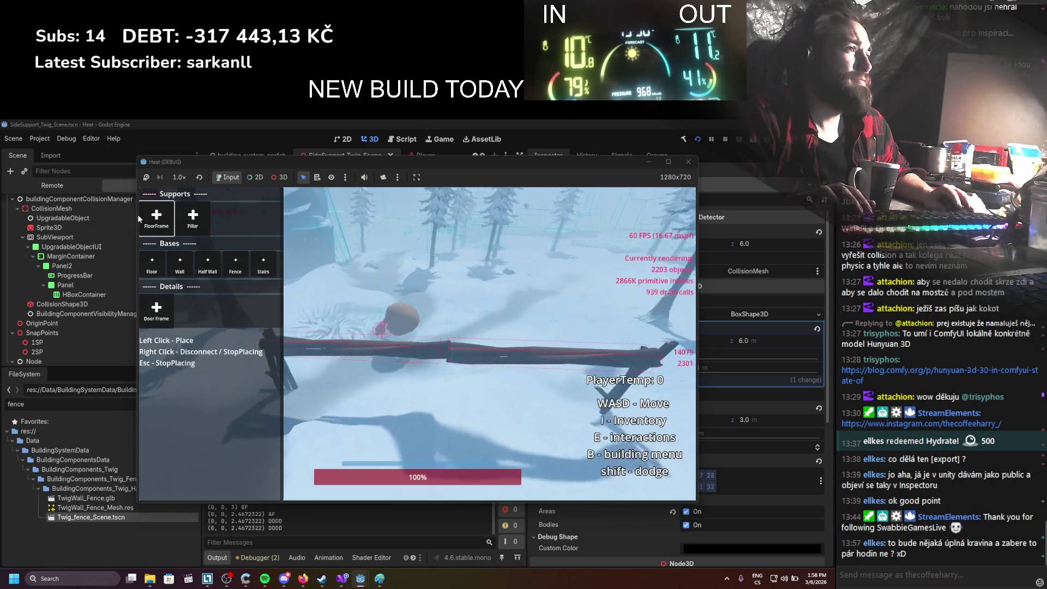
key("w")
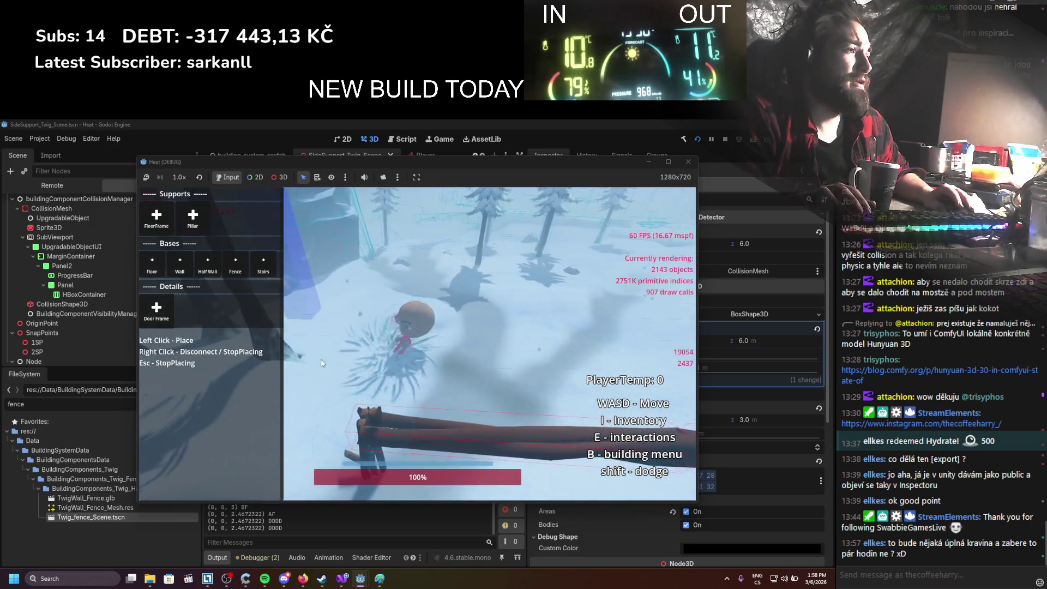
key("a")
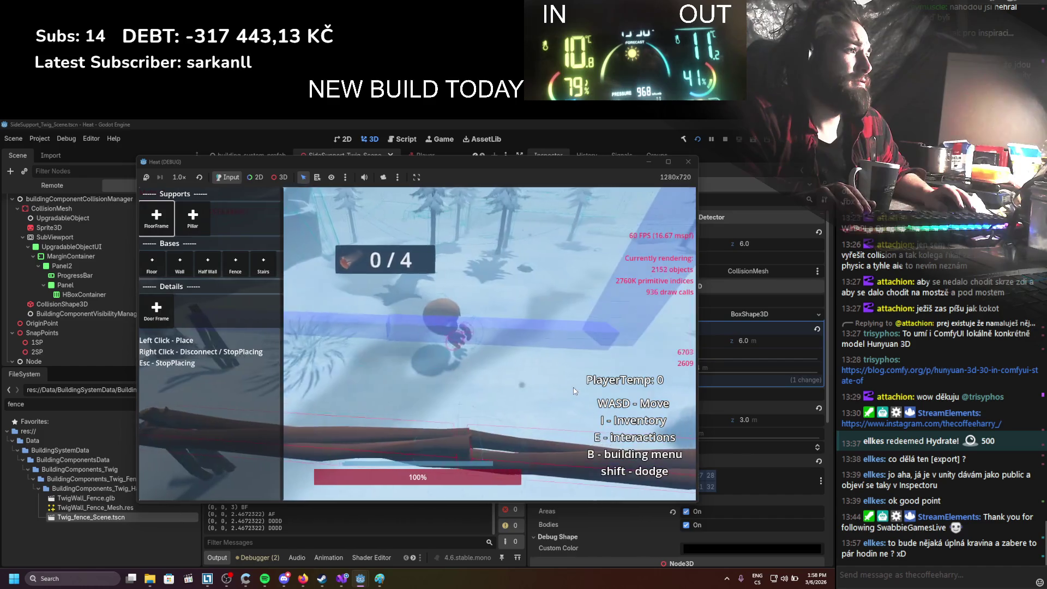
left_click(568, 394)
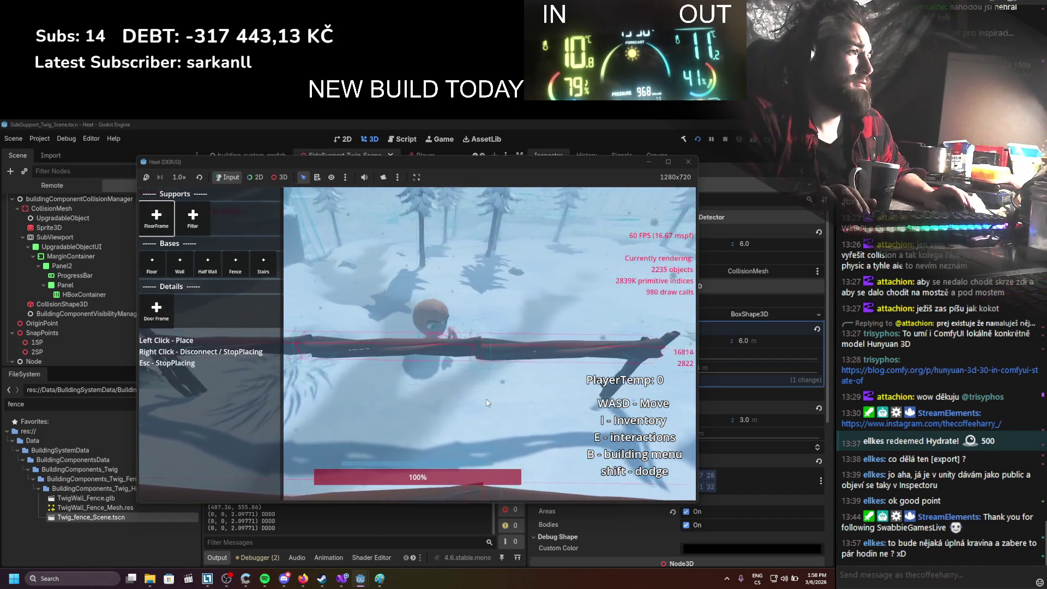
Inspect the new log fence, then position and place the next twig fence piece
key("a")
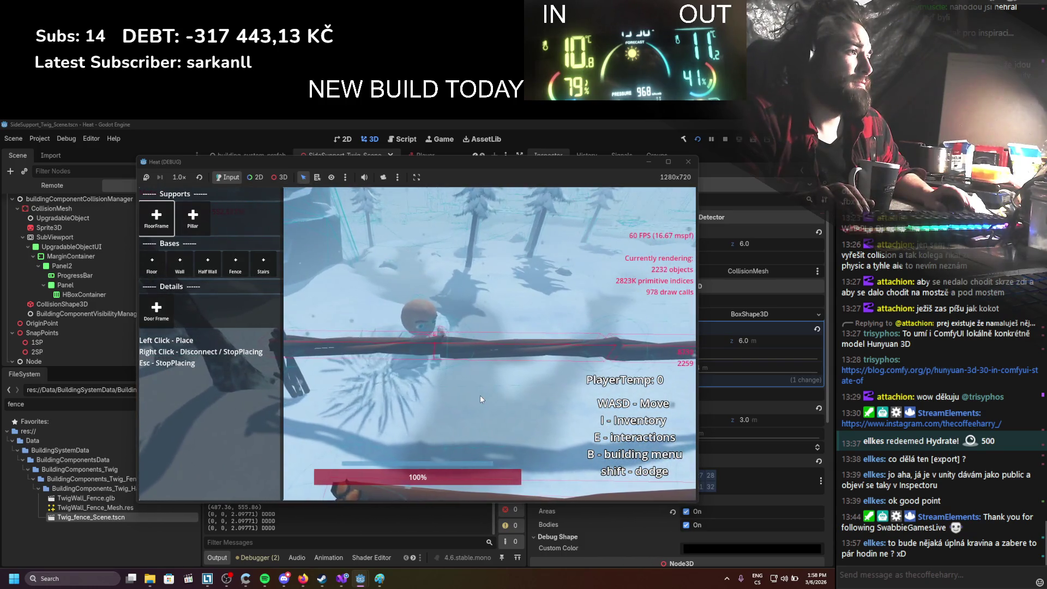
key("s")
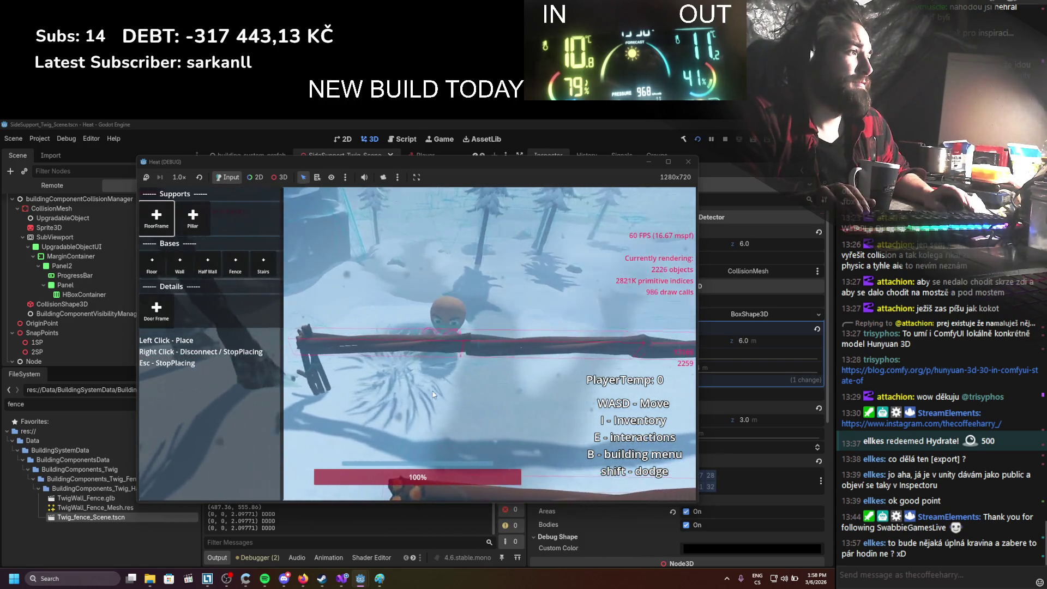
key("a")
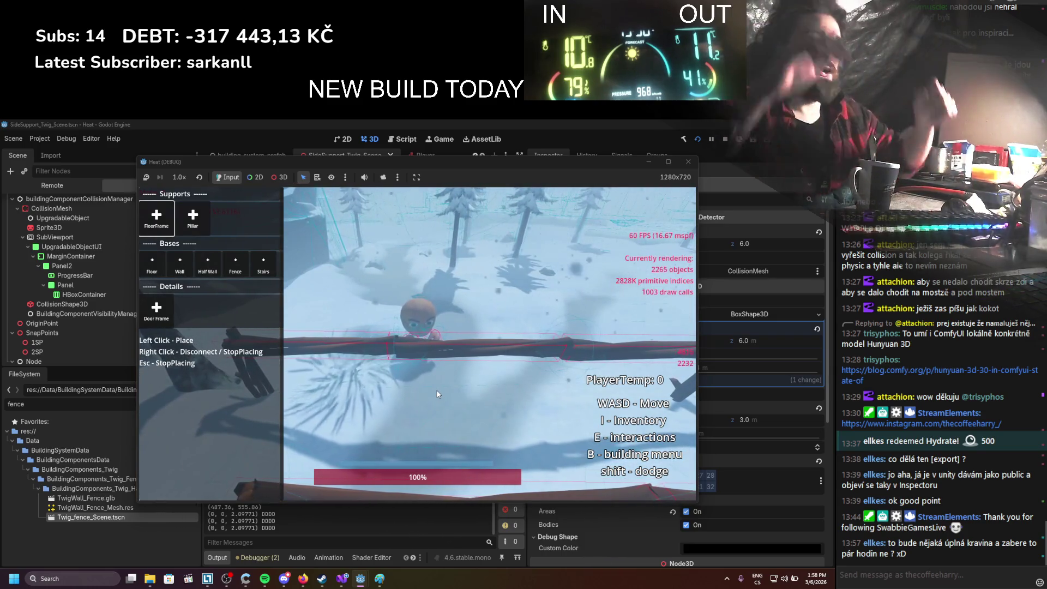
key("d")
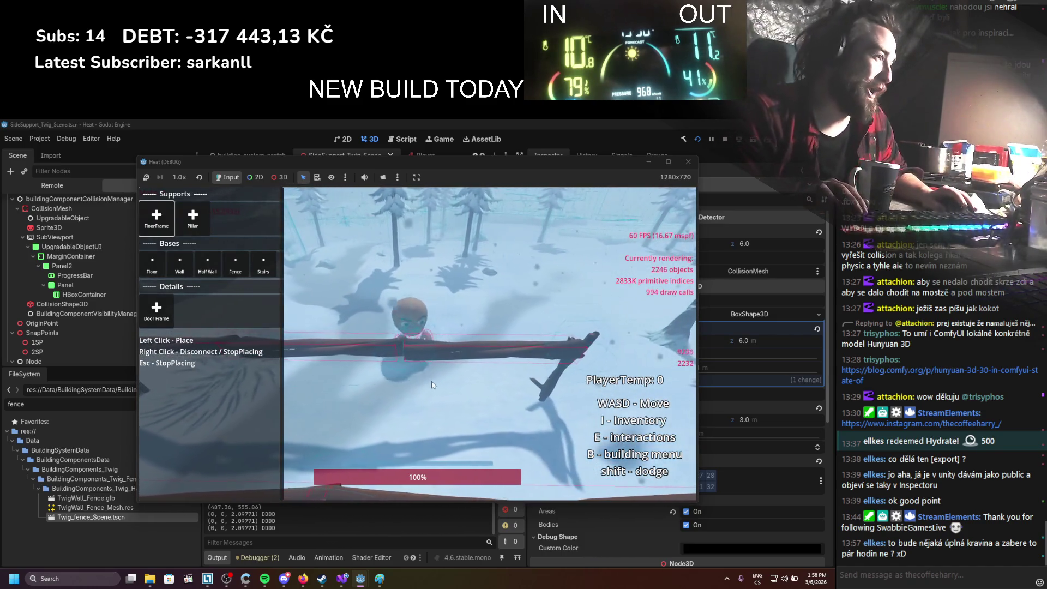
key("a")
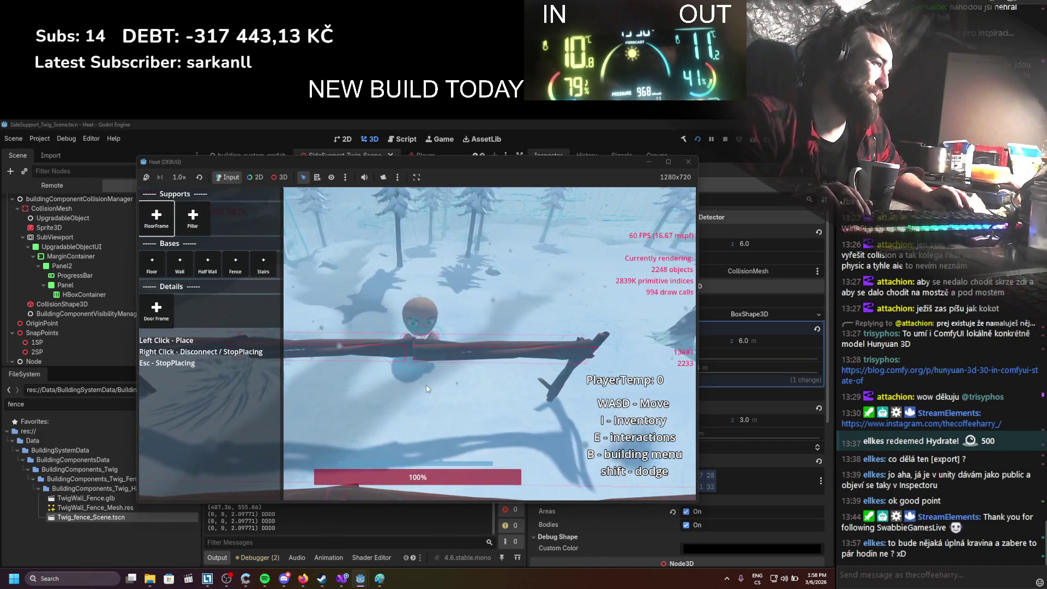
key("w")
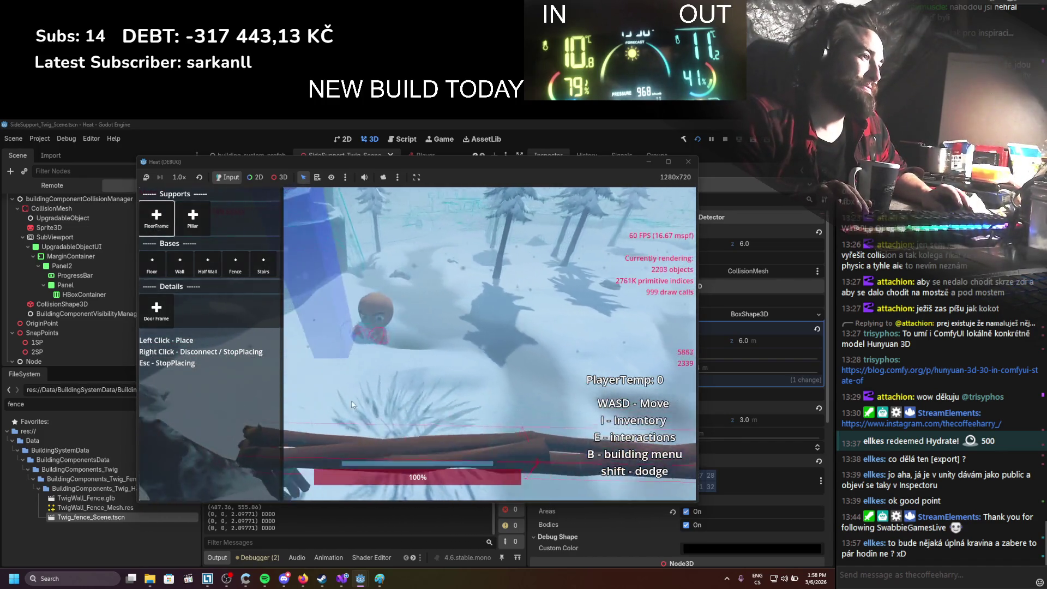
key("w")
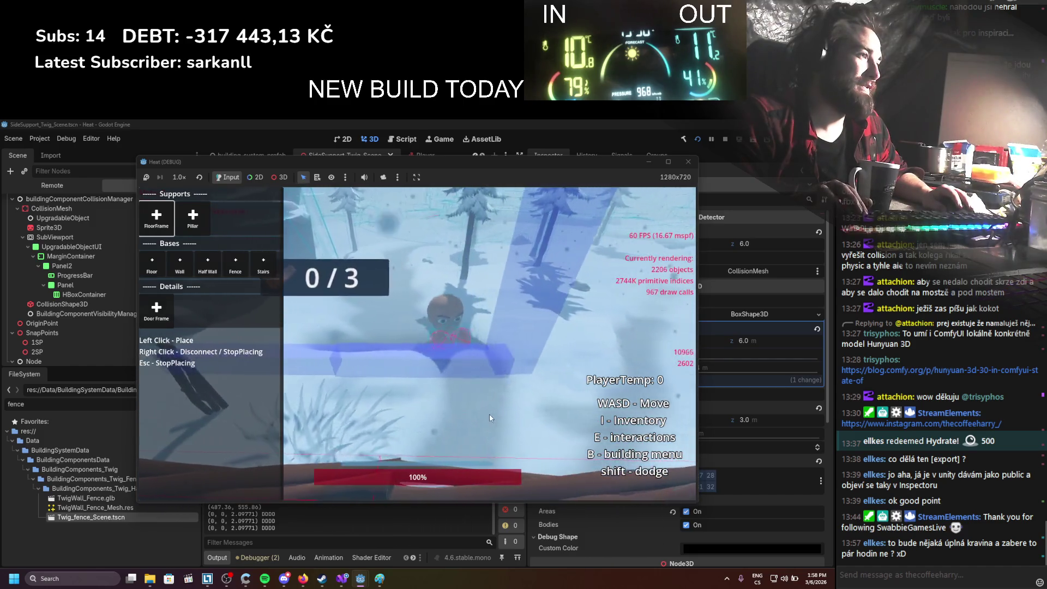
key("w")
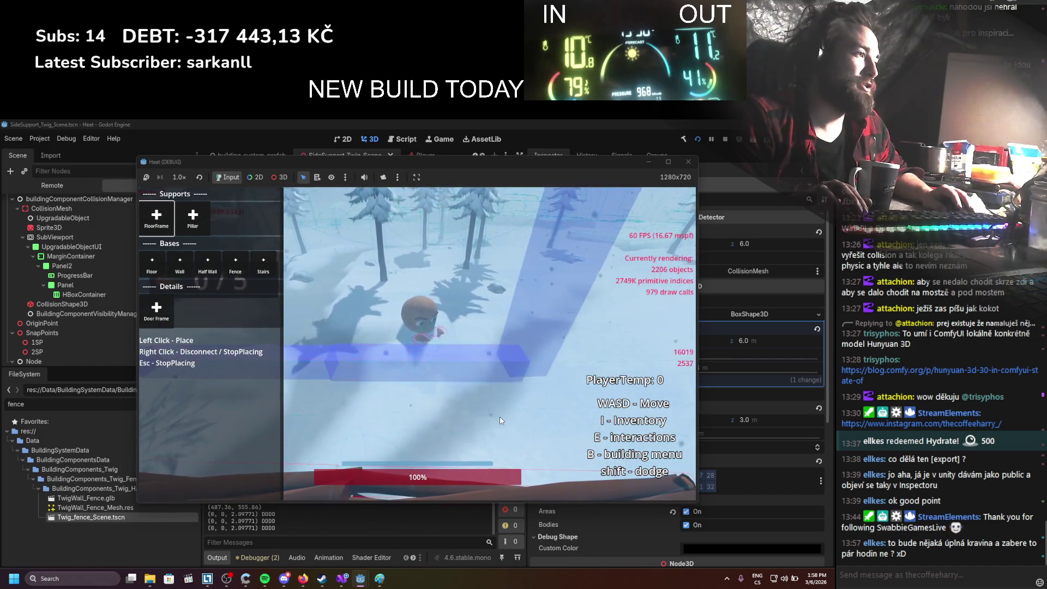
left_click(469, 394)
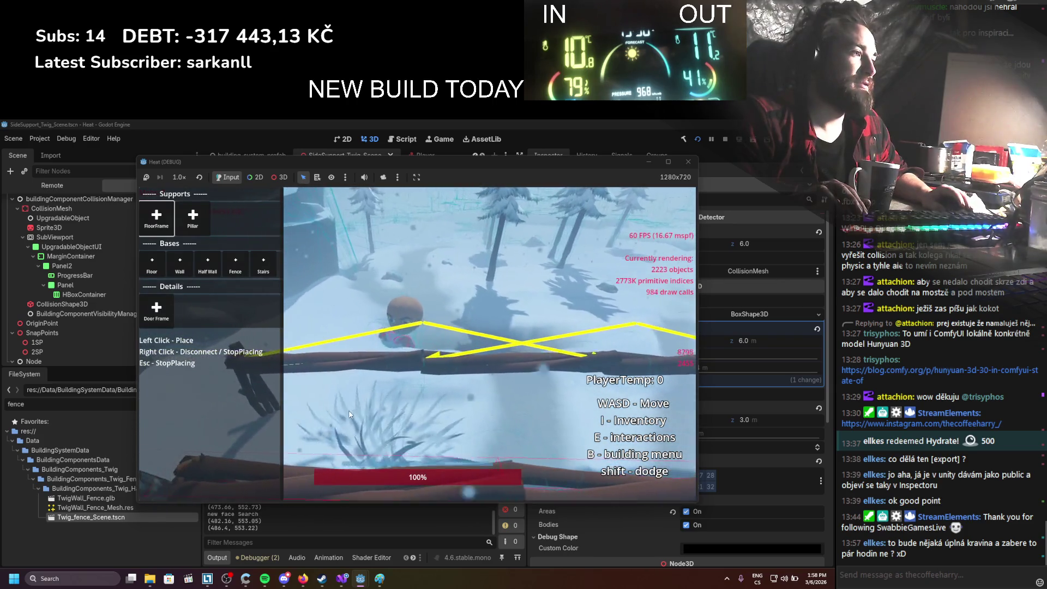
Walk to position and angle another twig fence preview
key("w")
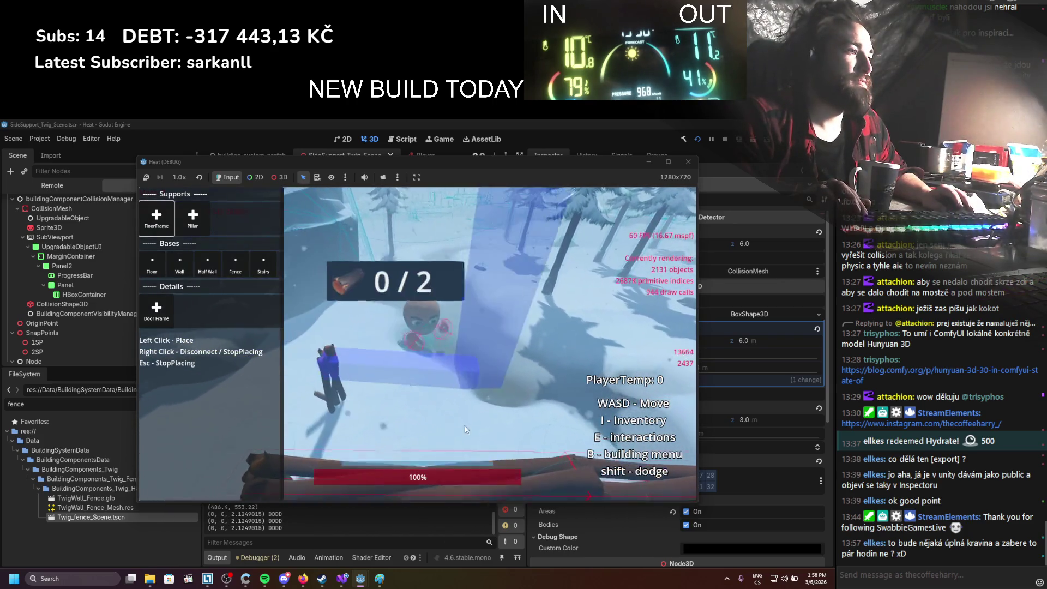
key("w")
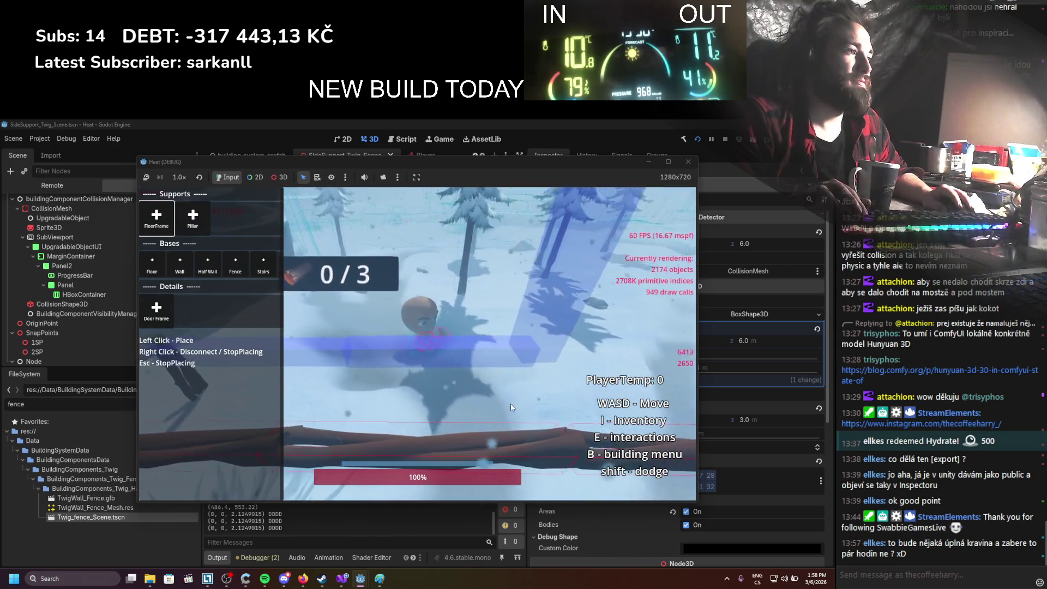
key("w")
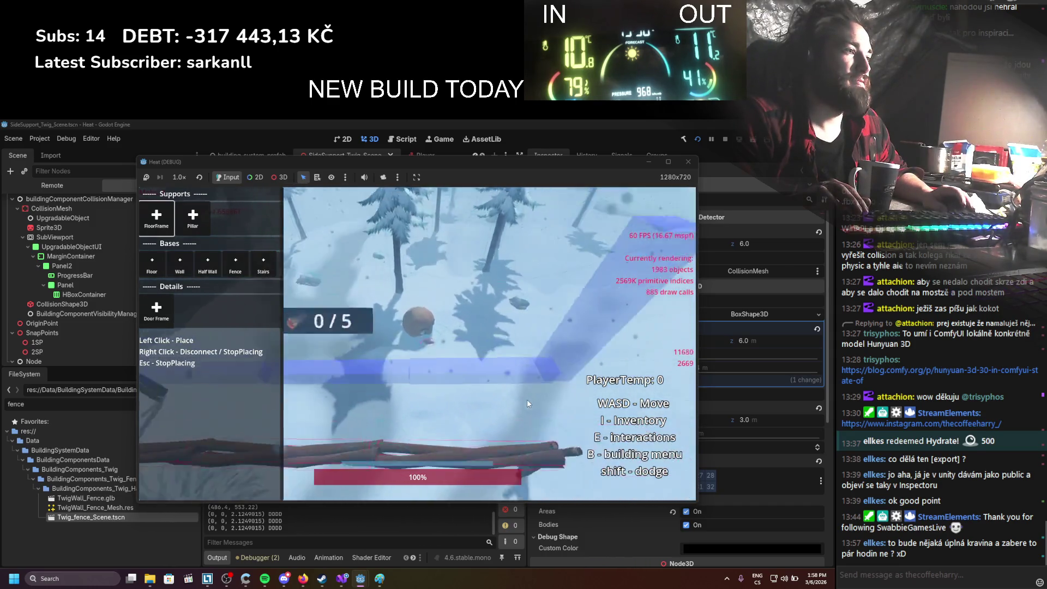
key("d")
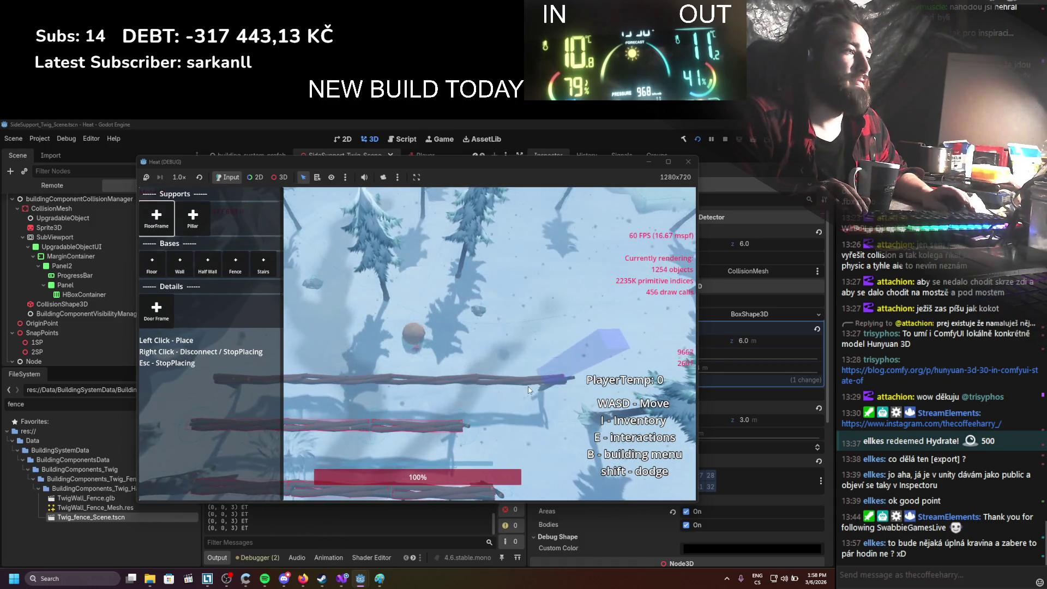
Place one more previewed fence piece, then end the debug session
left_click(528, 389)
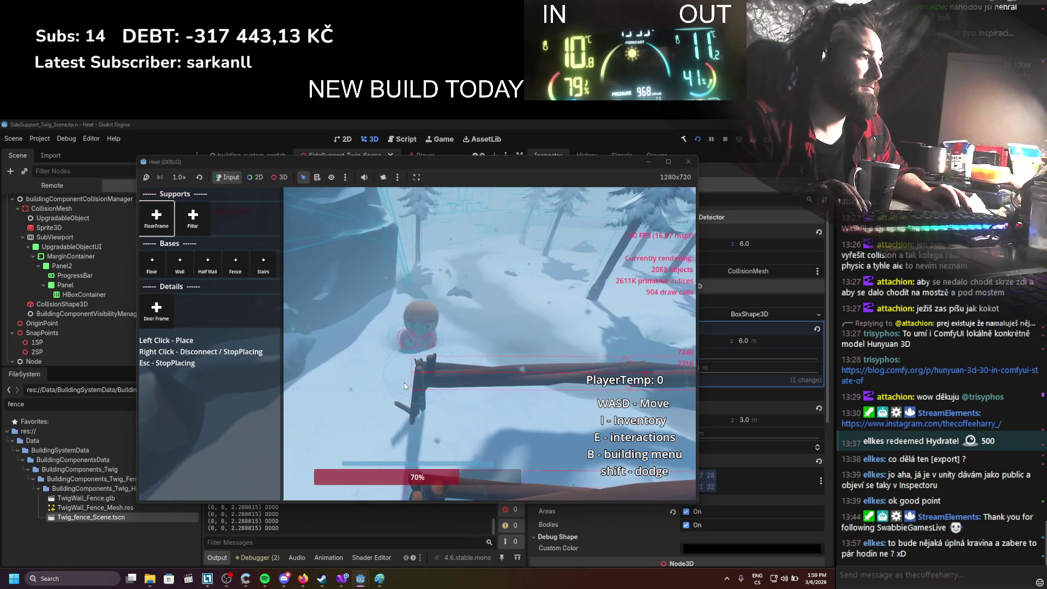
left_click(728, 141)
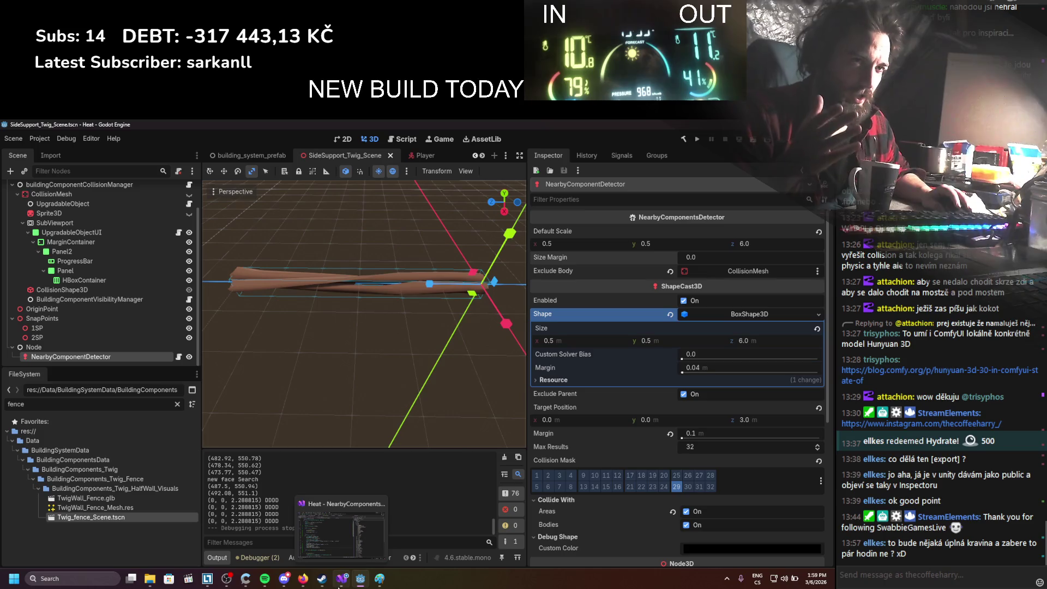
Check SideSupport_Base in Godot's Scene tree, then return to NearbyComponentsDetector.cs Initialize
left_click(338, 583)
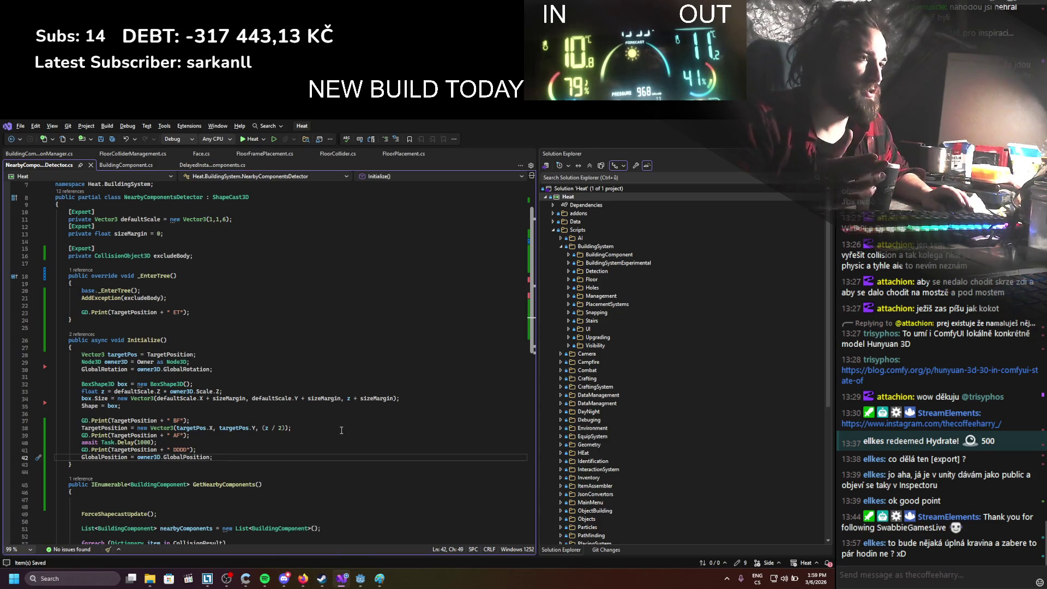
mouse_move(197, 392)
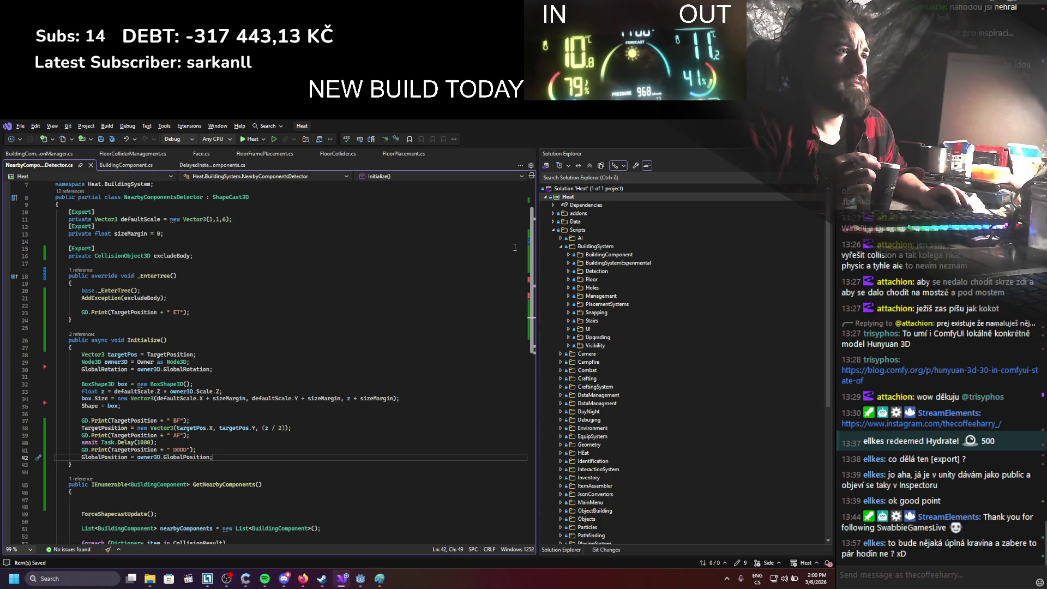
left_click(787, 126)
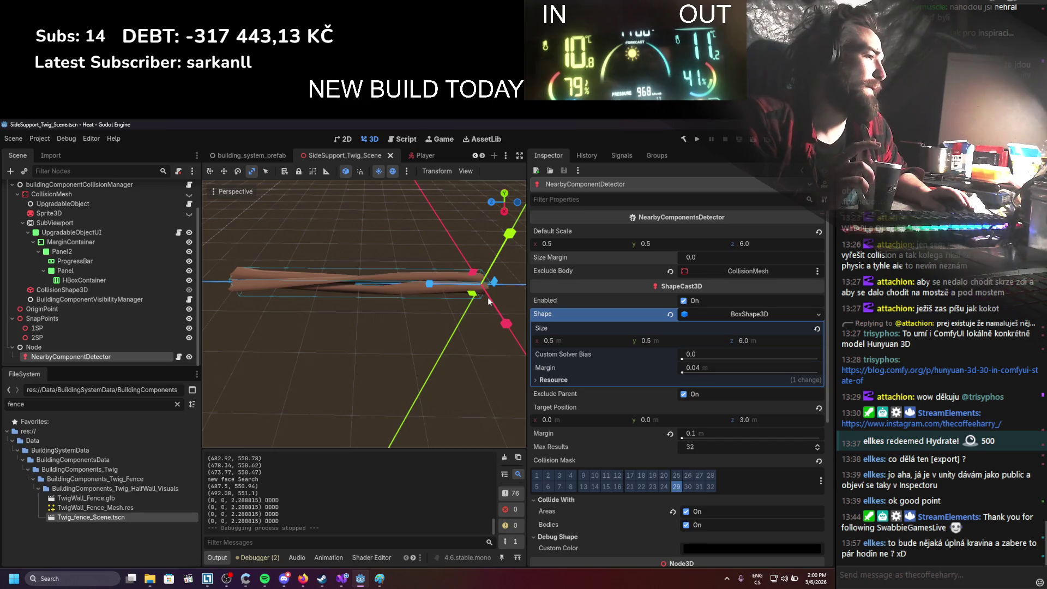
scroll(104, 221, "up", 2)
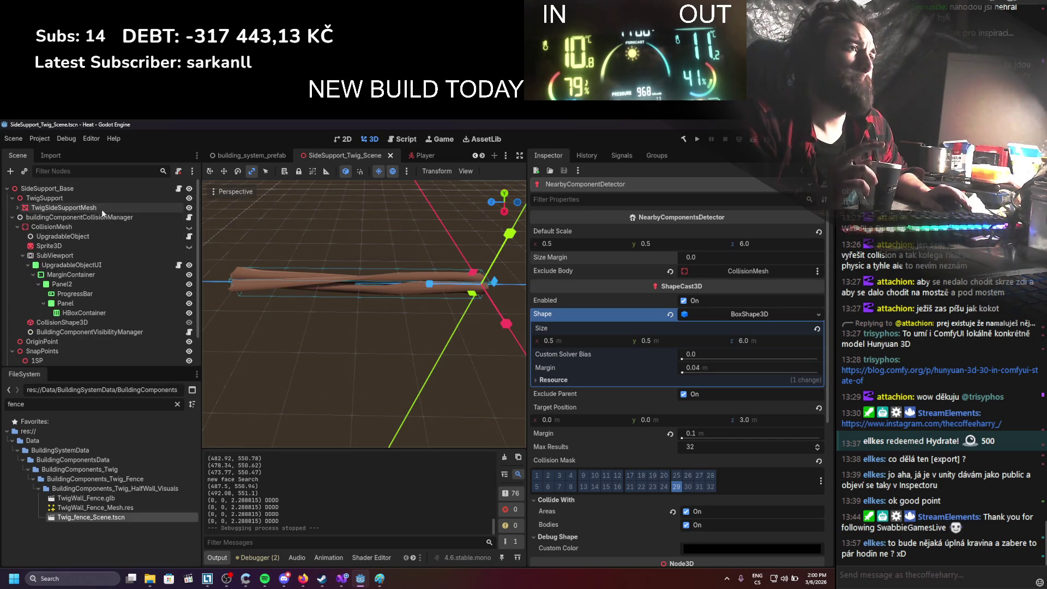
left_click(96, 189)
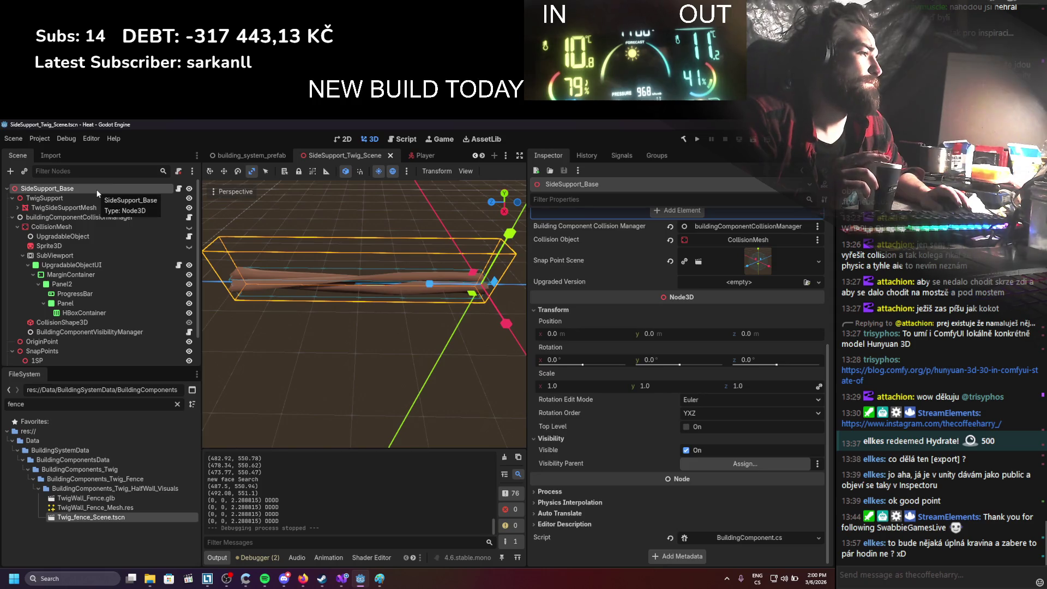
key("alt+Tab")
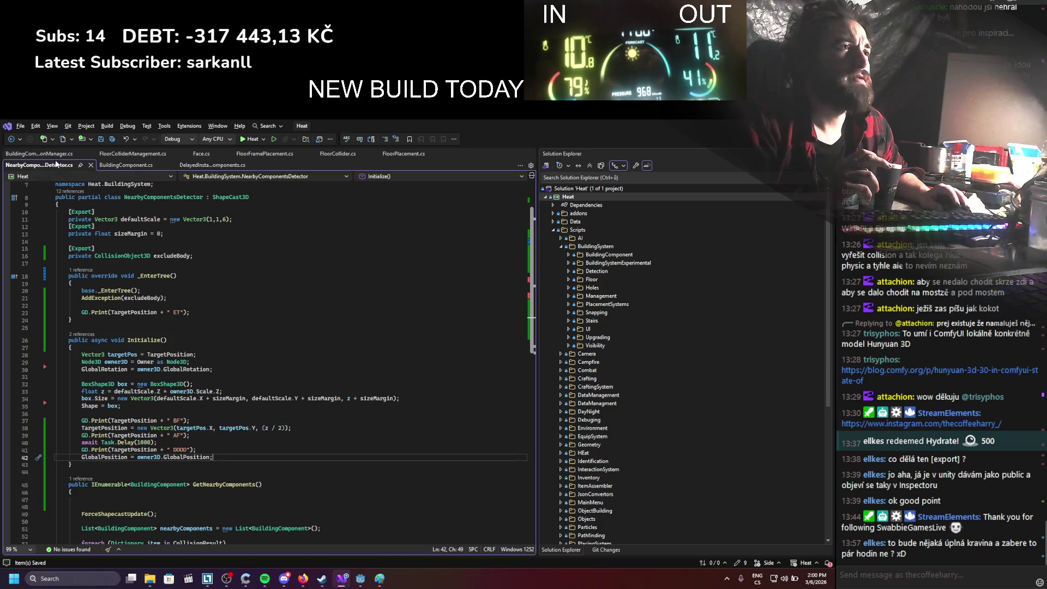
Follow InitializedBuildingComponent from DelayedInstantiate to its definition, then view FloorFramePlacement.cs IsColliding
left_click(213, 165)
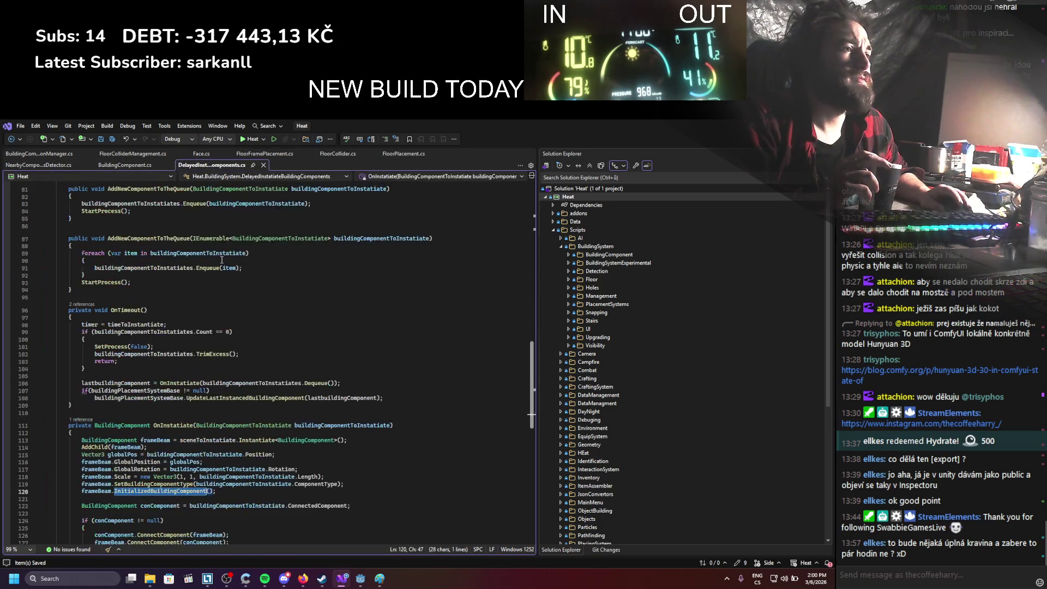
scroll(221, 261, "down", 3)
left_click(233, 431)
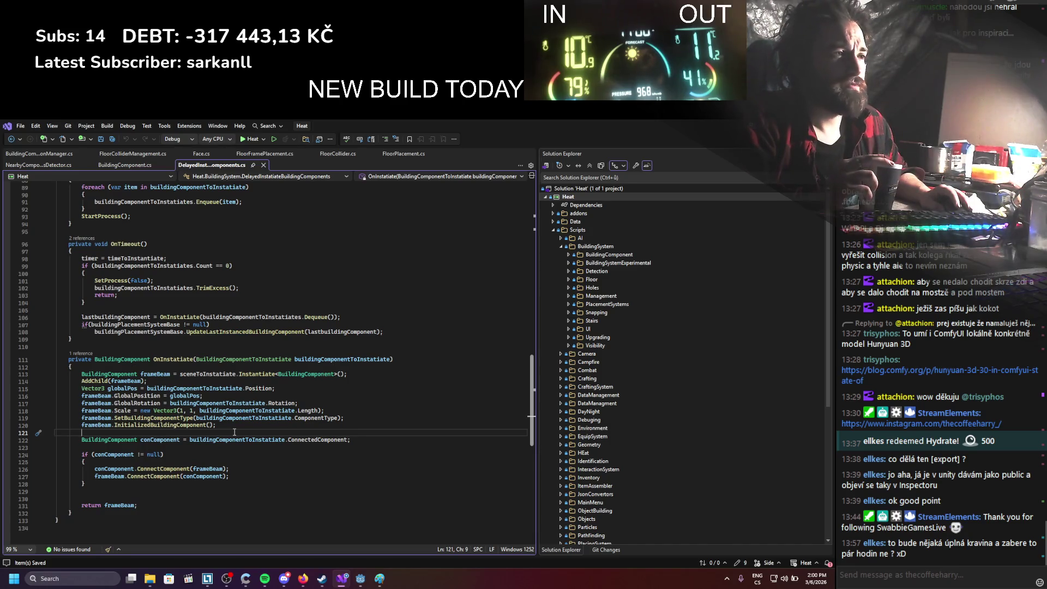
left_click(192, 425, "ctrl")
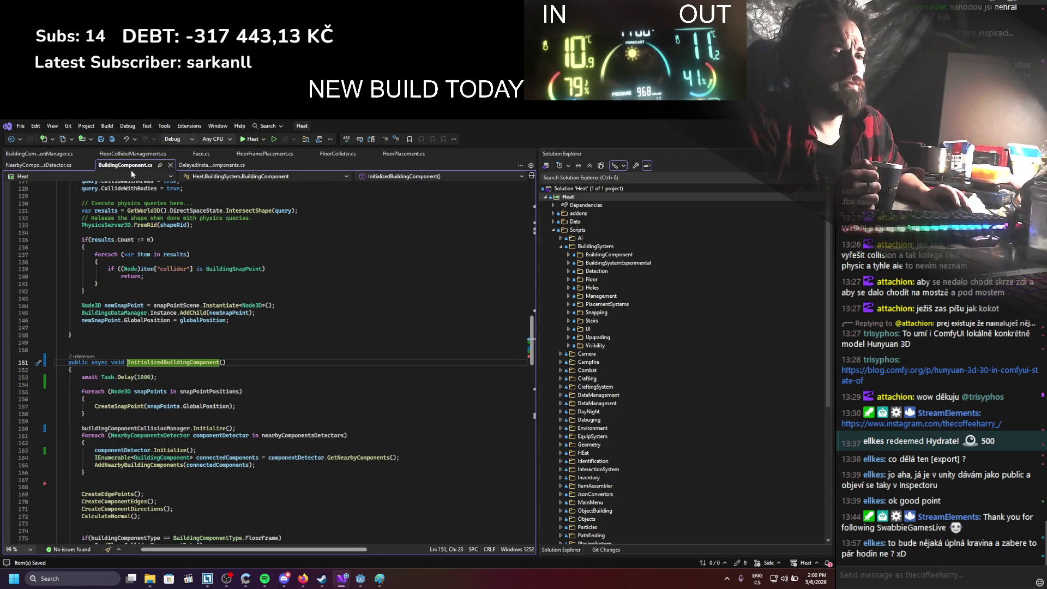
left_click(208, 170)
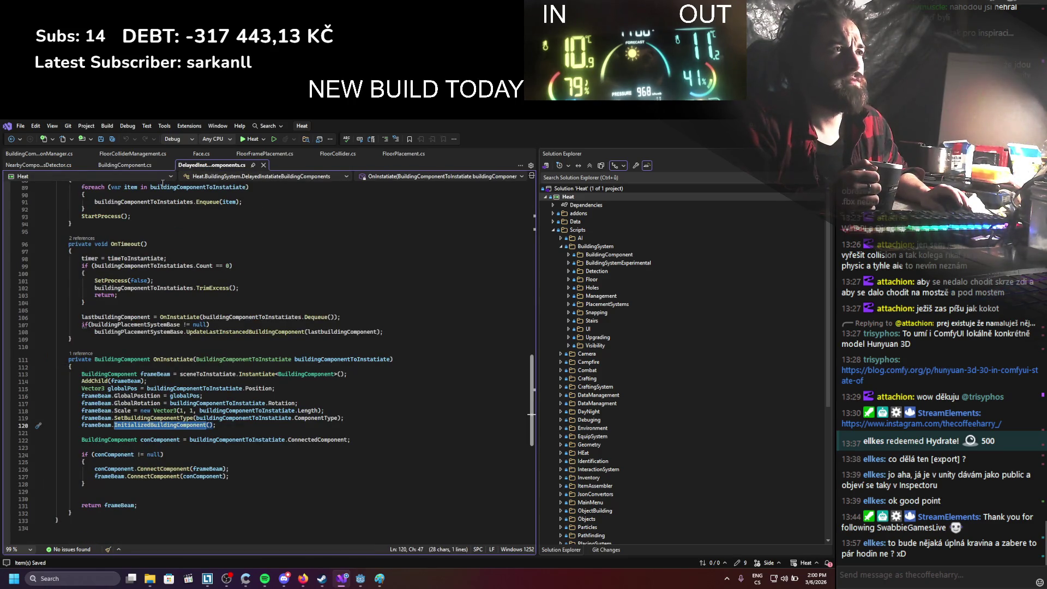
left_click(254, 157)
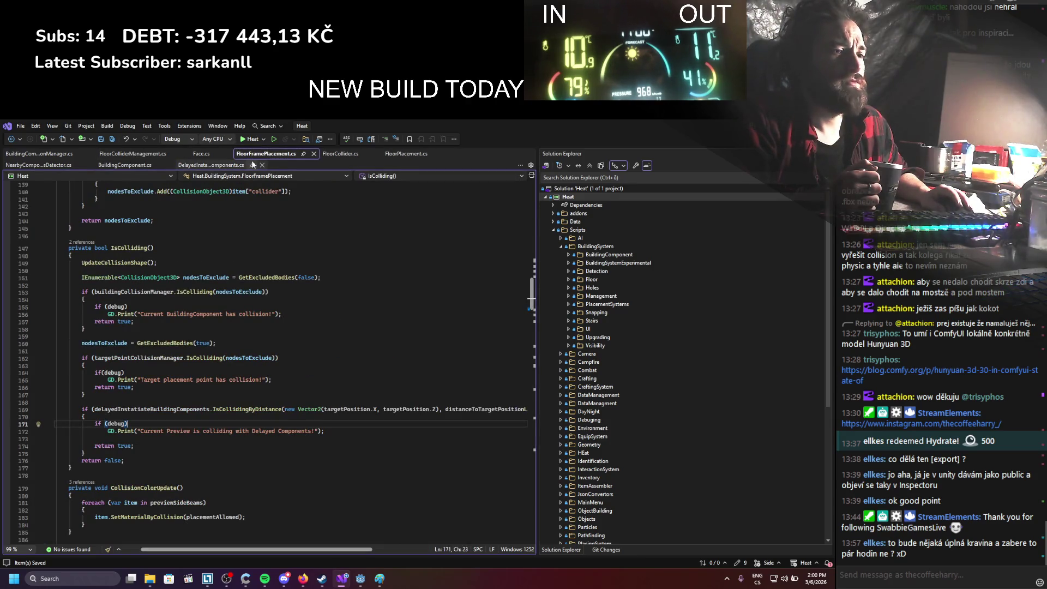
Scroll through FloorFramePlacement.cs to review the placement code
scroll(198, 399, "down", 7)
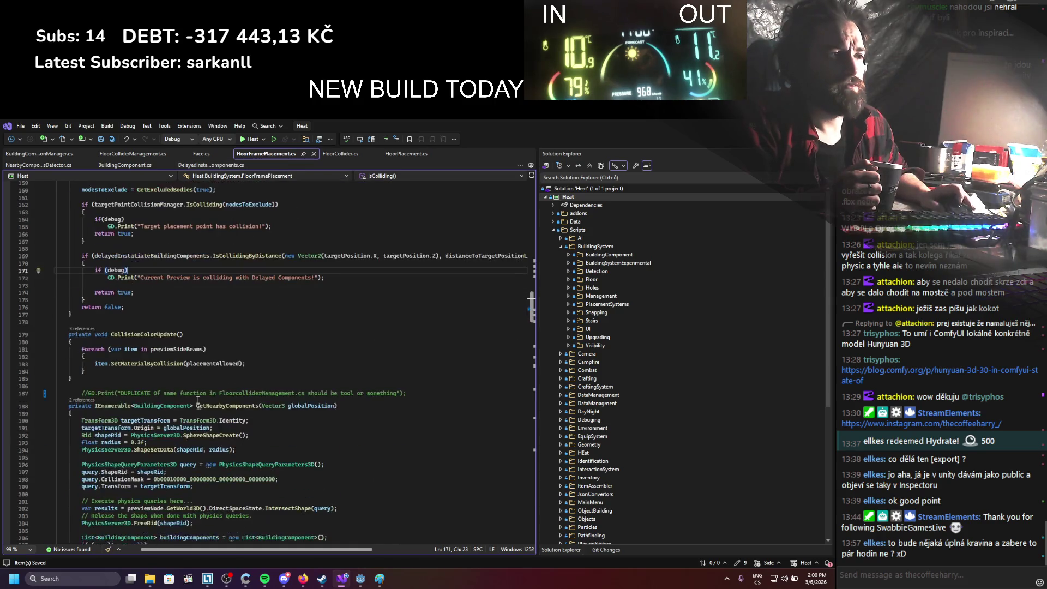
scroll(198, 400, "down", 5)
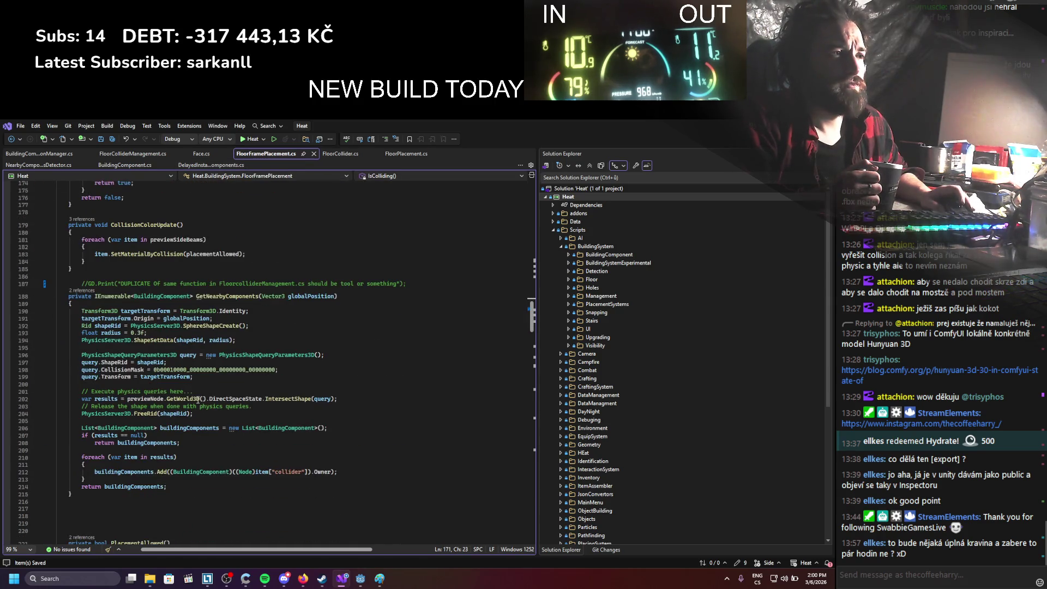
scroll(198, 400, "down", 9)
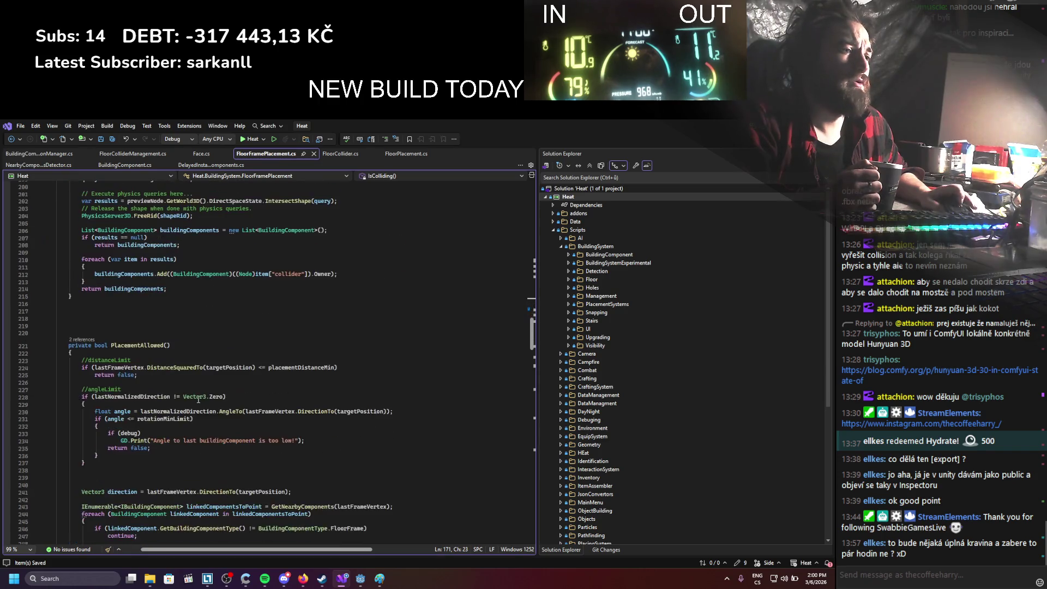
scroll(198, 400, "down", 19)
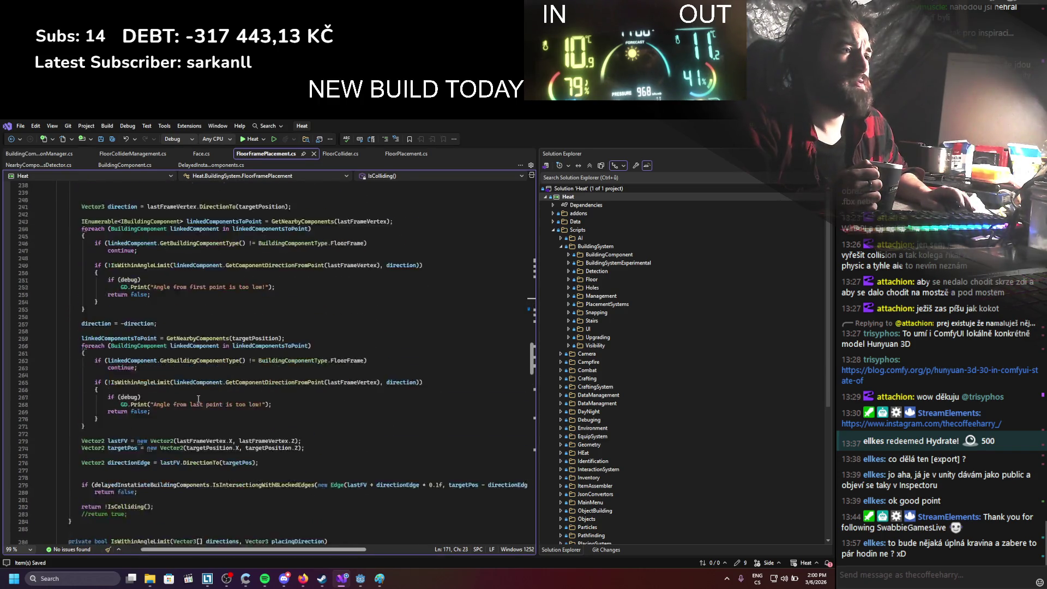
scroll(198, 399, "down", 7)
scroll(198, 399, "down", 10)
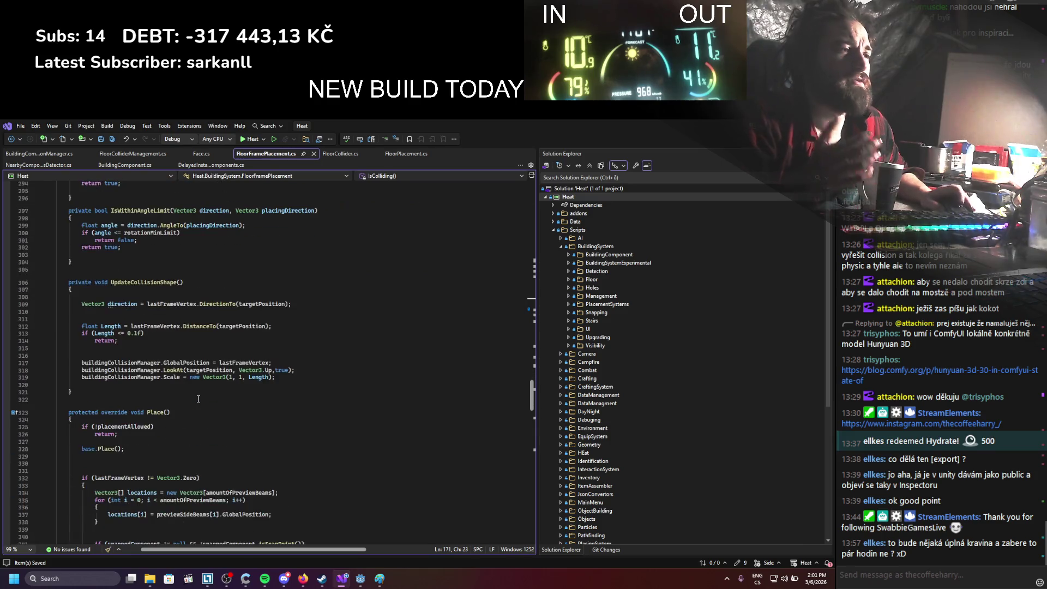
scroll(198, 399, "down", 2)
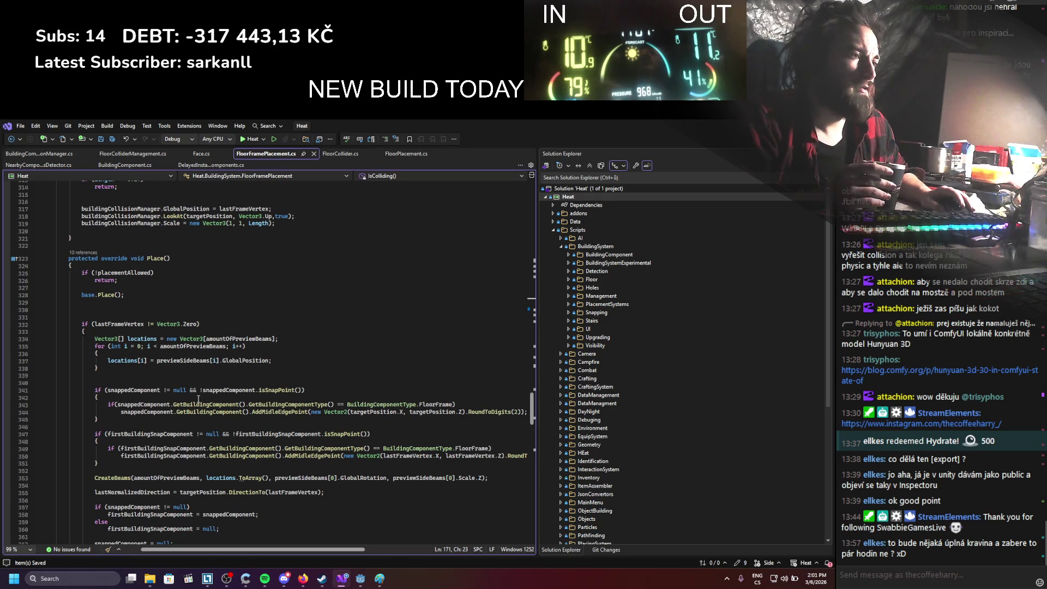
scroll(198, 399, "down", 2)
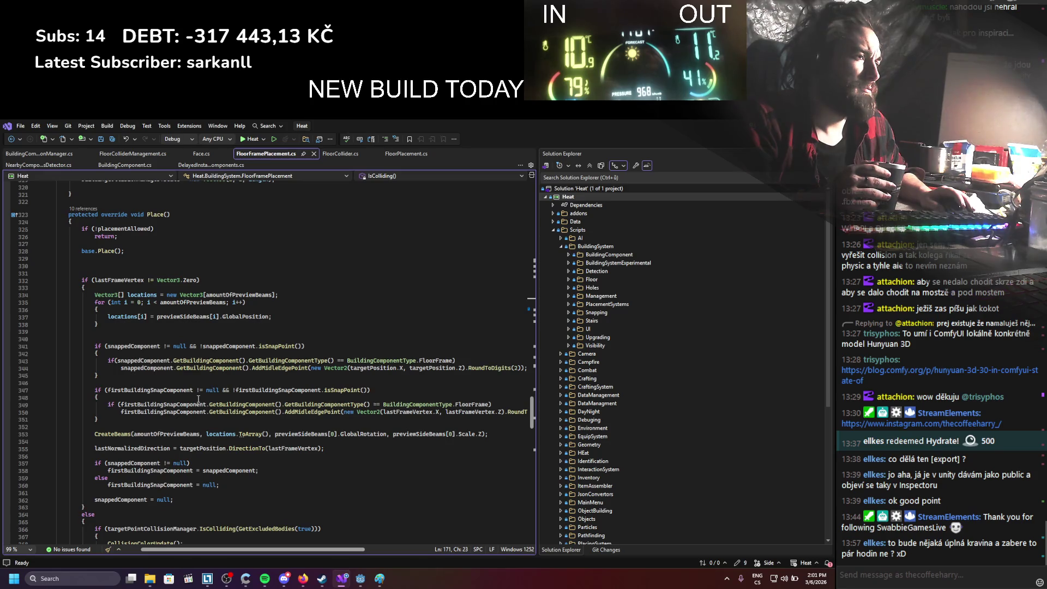
scroll(198, 399, "down", 1)
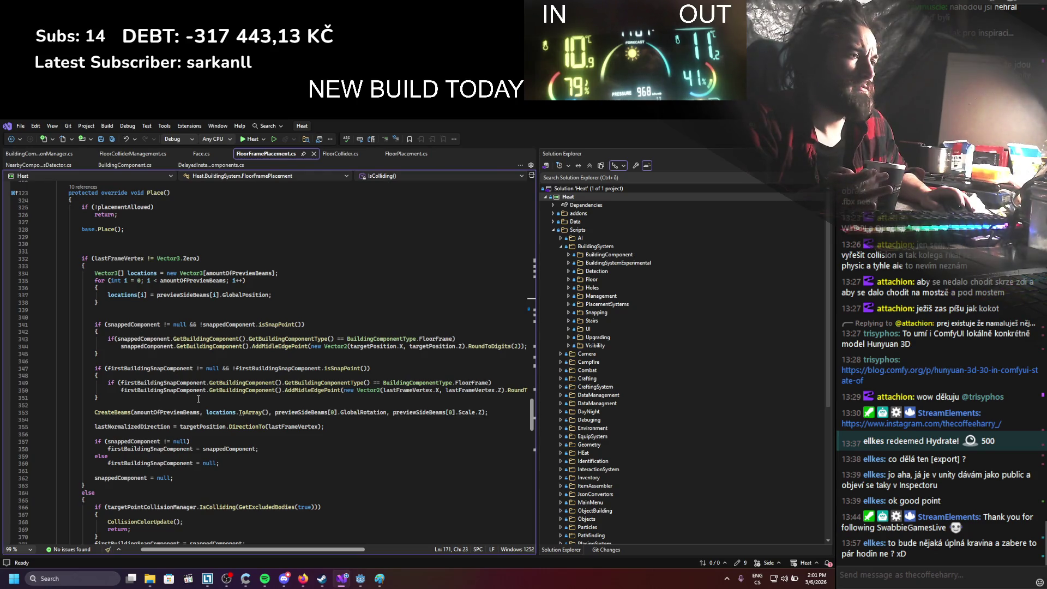
scroll(198, 399, "down", 3)
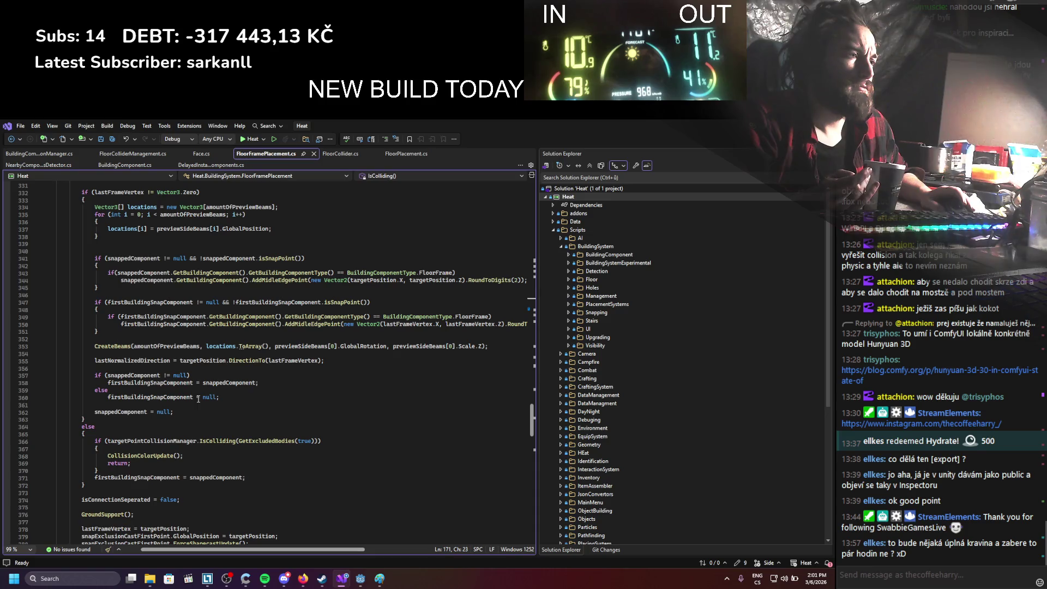
scroll(198, 398, "down", 2)
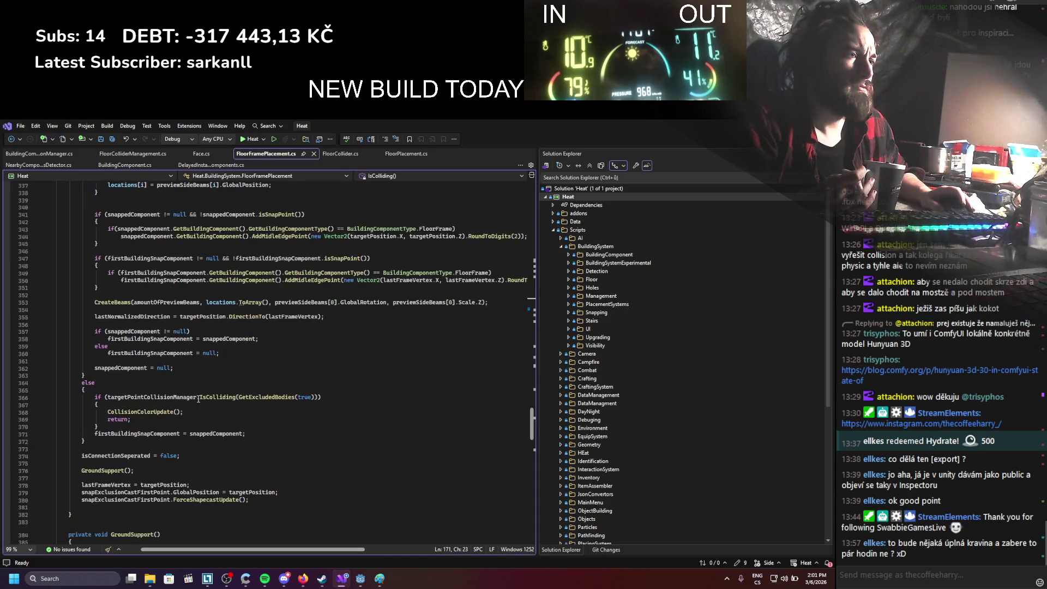
scroll(198, 398, "down", 2)
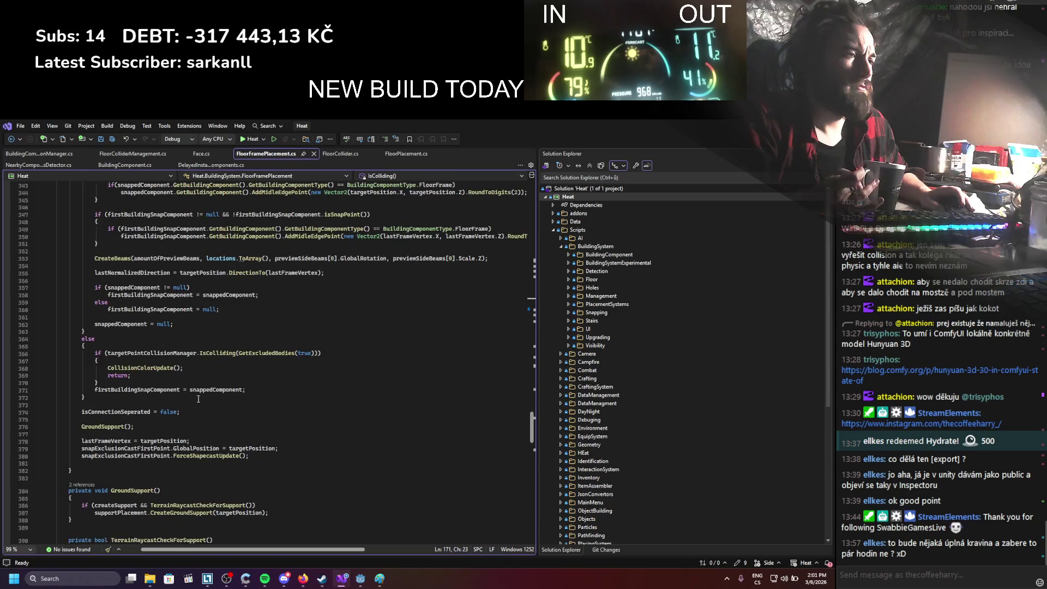
scroll(198, 398, "down", 3)
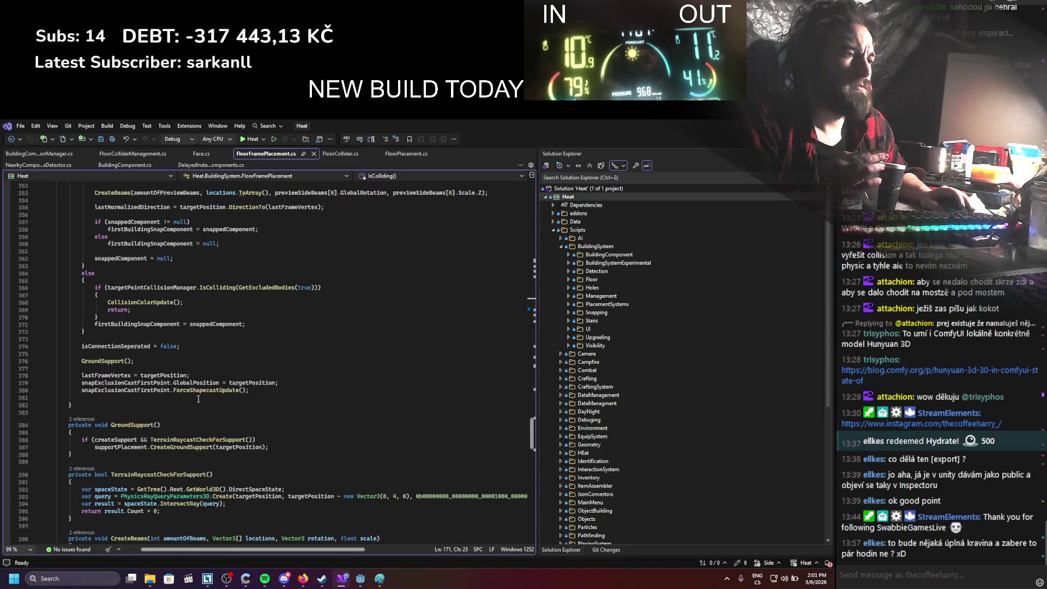
scroll(198, 399, "down", 4)
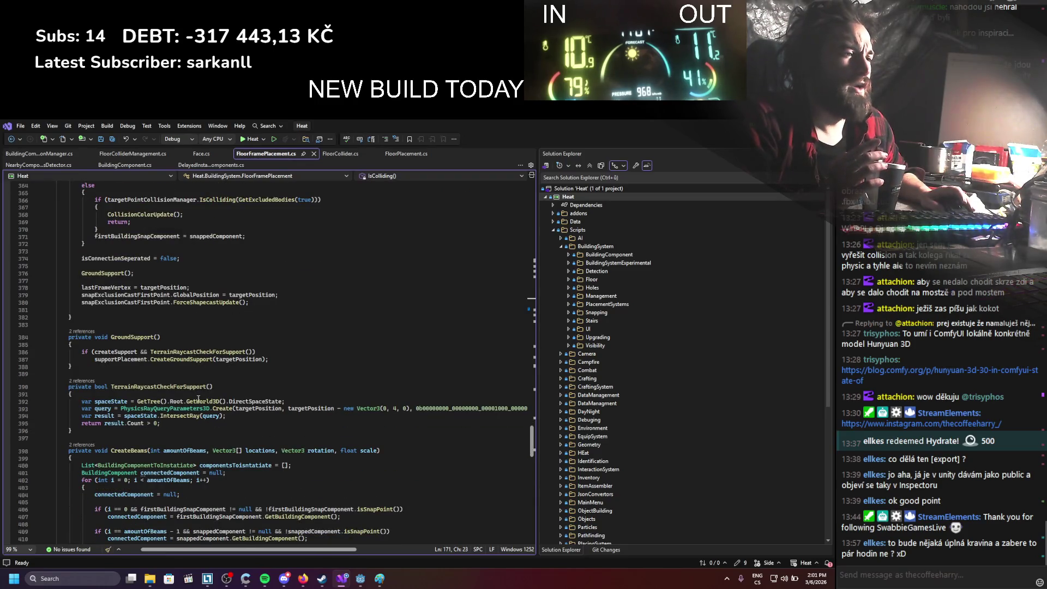
scroll(198, 399, "down", 3)
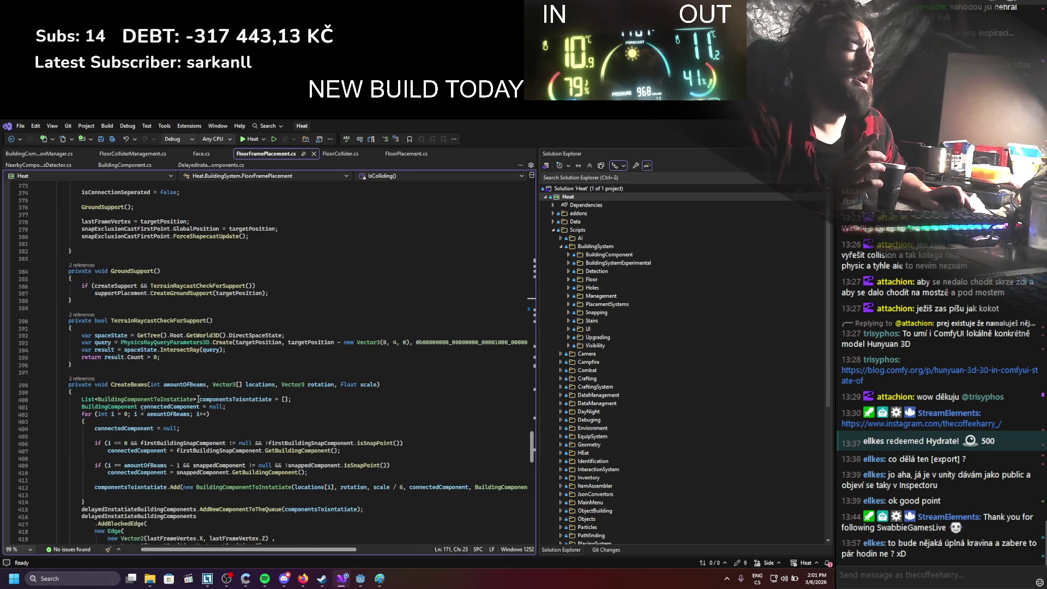
scroll(198, 399, "down", 4)
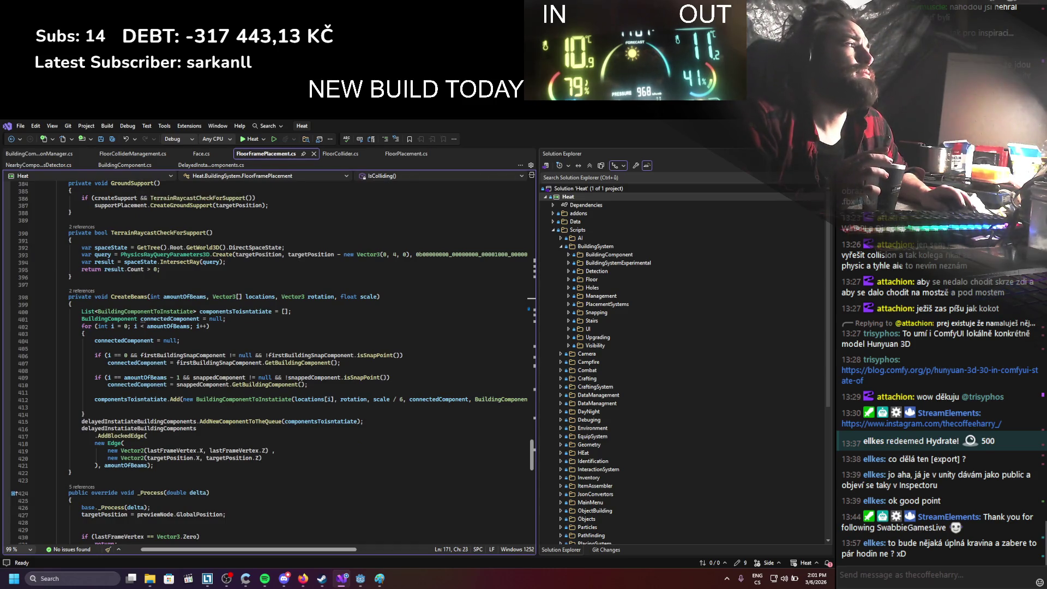
Select TwigSideSupportMesh, TwigSupport and SideSupport_Base in Godot, then return to BuildingComponent.cs
key("alt+Tab")
left_click(90, 210)
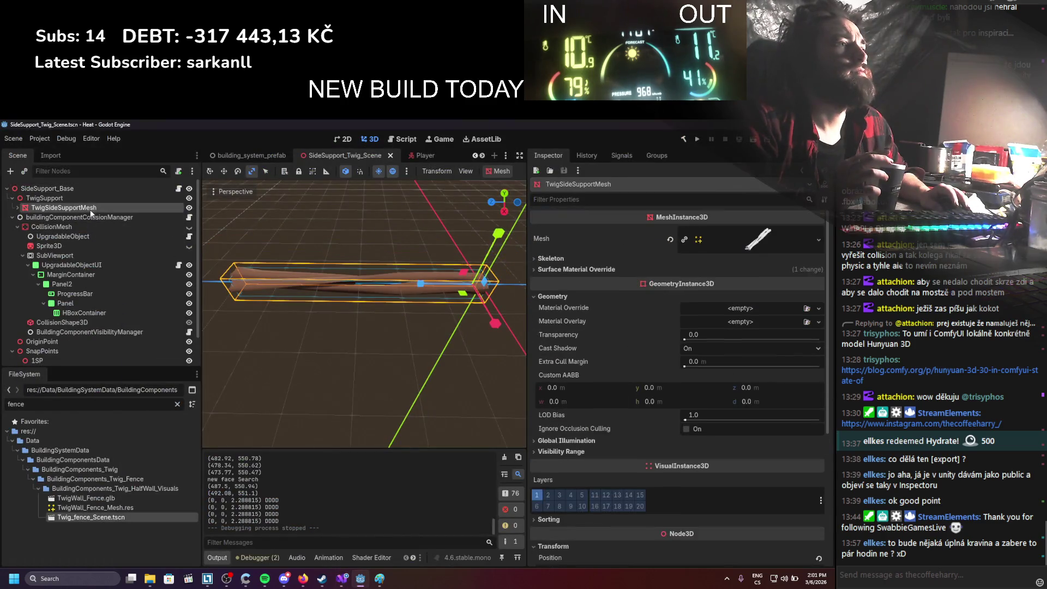
left_click(89, 199)
left_click(93, 189)
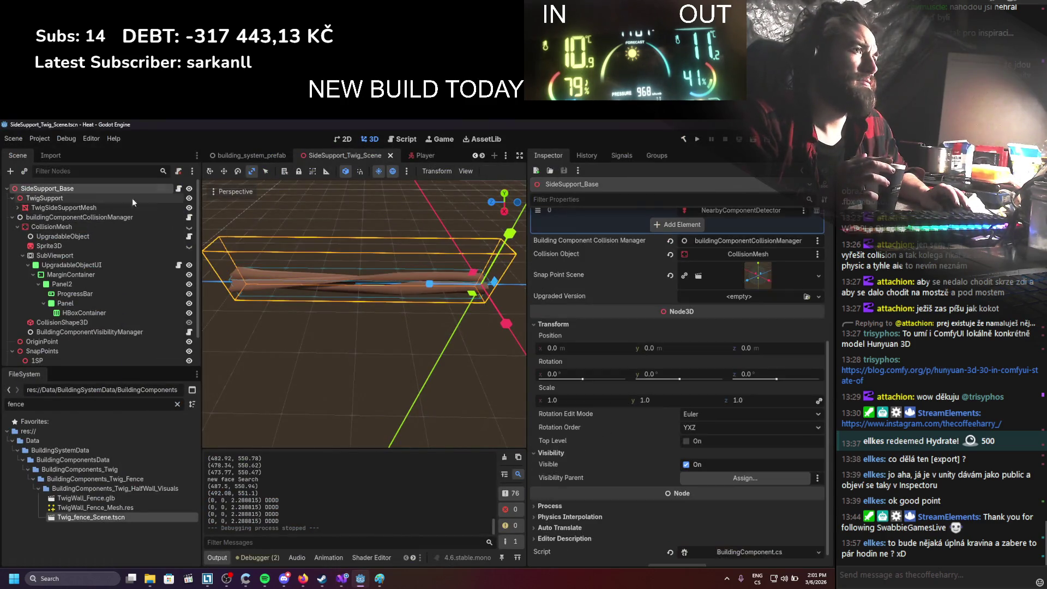
left_click(178, 188)
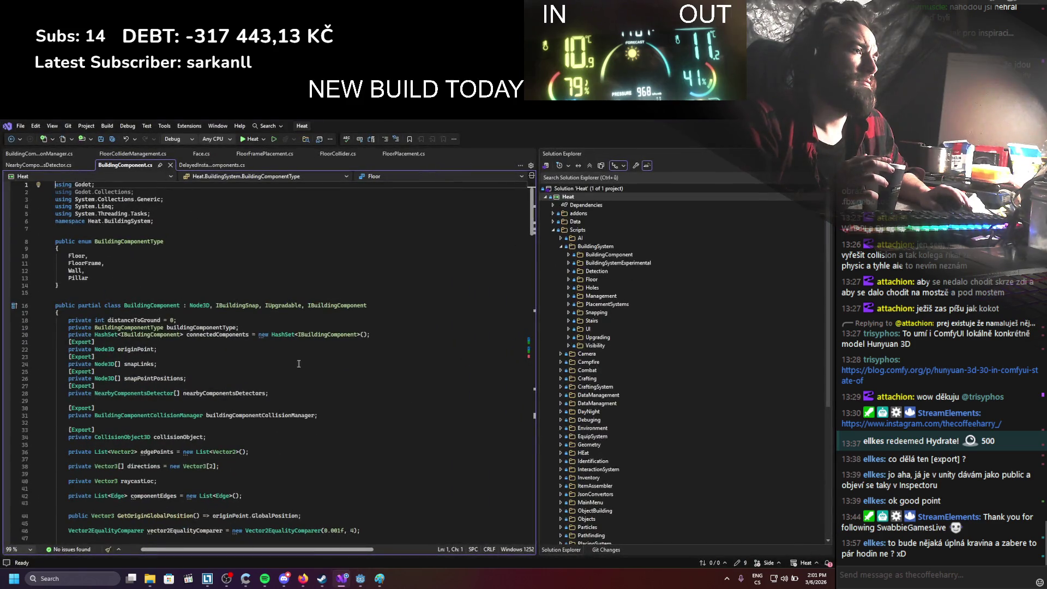
Scroll BuildingComponent.cs down to InitializedBuildingComponent() and put the cursor on line 160
scroll(299, 364, "down", 12)
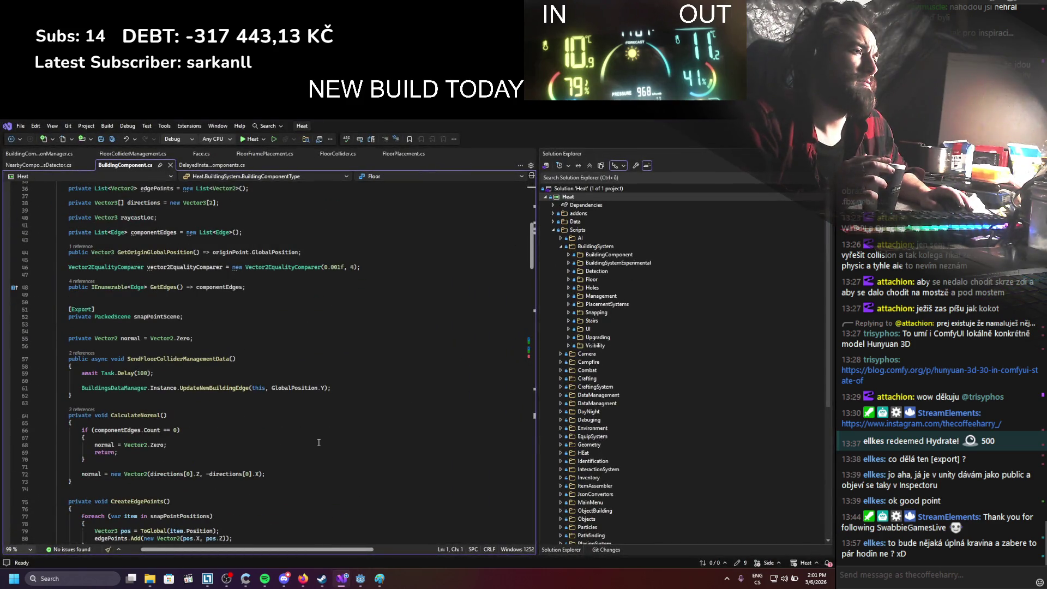
scroll(319, 442, "down", 4)
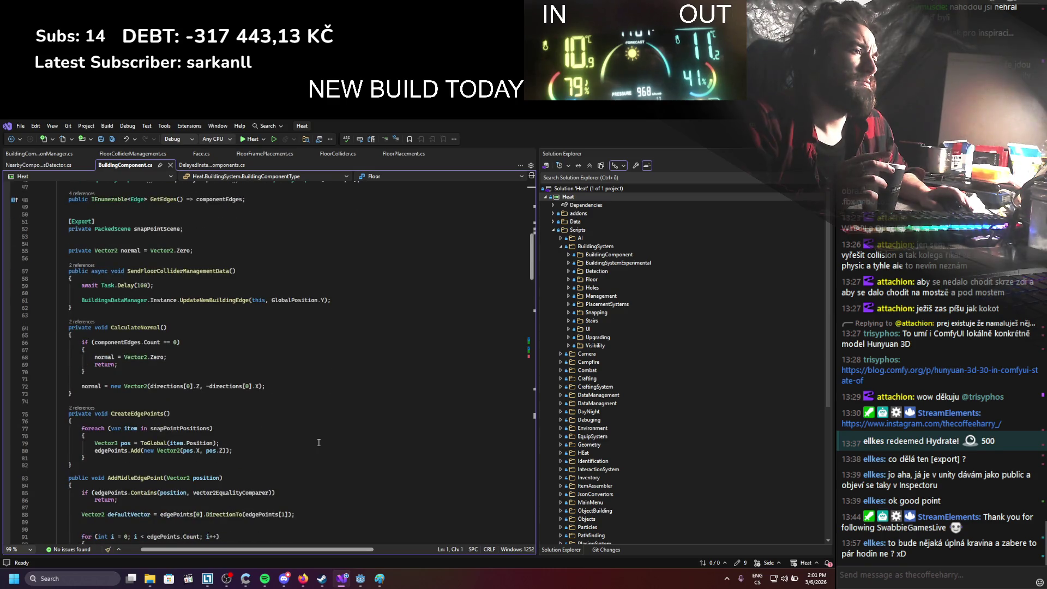
scroll(319, 442, "down", 2)
scroll(318, 442, "down", 4)
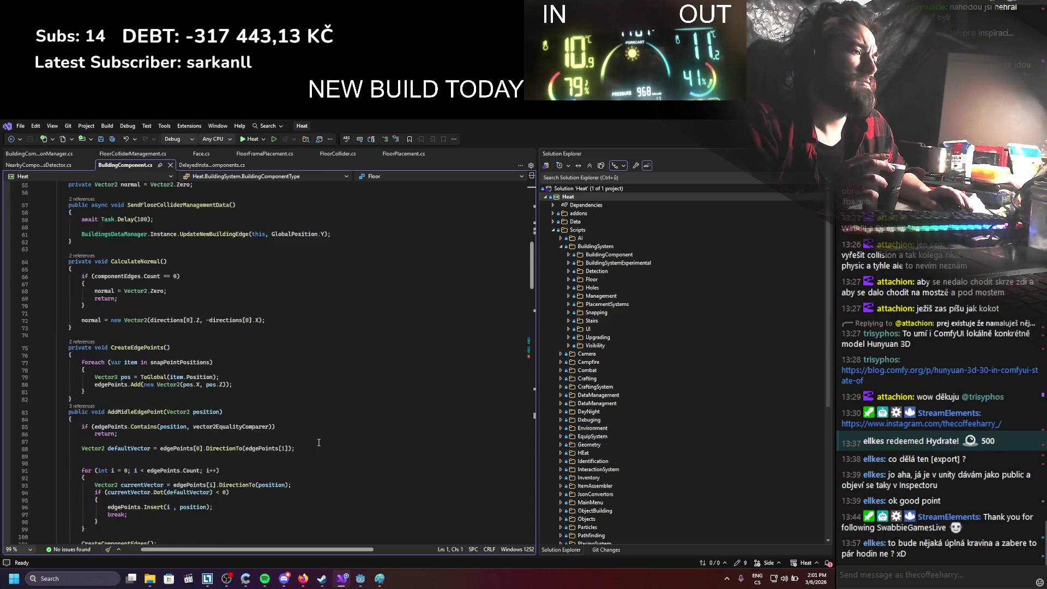
scroll(318, 442, "down", 5)
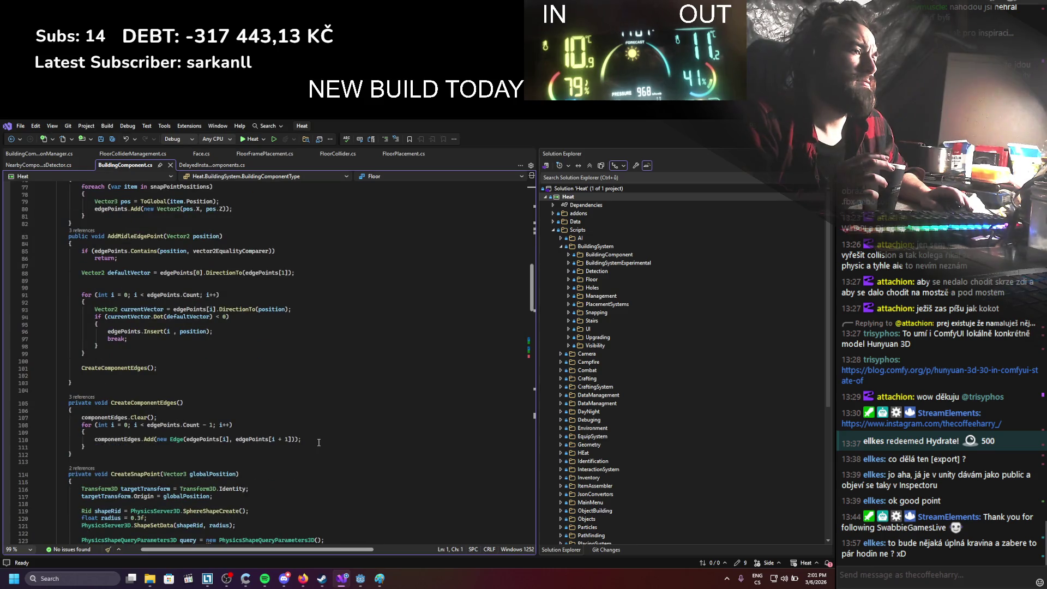
scroll(319, 442, "down", 1)
scroll(318, 442, "down", 4)
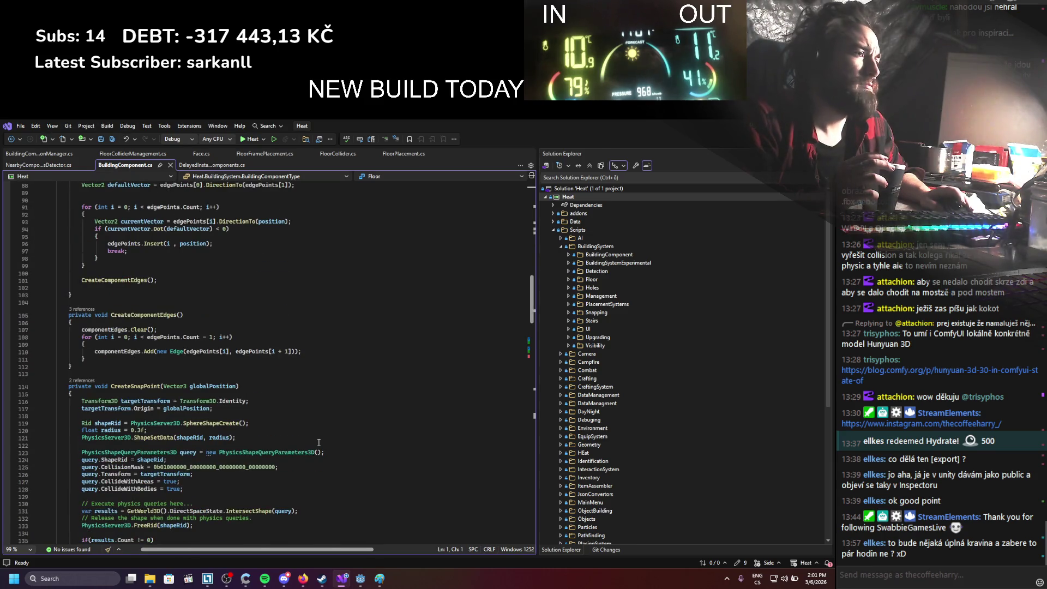
scroll(318, 442, "down", 2)
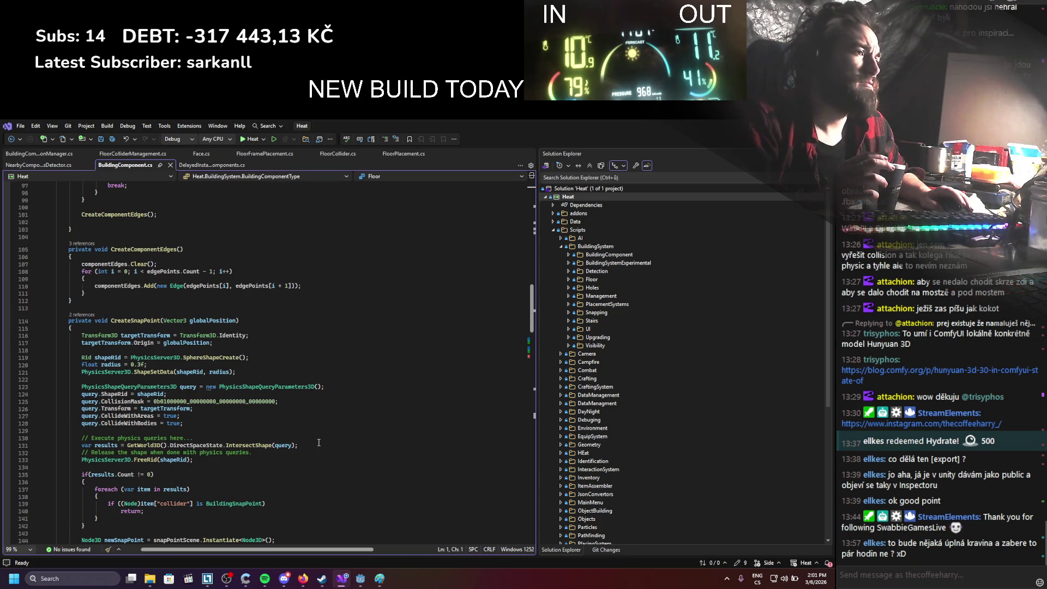
scroll(318, 442, "down", 5)
scroll(319, 442, "down", 4)
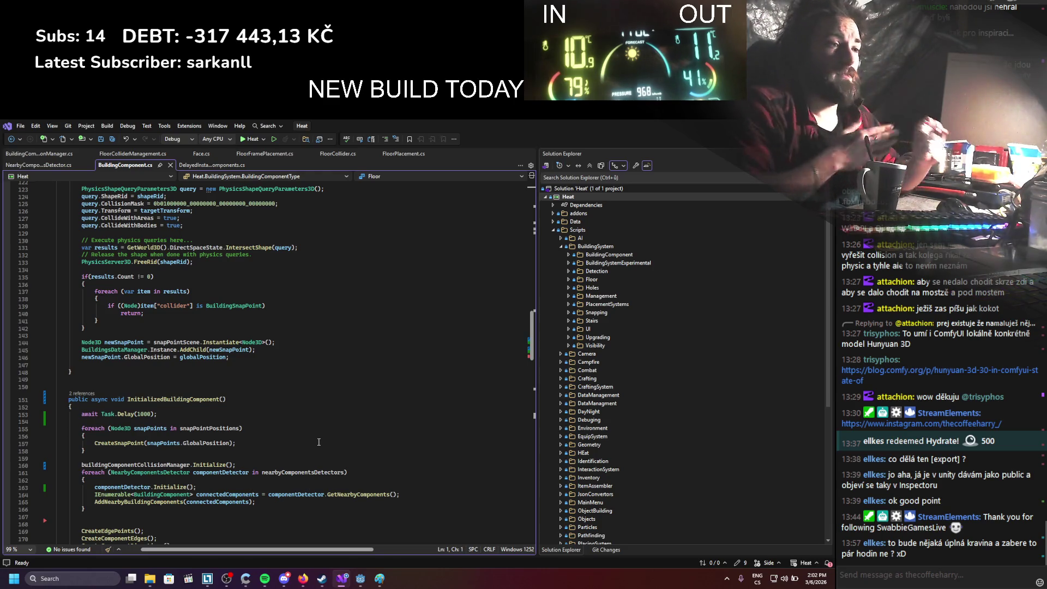
scroll(176, 358, "down", 1)
scroll(176, 358, "down", 2)
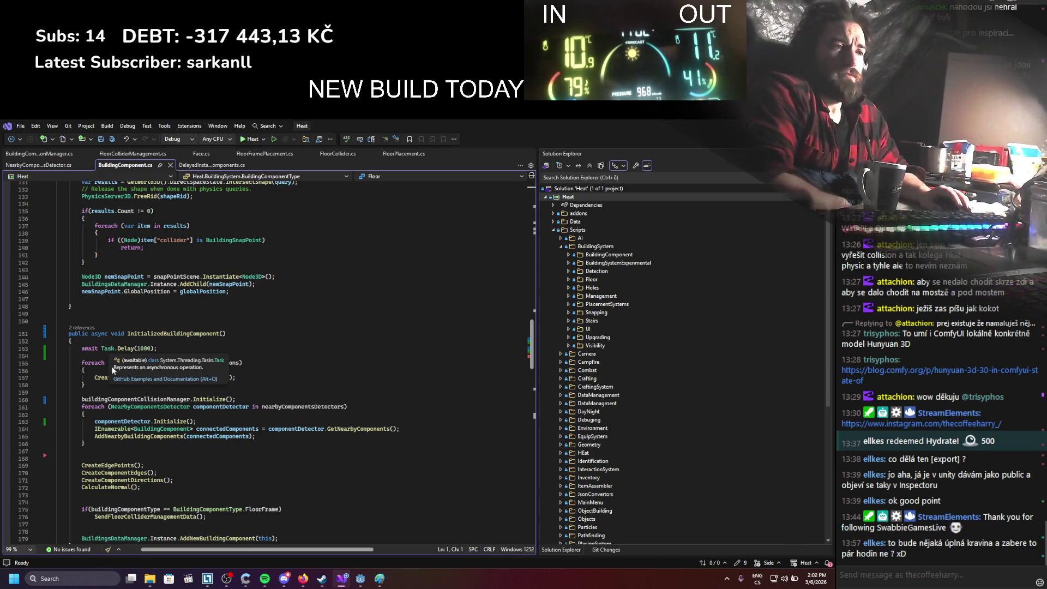
left_click(203, 400)
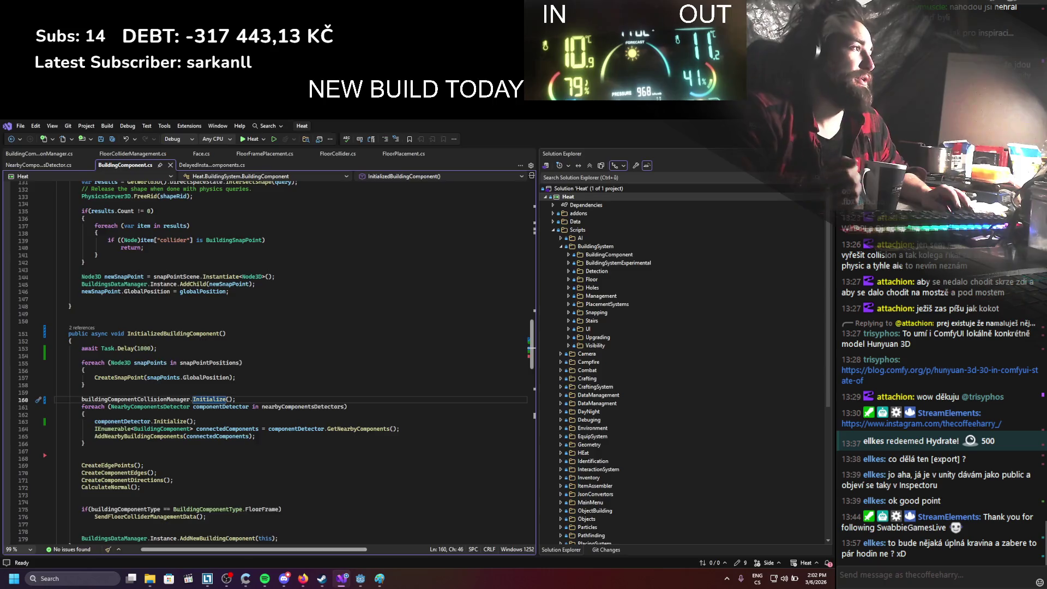
In Godot, inspect the CollisionMesh StaticBody3D collision settings
key("alt+Tab")
left_click(67, 218)
left_click(65, 224)
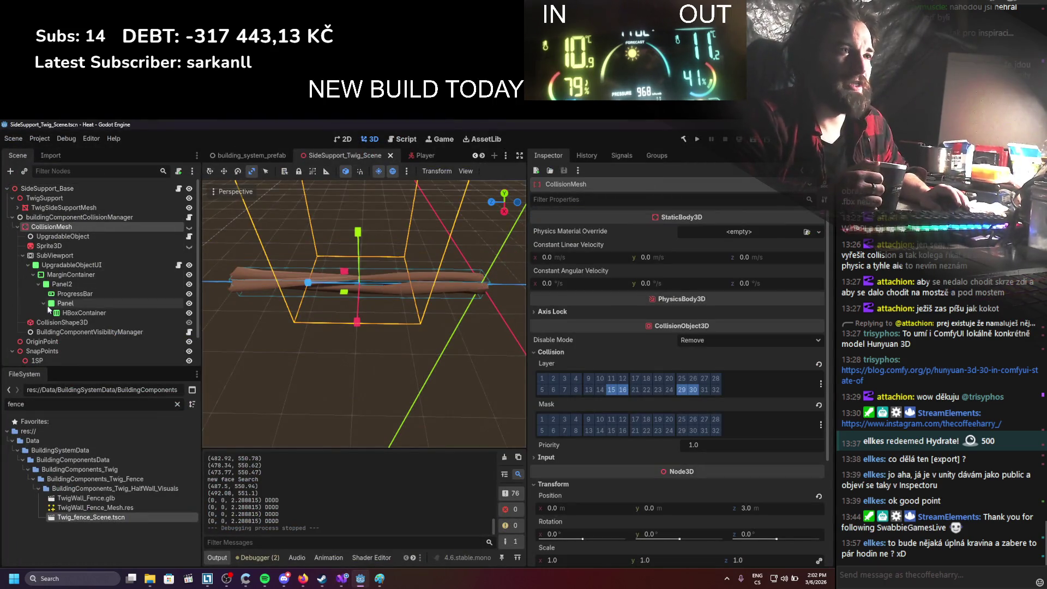
Select NearbyComponentDetector and drag its Target Position z to 0
left_click(58, 322)
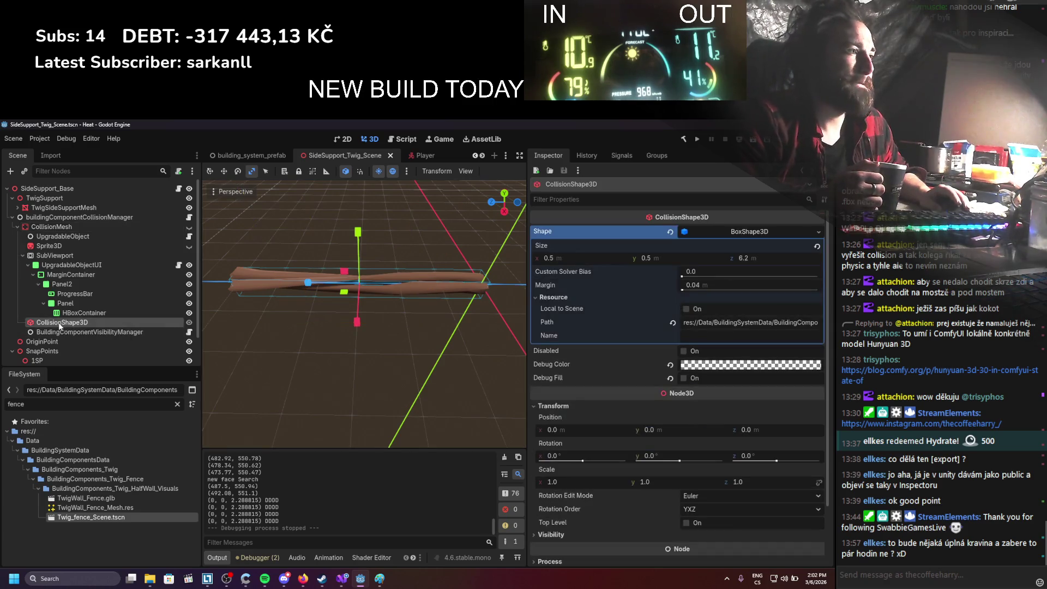
scroll(67, 322, "down", 2)
left_click(54, 357)
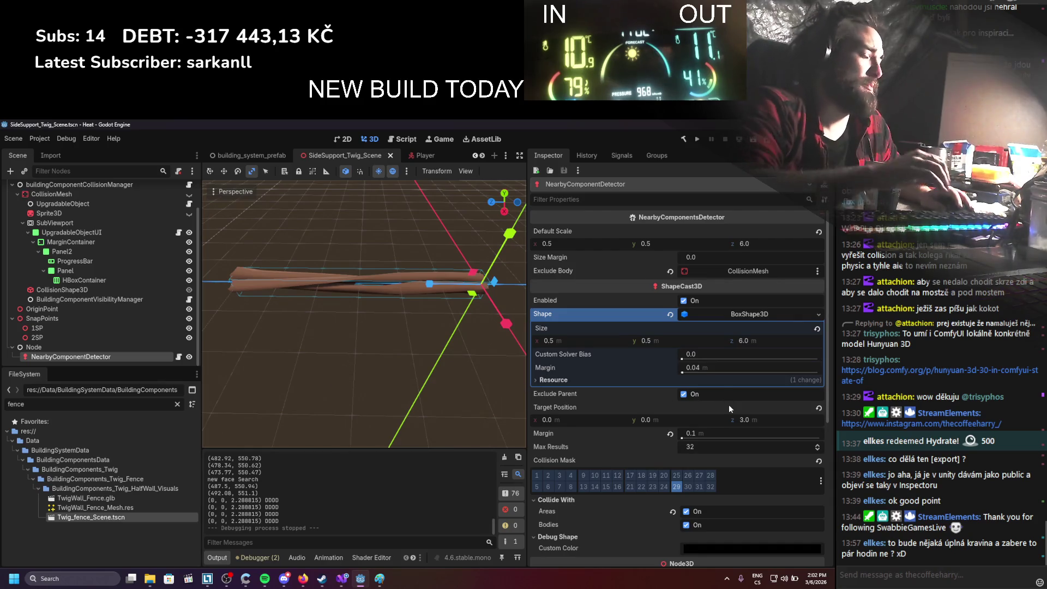
left_click_drag(745, 421, 741, 421)
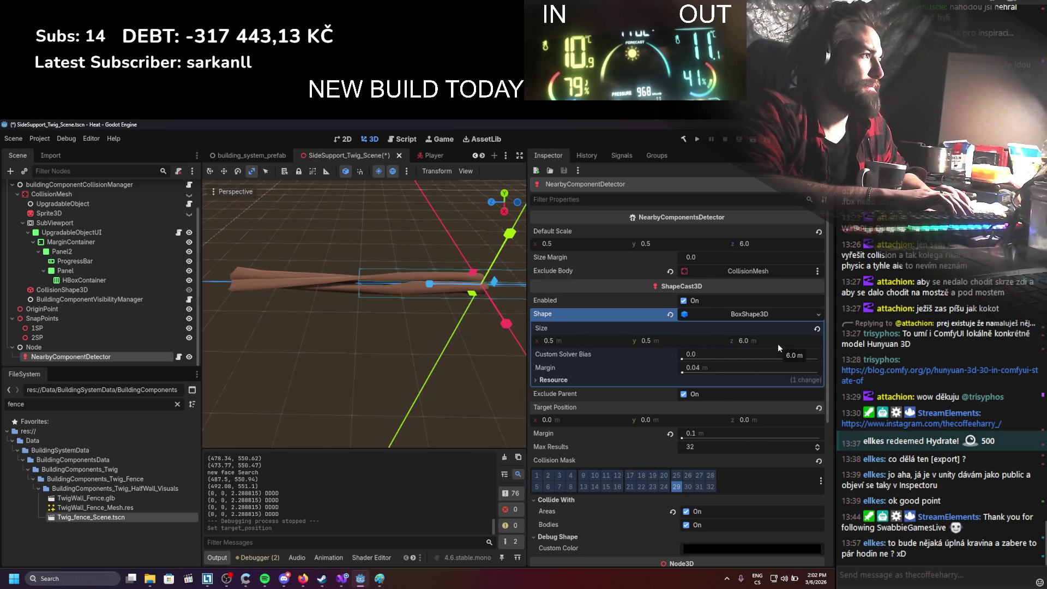
Set the detector's Position z to 3 m, save the scene, and return to Visual Studio
scroll(719, 444, "down", 3)
scroll(718, 464, "down", 3)
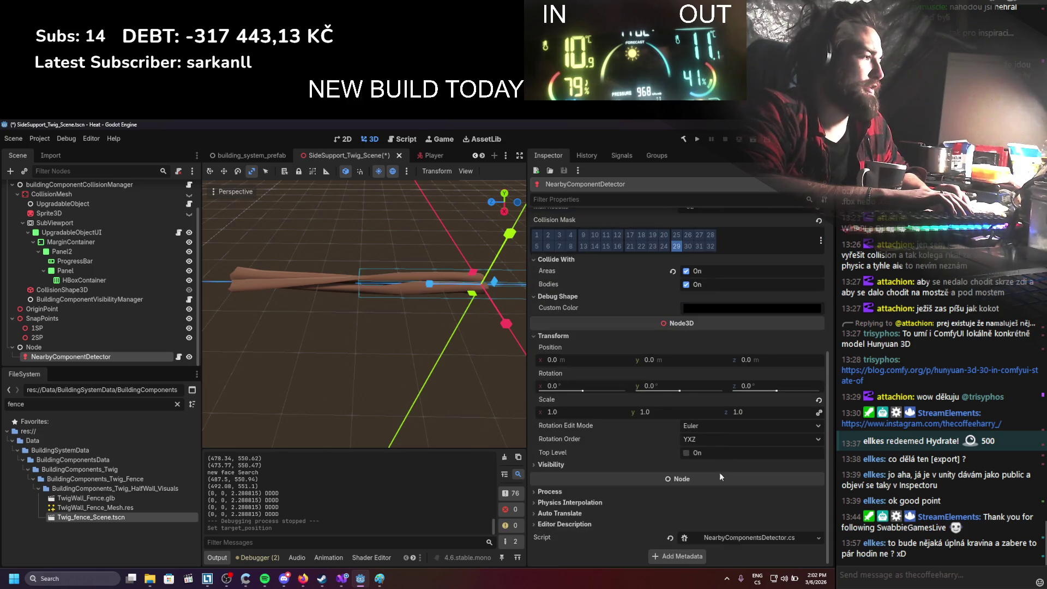
left_click(757, 359)
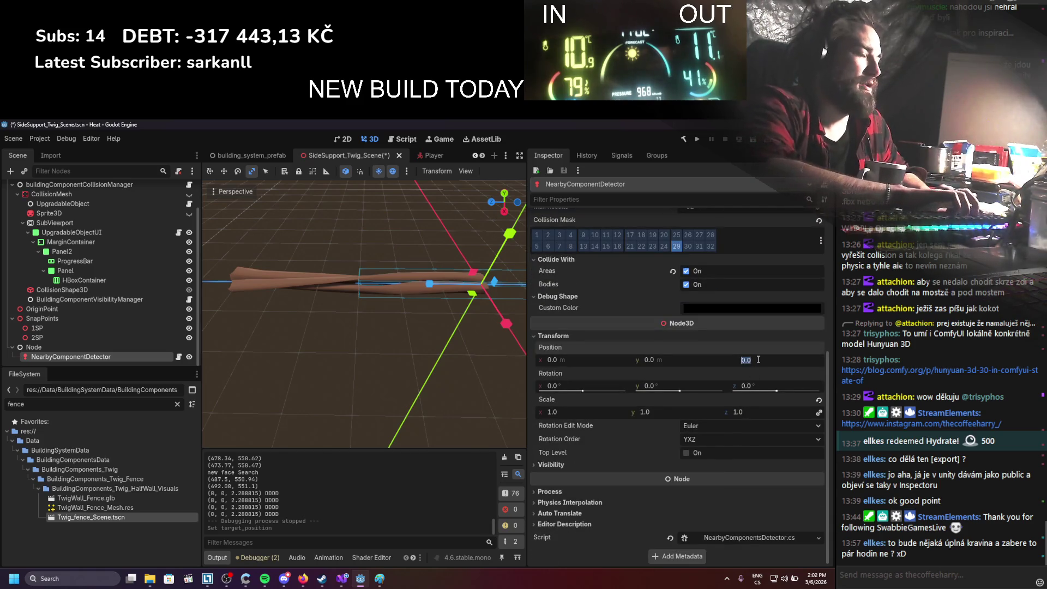
type("3")
key("Return")
key("ctrl+s")
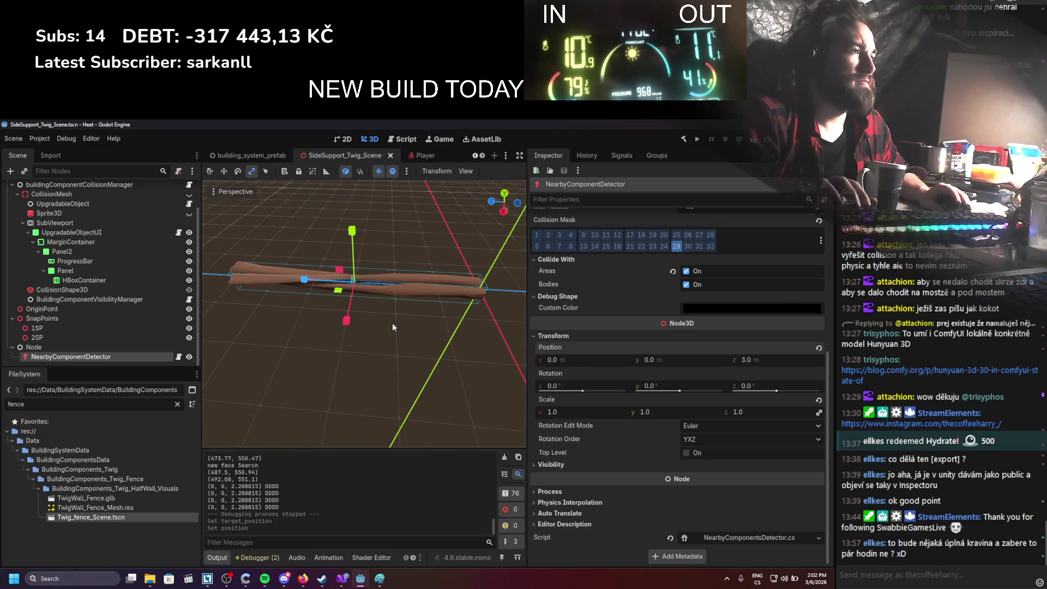
left_click(342, 582)
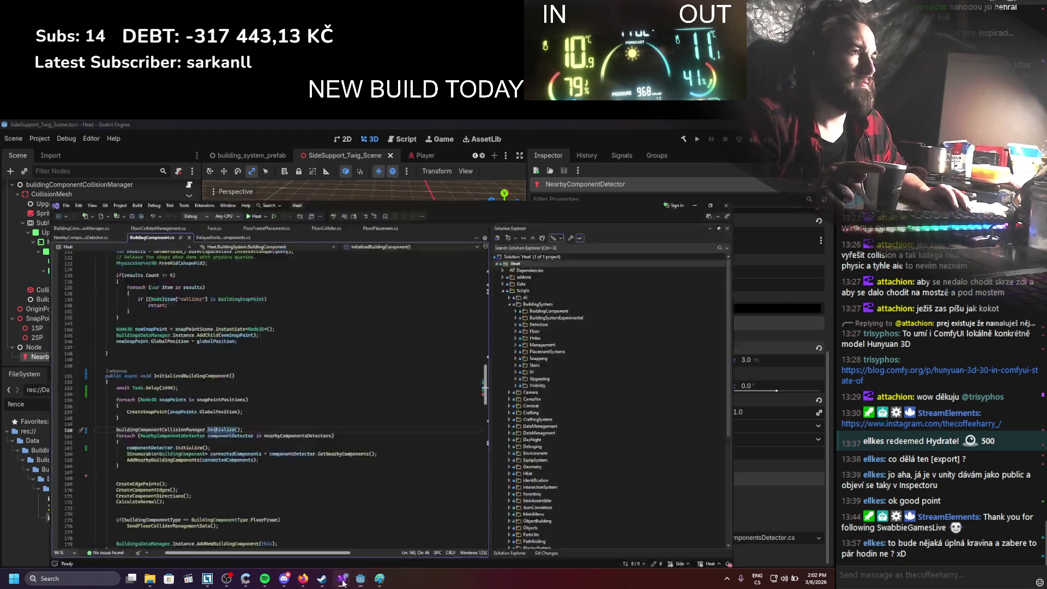
Comment out the TargetPosition assignment on line 38 of NearbyComponentsDetector.cs and save
left_click(213, 165)
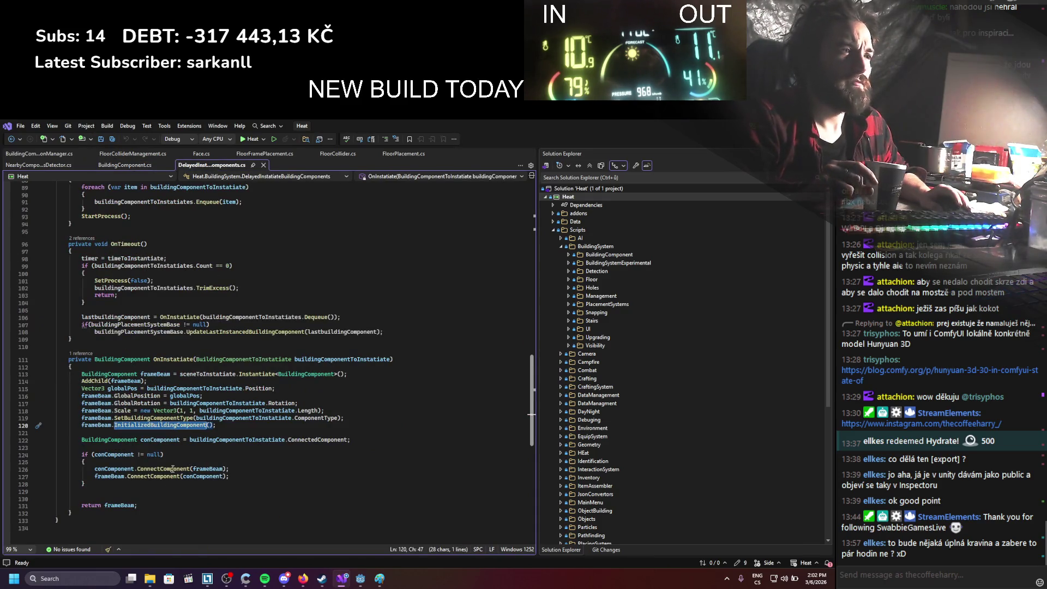
left_click(29, 163)
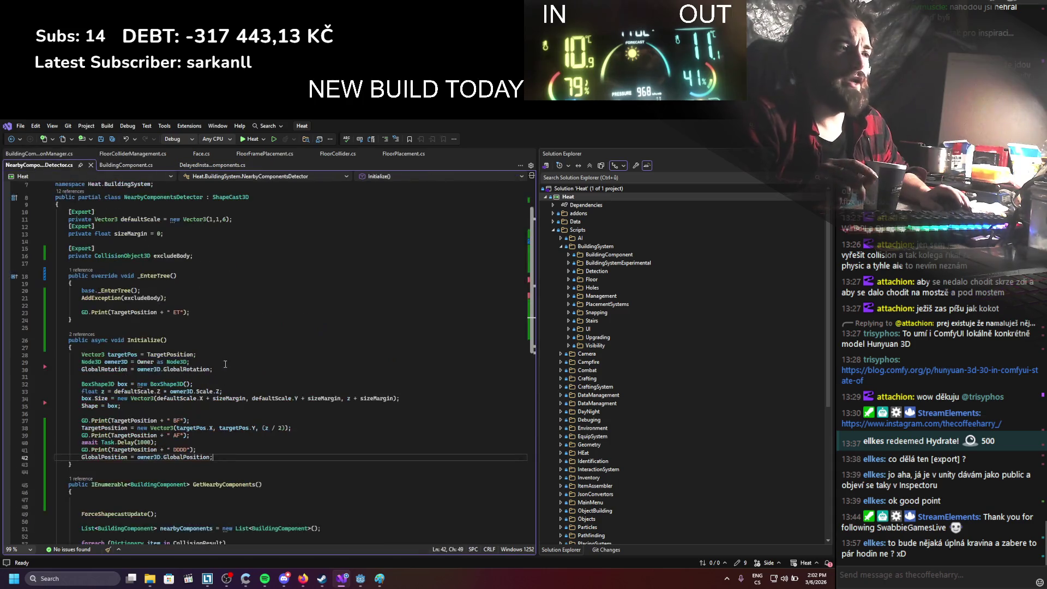
scroll(207, 401, "down", 2)
scroll(86, 337, "up", 3)
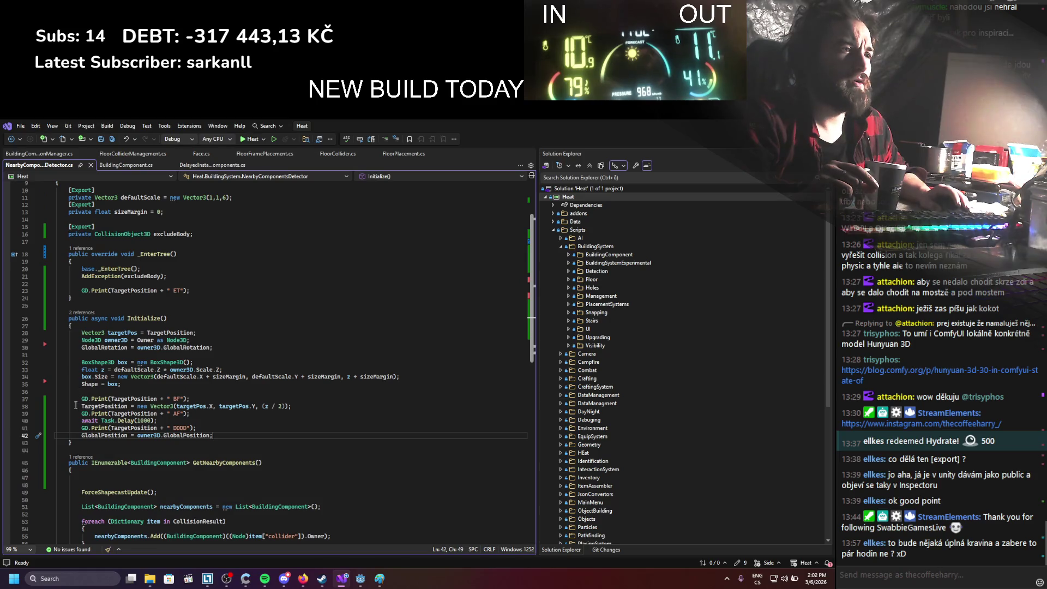
scroll(82, 412, "down", 1)
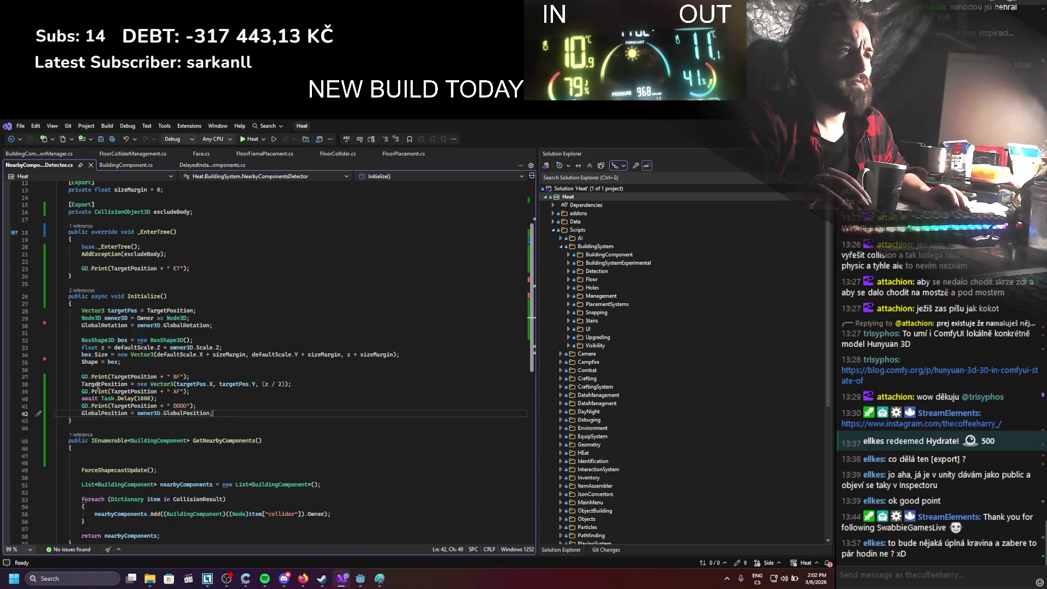
left_click(82, 384)
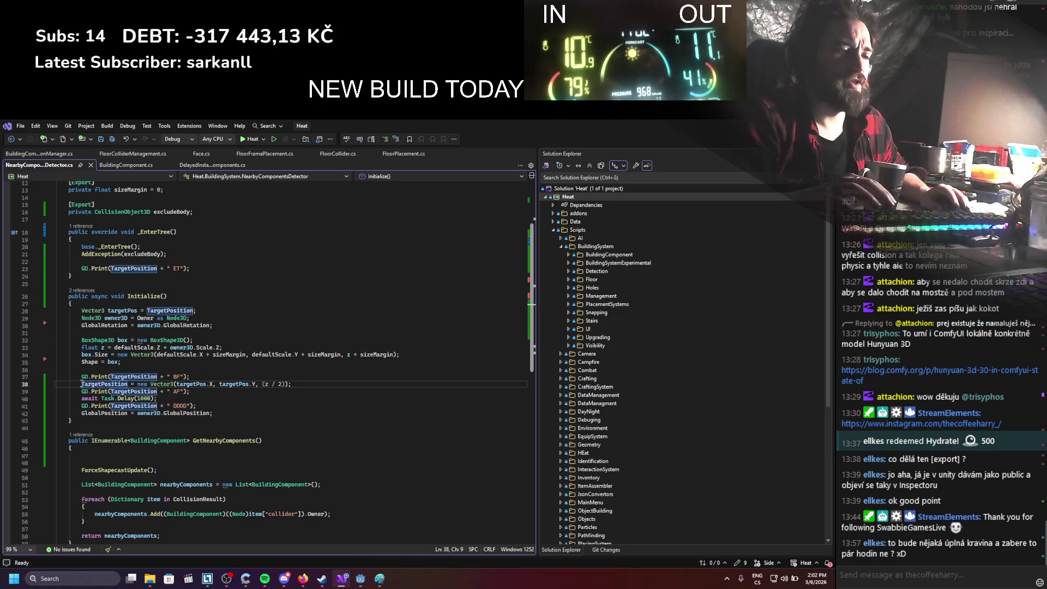
type("//")
key("ctrl+s")
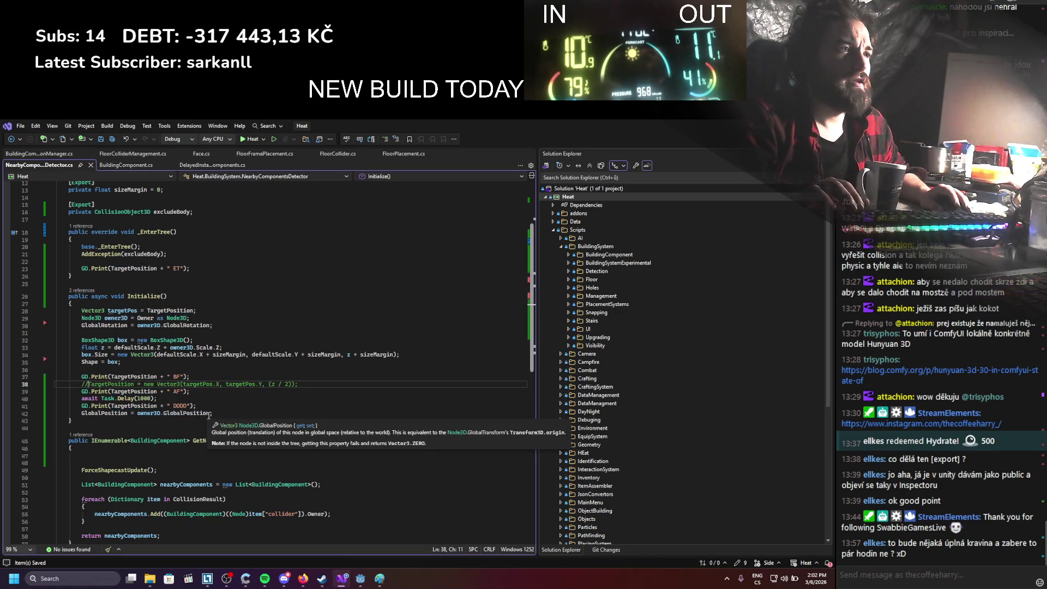
Offset GlobalPosition on line 42 by owner3D.Basis.Z.Normalized() * (z / 2), then build and run in Godot
left_click(210, 413)
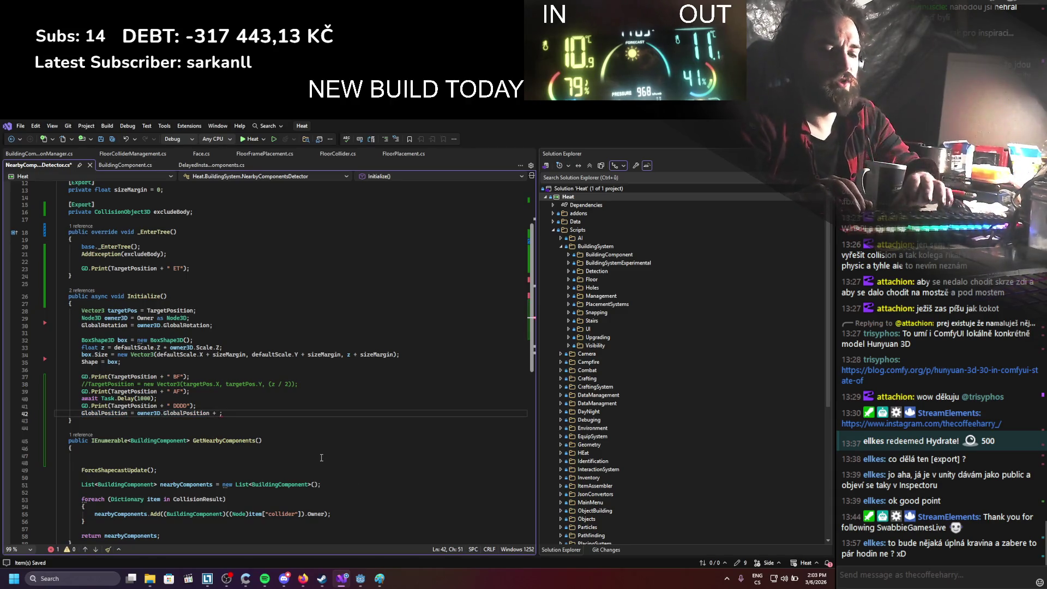
type("owner3D.Basis.z")
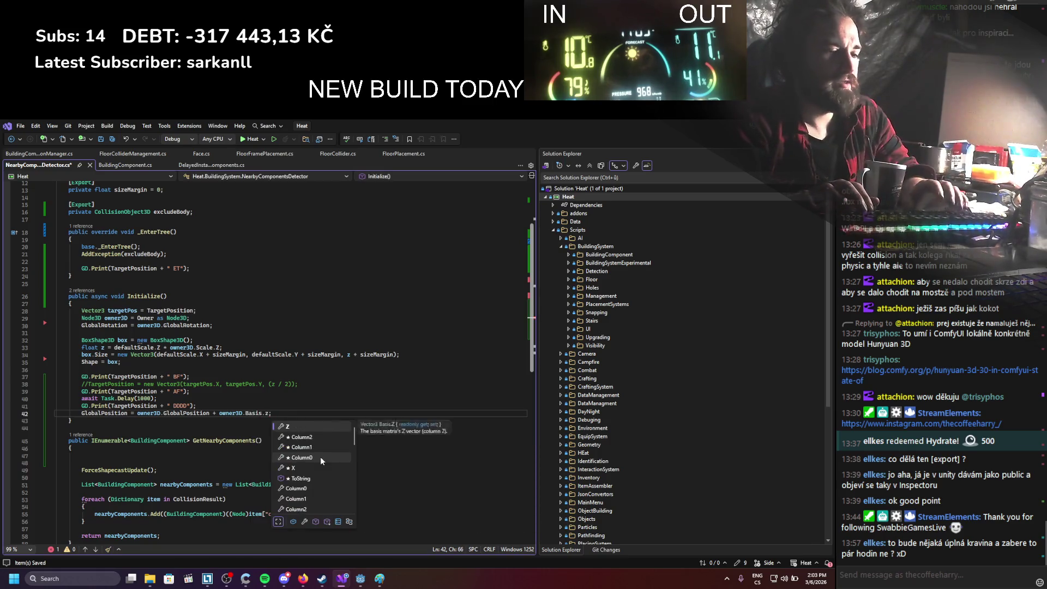
type(".")
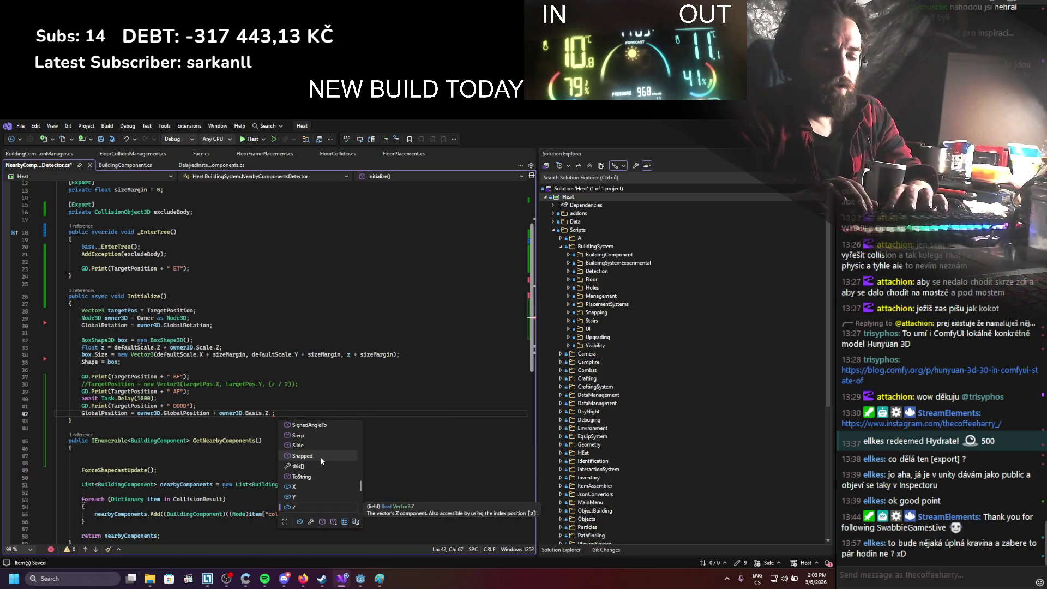
type("Normalized() *")
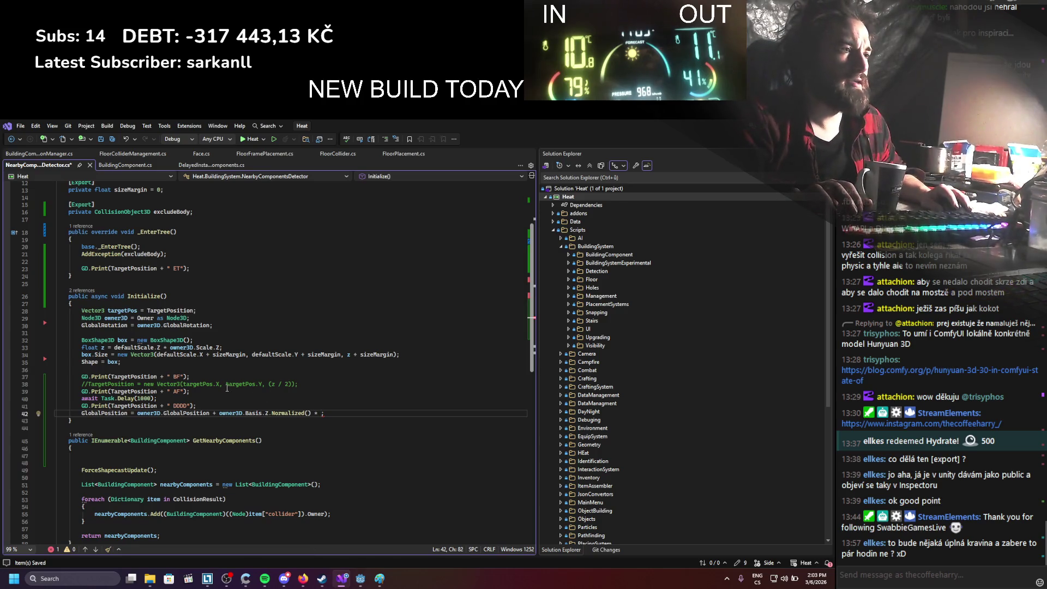
left_click_drag(269, 384, 293, 384)
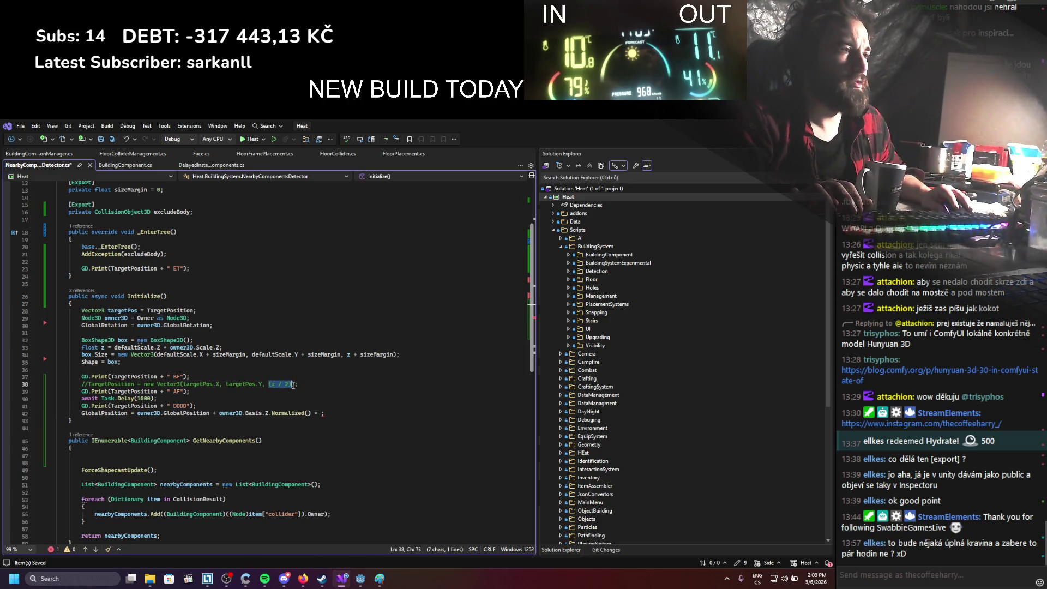
left_click(322, 414)
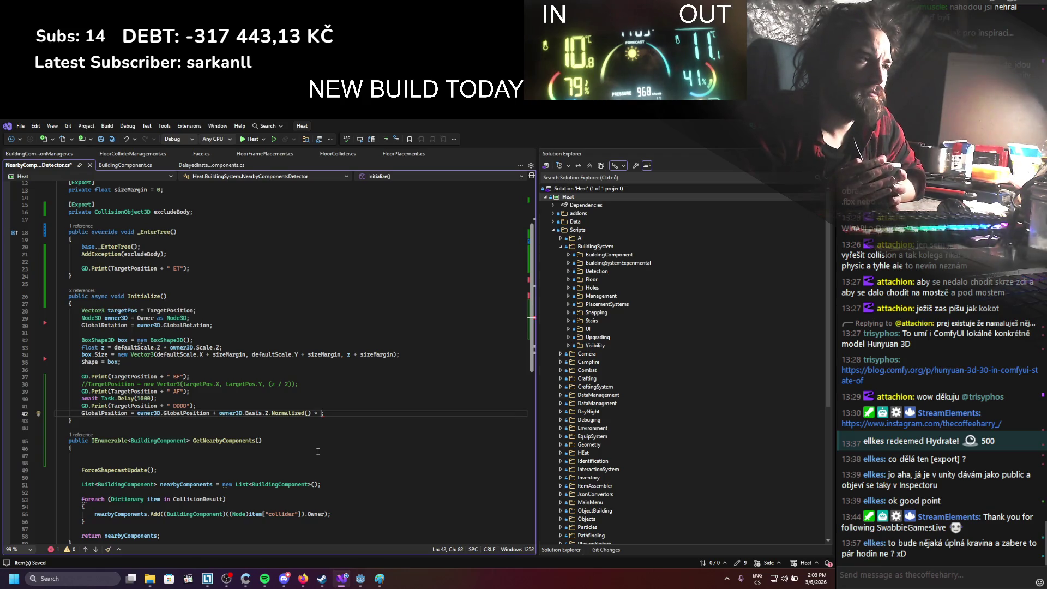
type("(z / 2)")
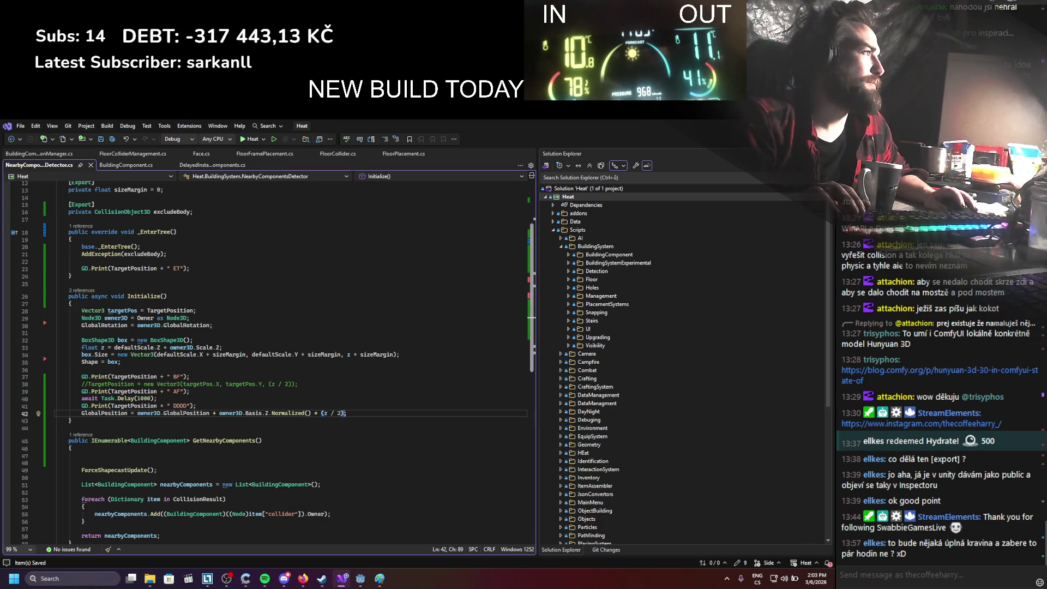
key("alt+Tab")
left_click(697, 140)
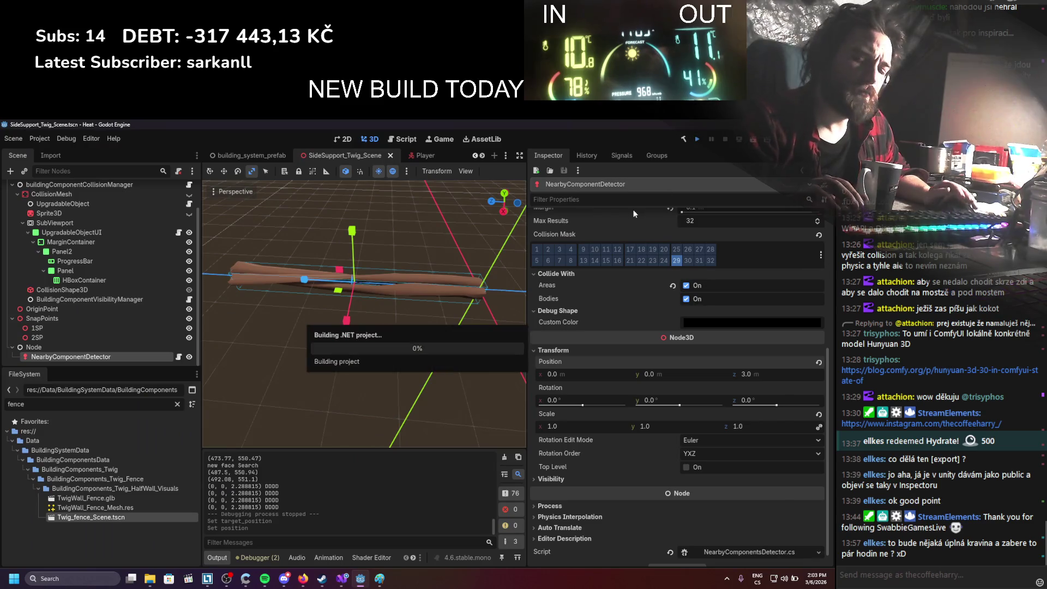
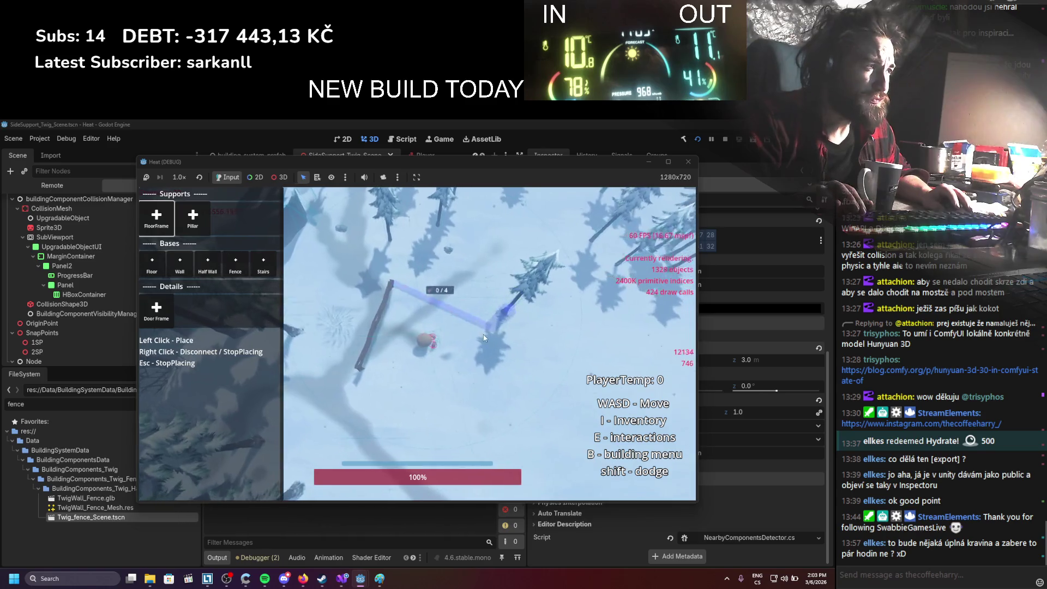
Place three more log fence segments in the running game, moving the player between placements
left_click(501, 406)
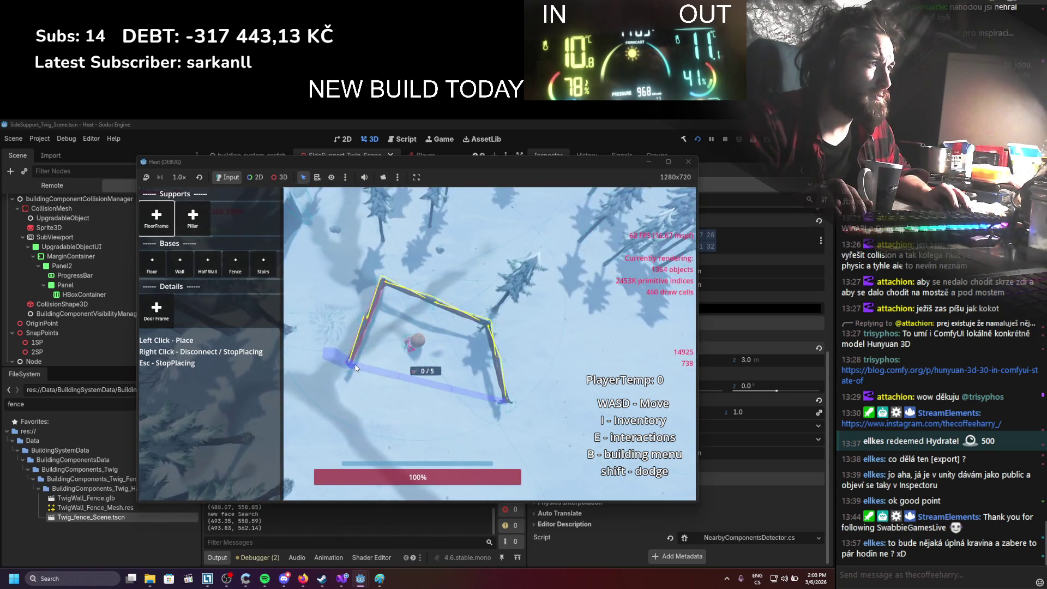
key("s")
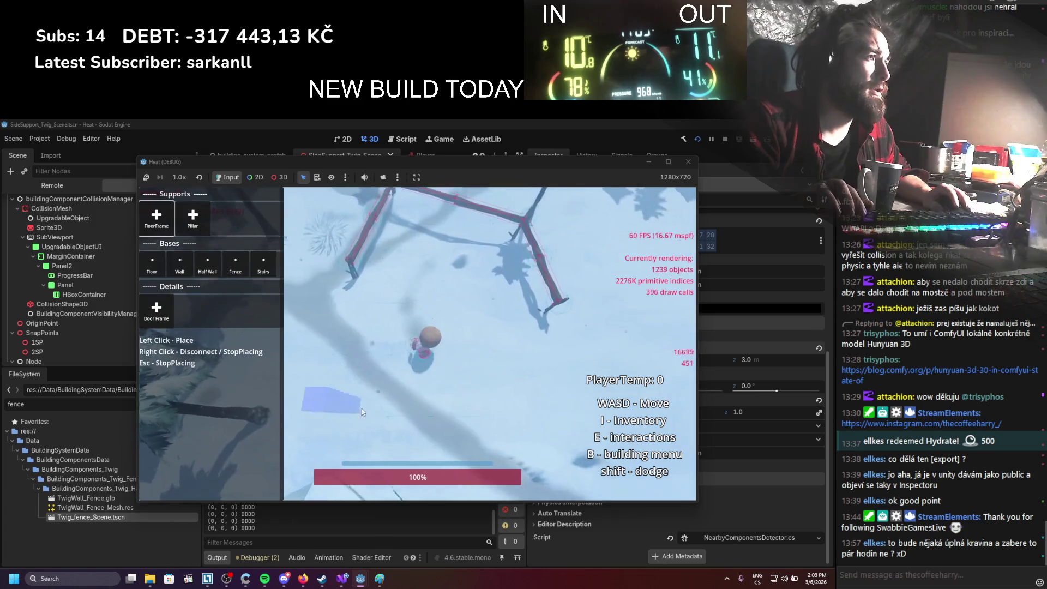
left_click(546, 402)
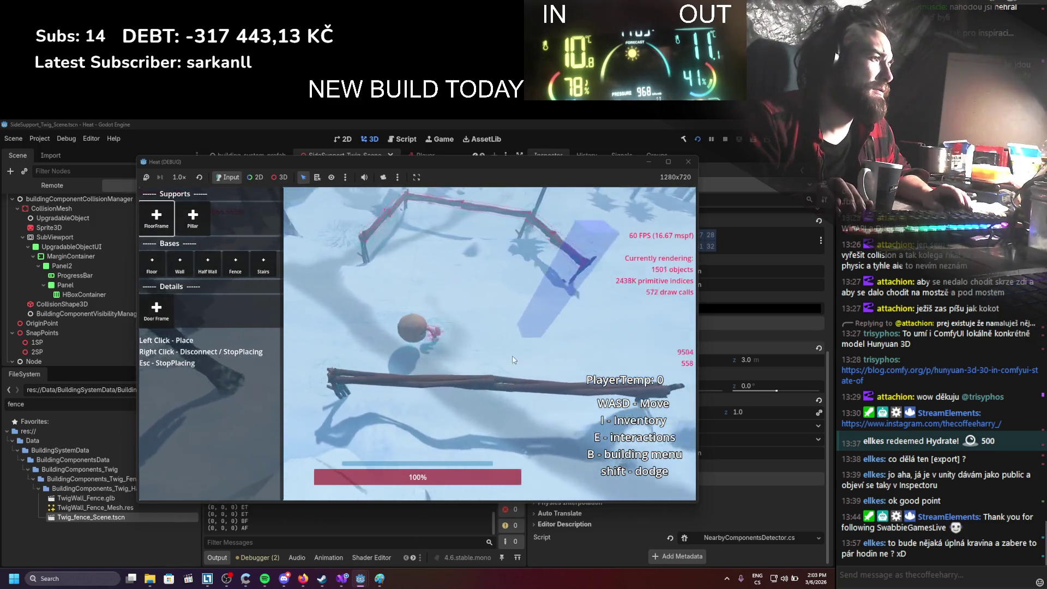
key("a")
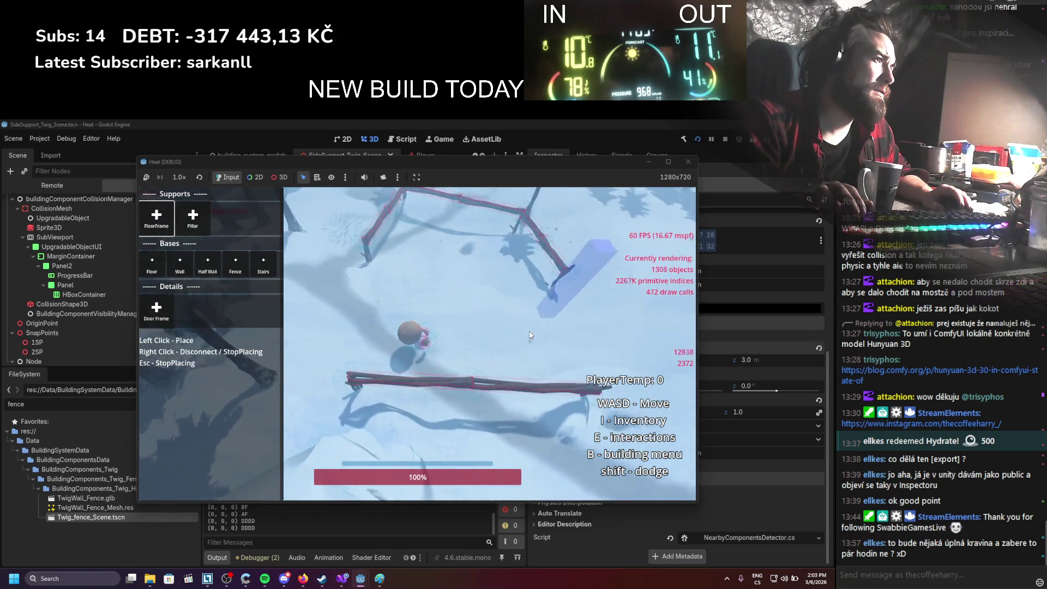
key("w")
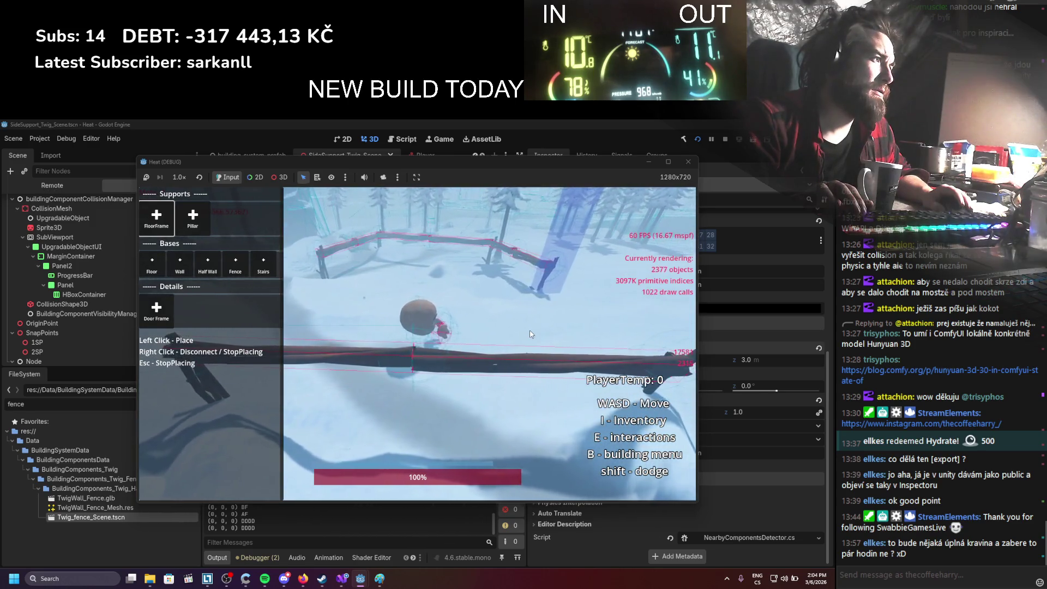
key("d")
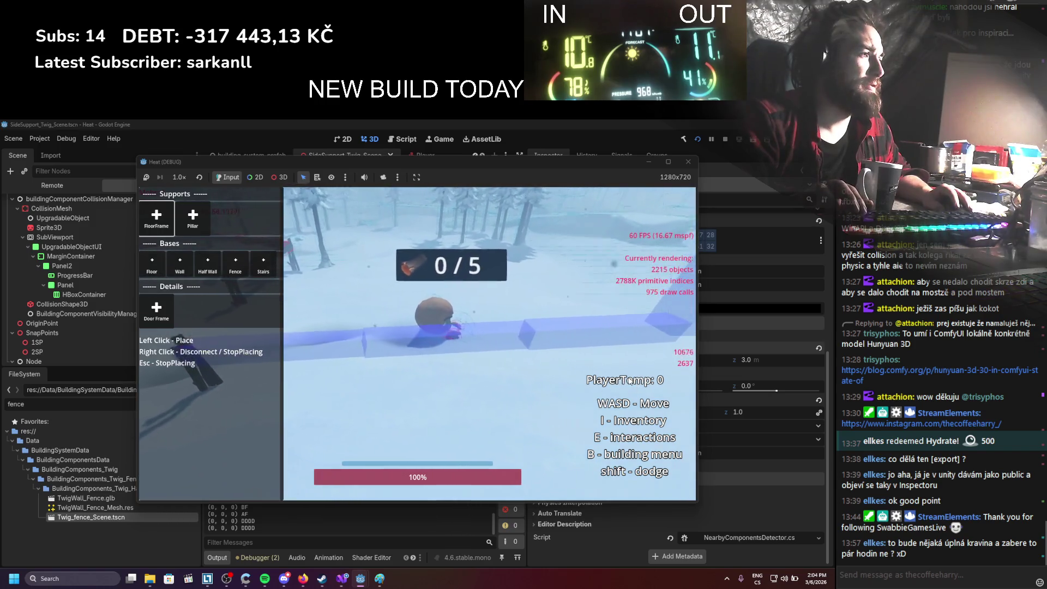
left_click(508, 323)
Stop placing, circle the fence to inspect it, then add a horizontal log beam
right_click(523, 320)
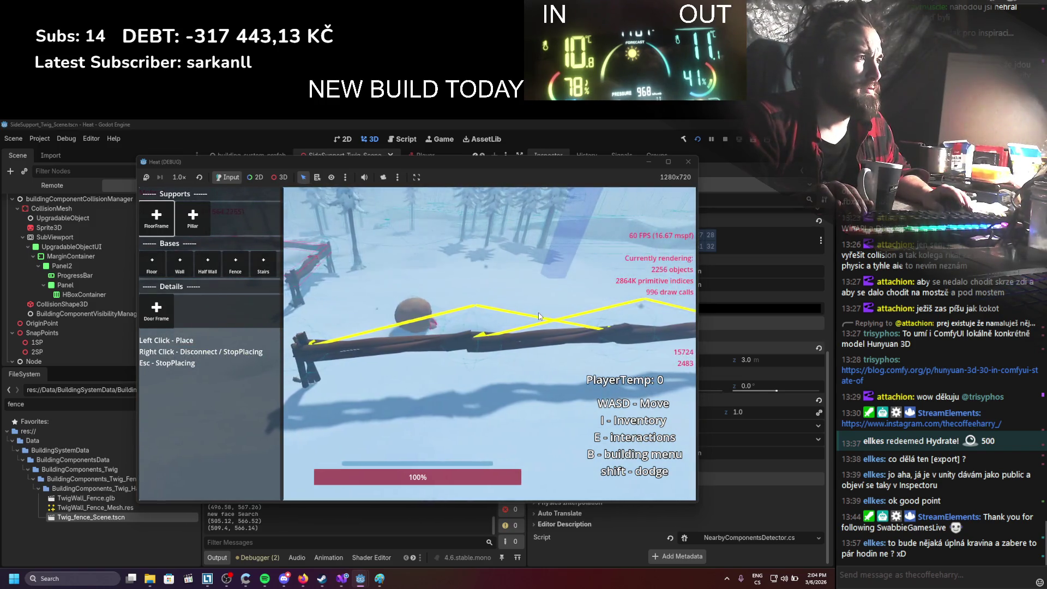
key("a")
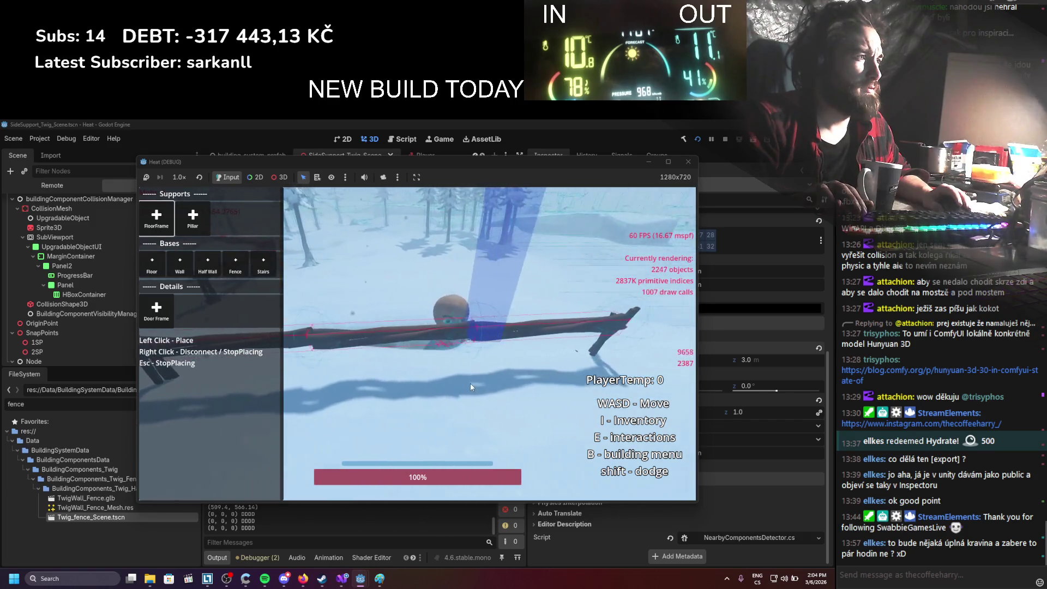
key("d")
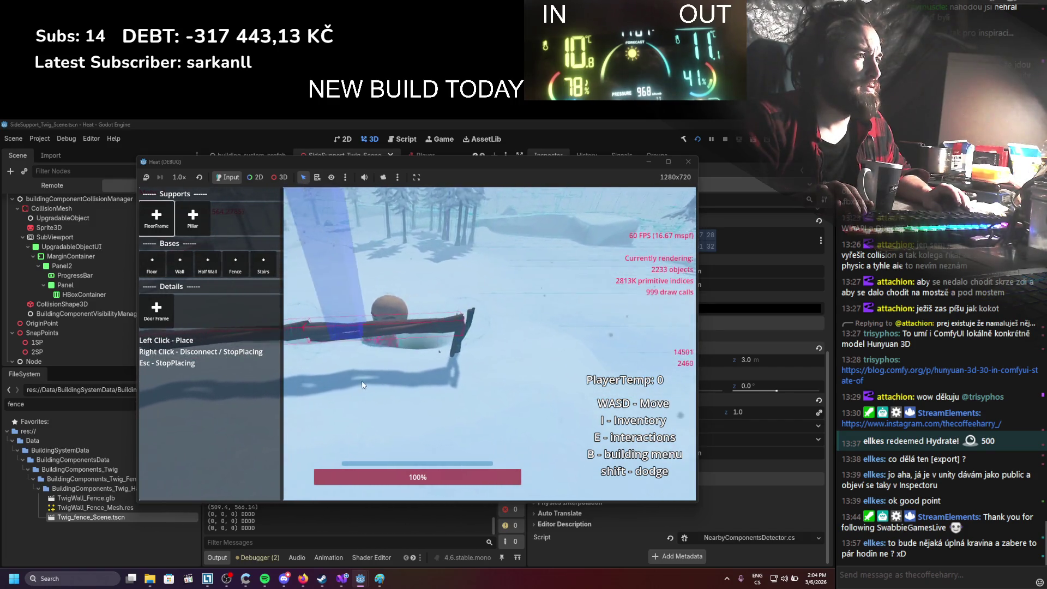
key("d")
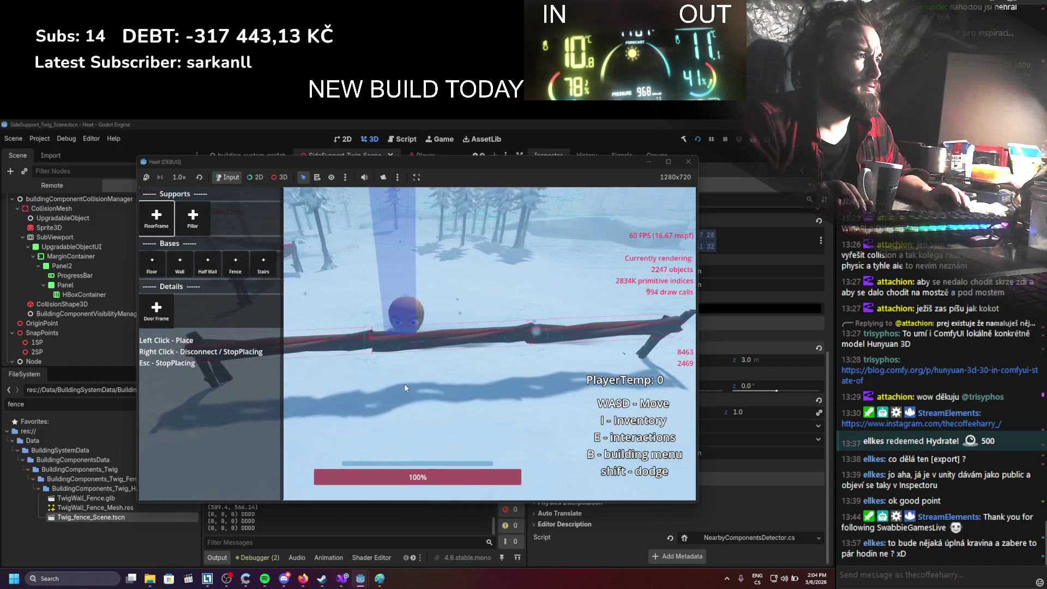
key("w")
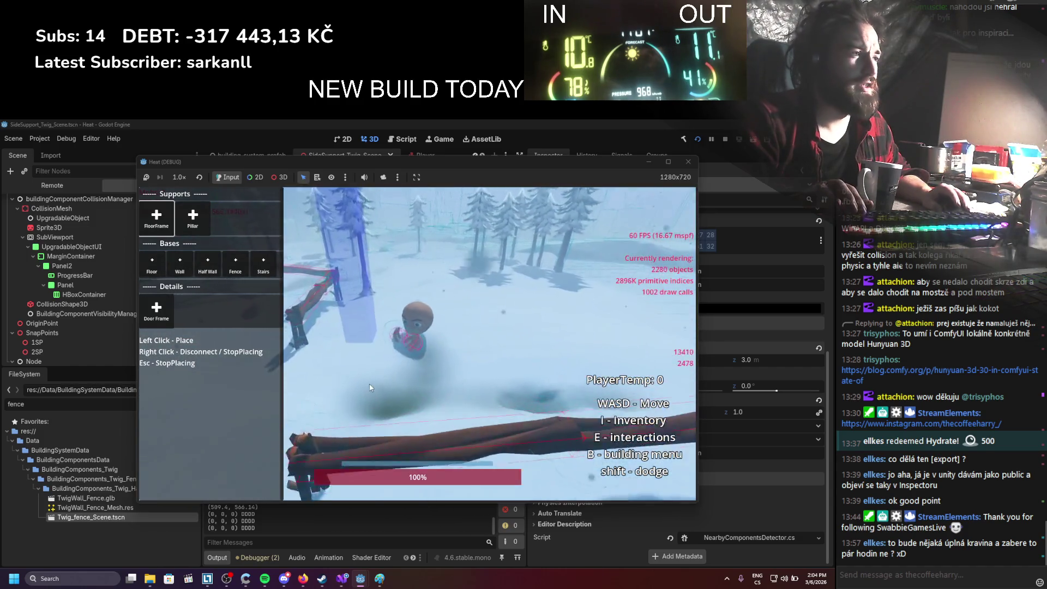
key("w")
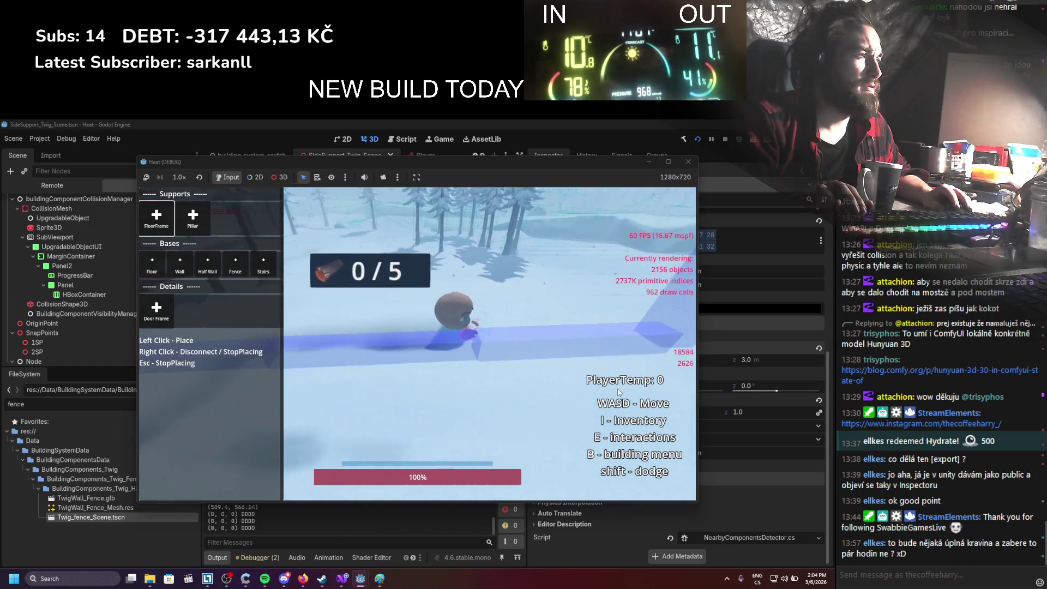
left_click(487, 393)
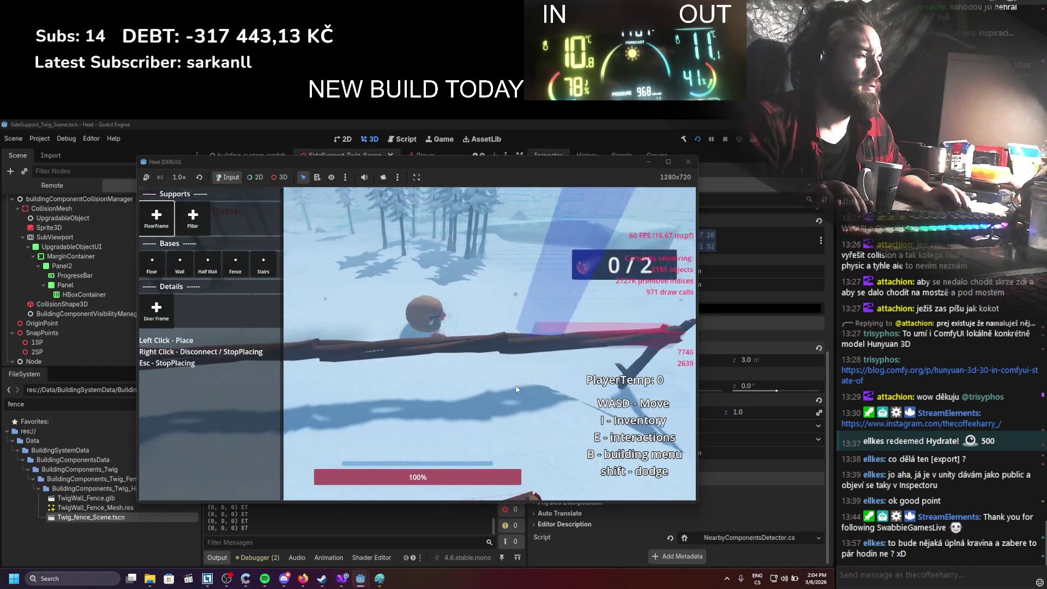
Cancel the vertical placement preview, stop the running game, and bring up the web browser
key("w")
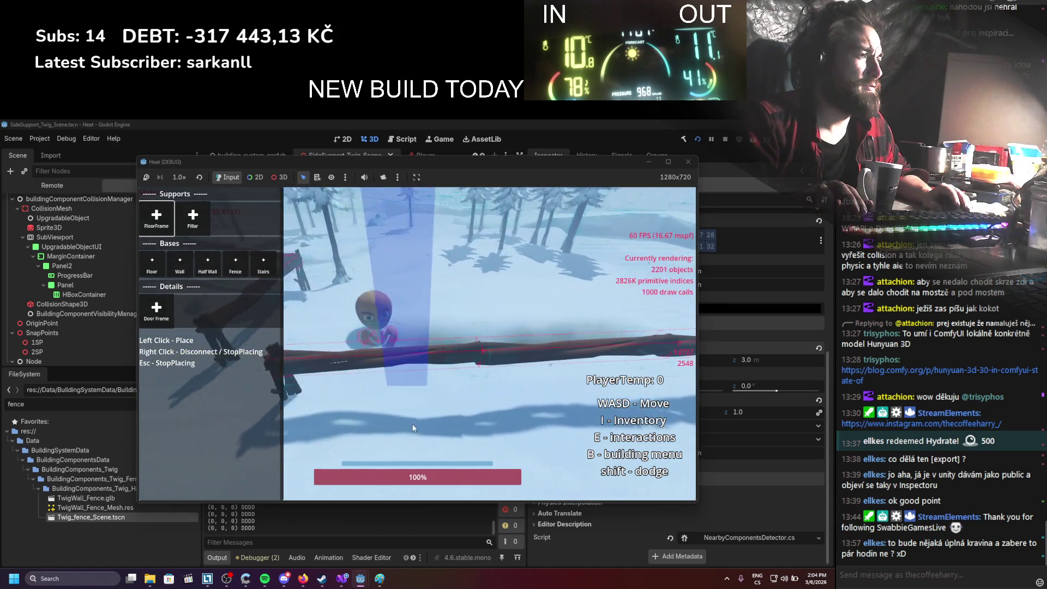
key("w")
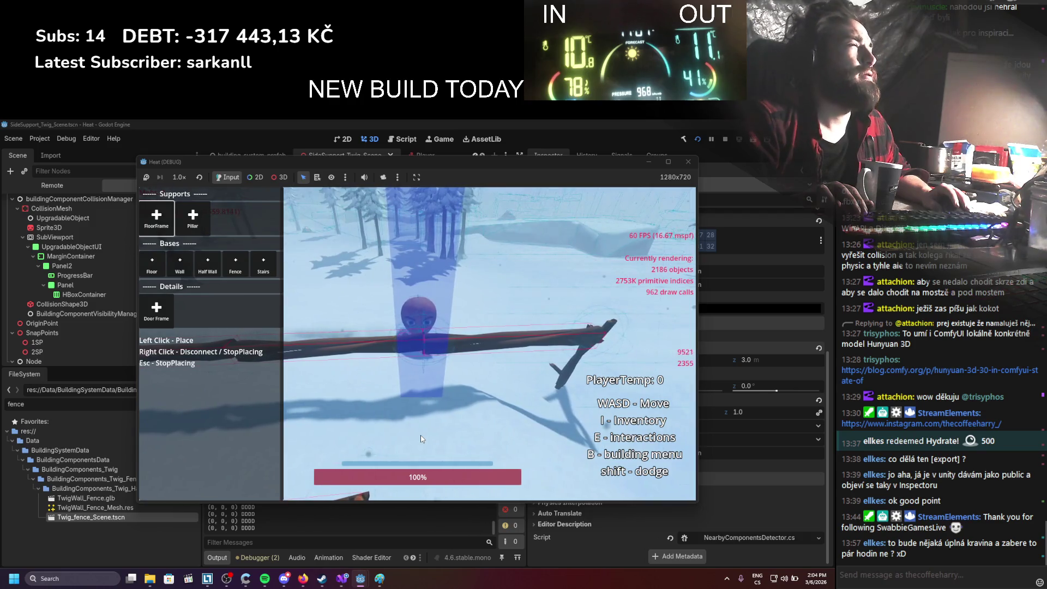
key("Escape")
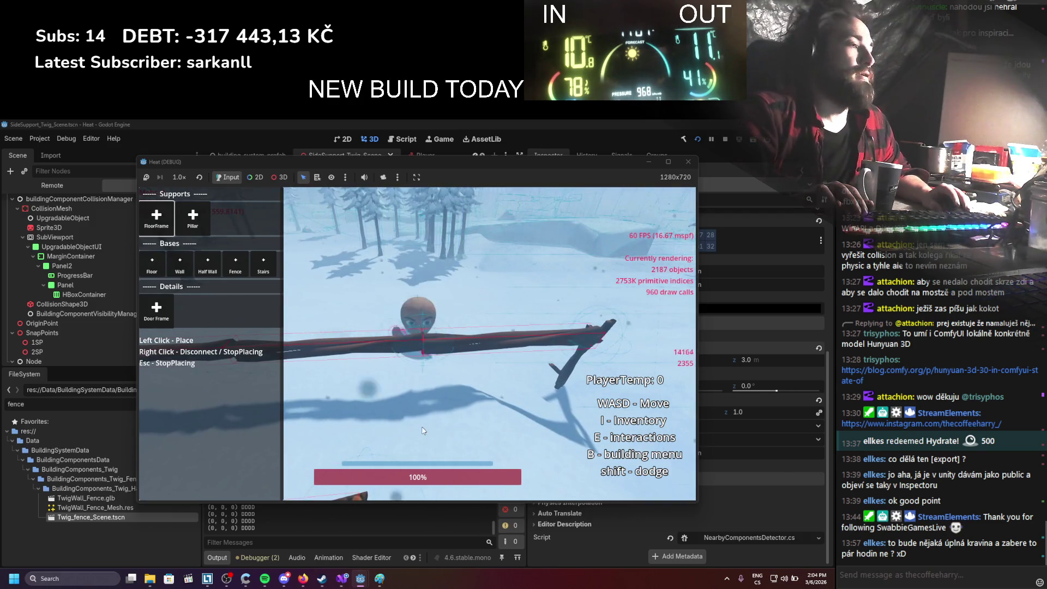
left_click(725, 140)
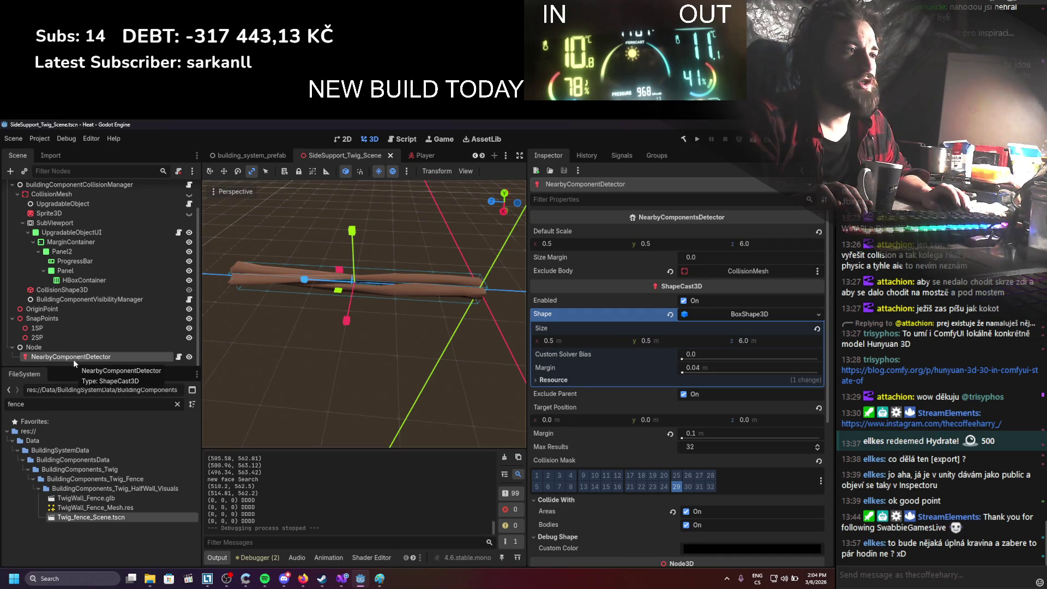
left_click(302, 580)
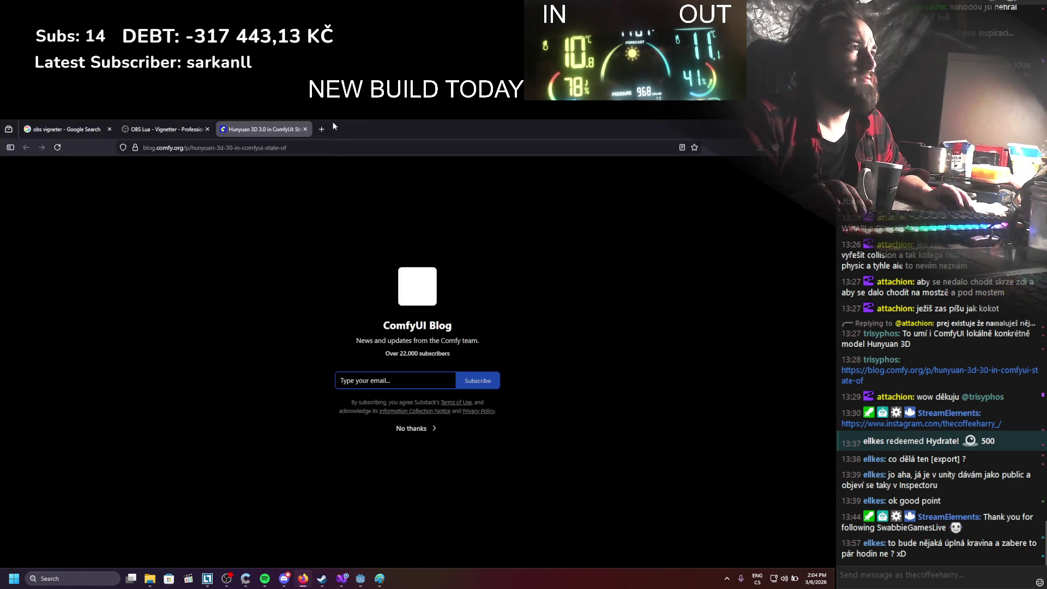
Search 'shapecast 3d' and read the ShapeCast3D docs' target_position property description
left_click(330, 126)
type("shapecast 3d")
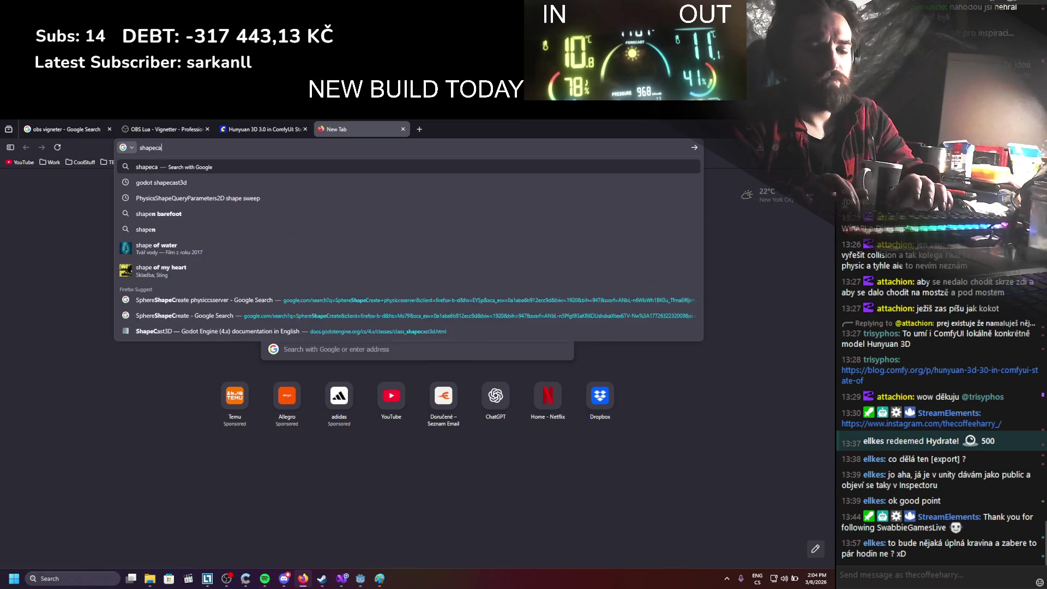
key("Return")
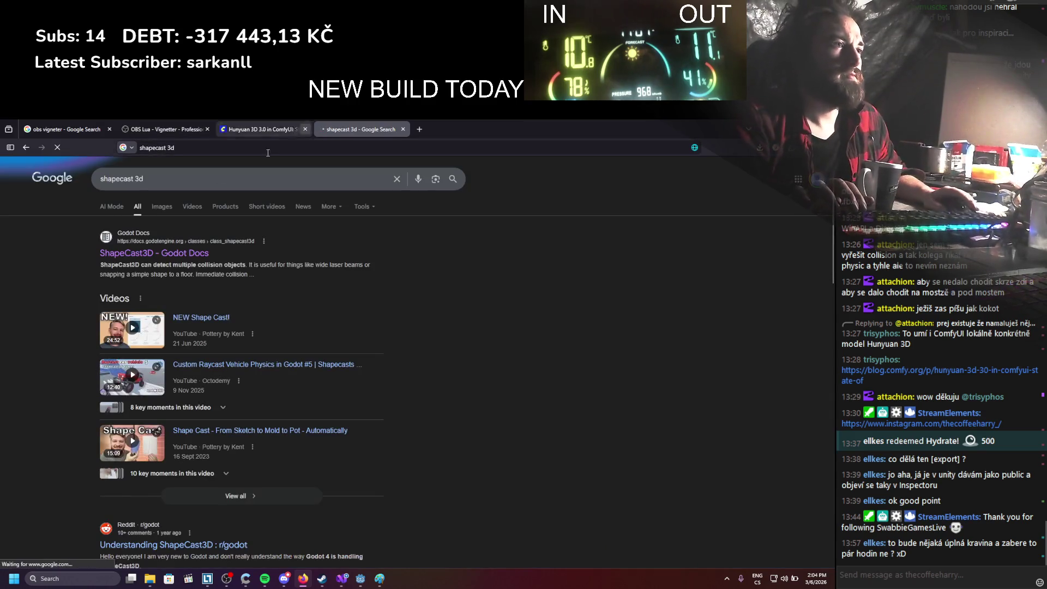
middle_click(143, 255)
left_click(429, 124)
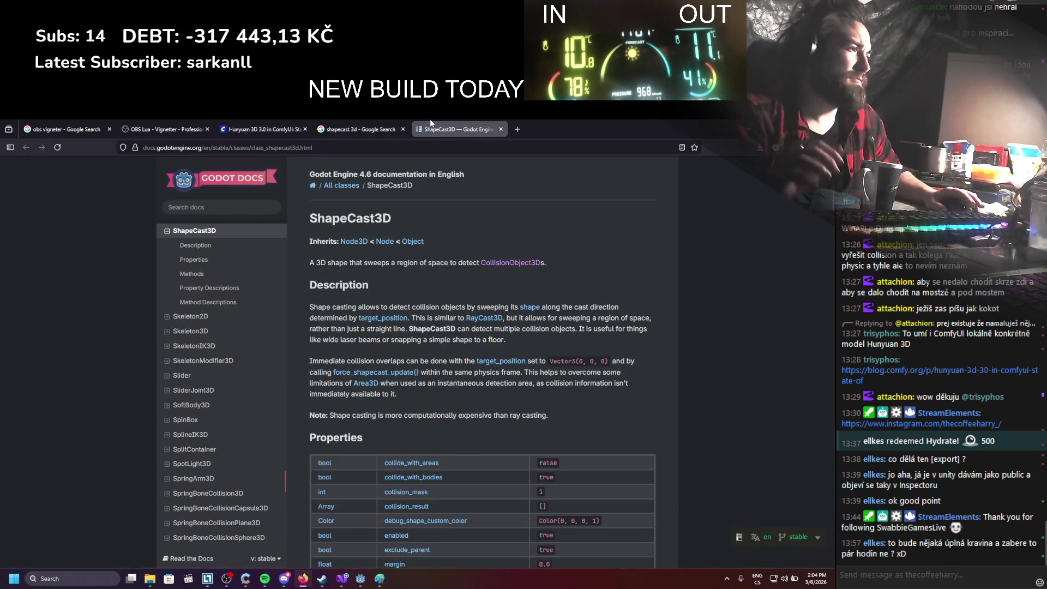
scroll(378, 237, "down", 2)
scroll(378, 237, "down", 1)
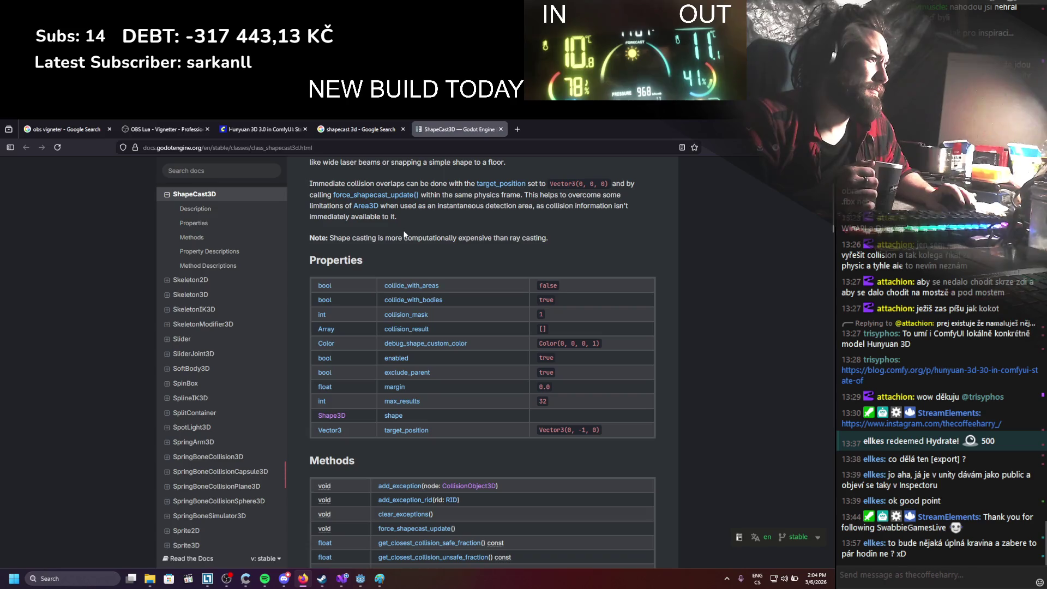
scroll(401, 235, "down", 1)
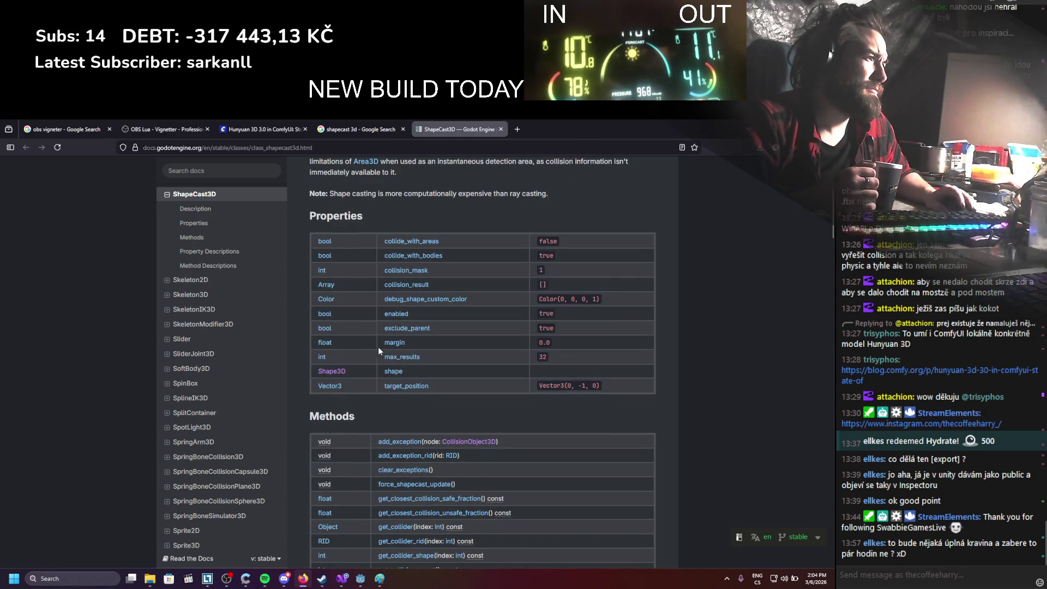
left_click(402, 385)
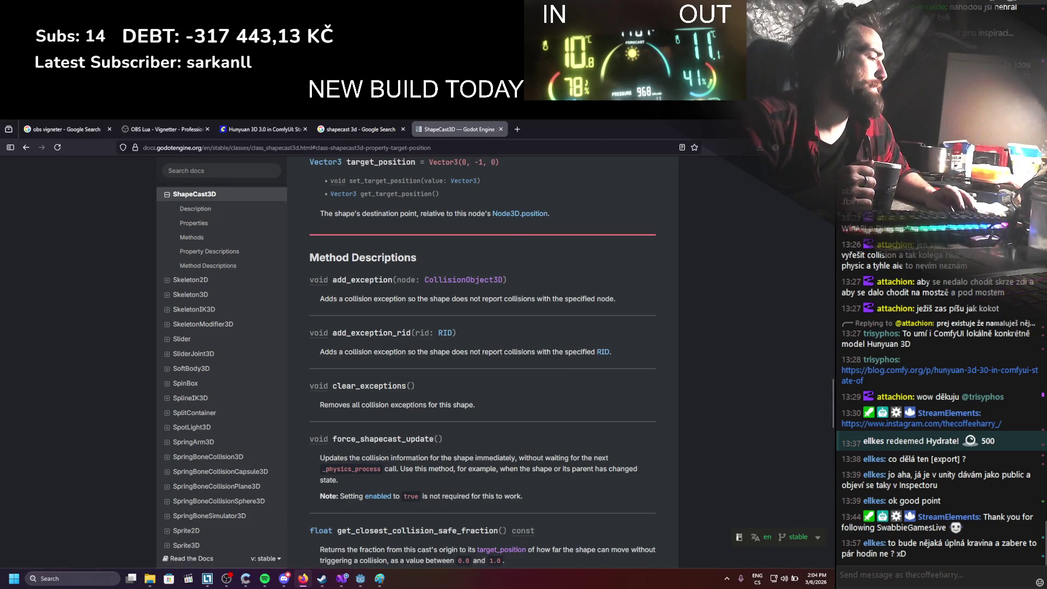
Return to Godot and bring up the NearbyComponentsDetector script in Visual Studio
key("alt+Tab")
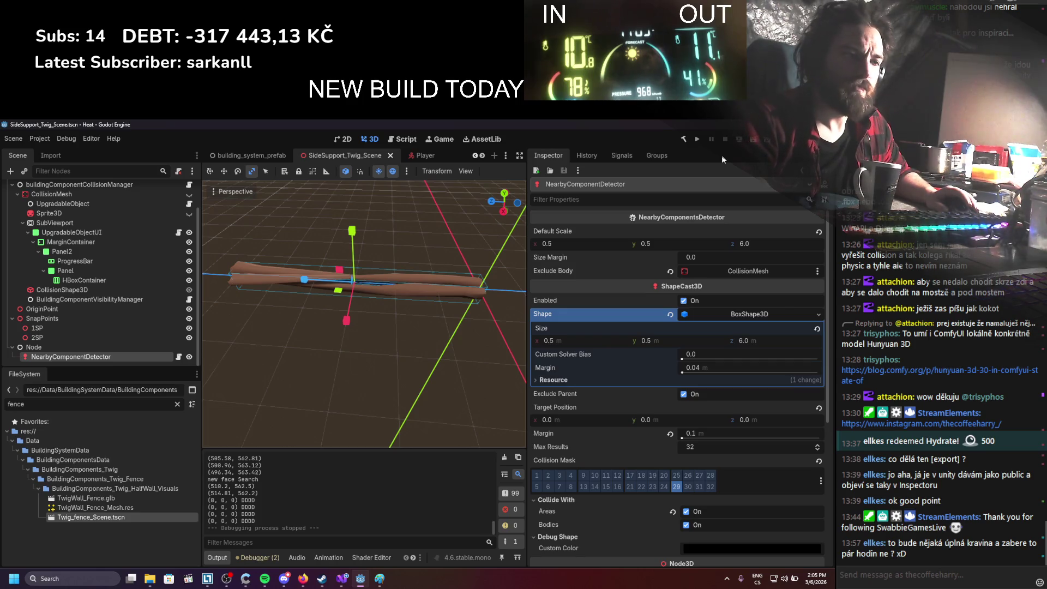
left_click(341, 583)
scroll(261, 424, "down", 3)
scroll(262, 424, "up", 3)
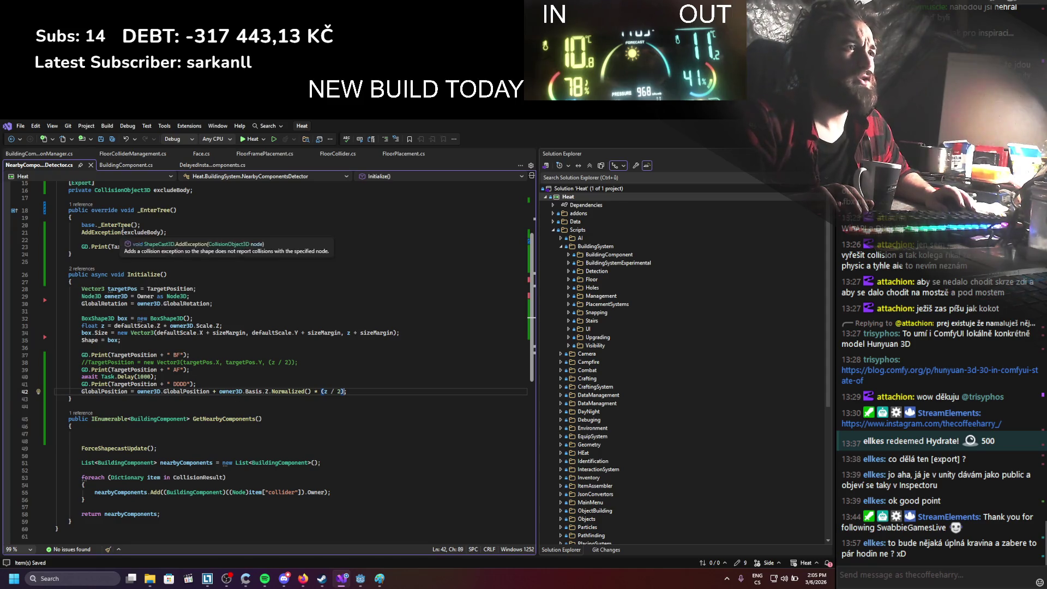
key("alt+Tab")
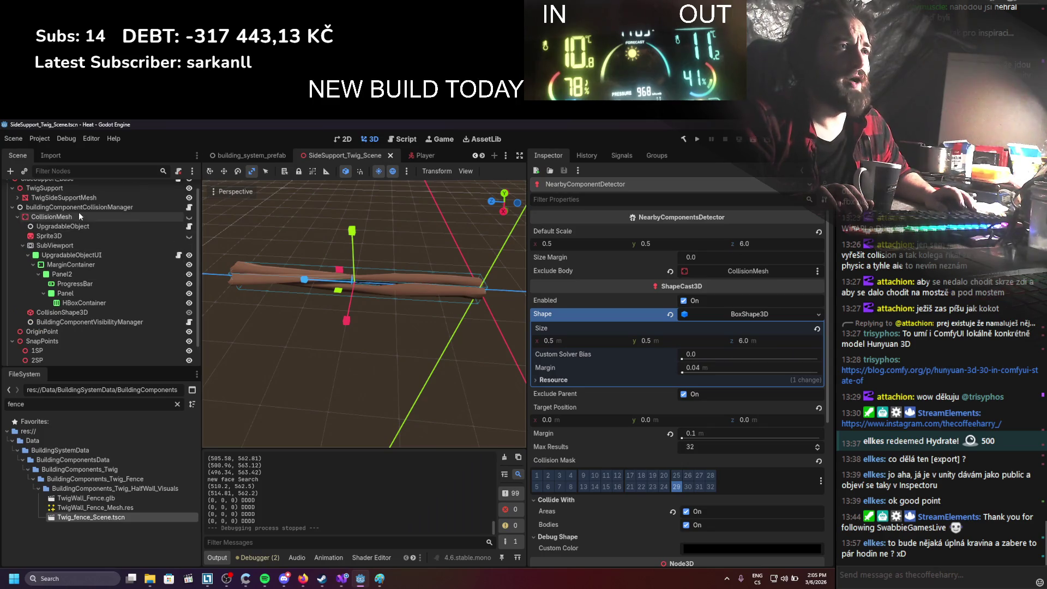
Open the buildingComponentCollisionManager script and review its position, rotation and box scale Z assignments
left_click(79, 207)
left_click(188, 207)
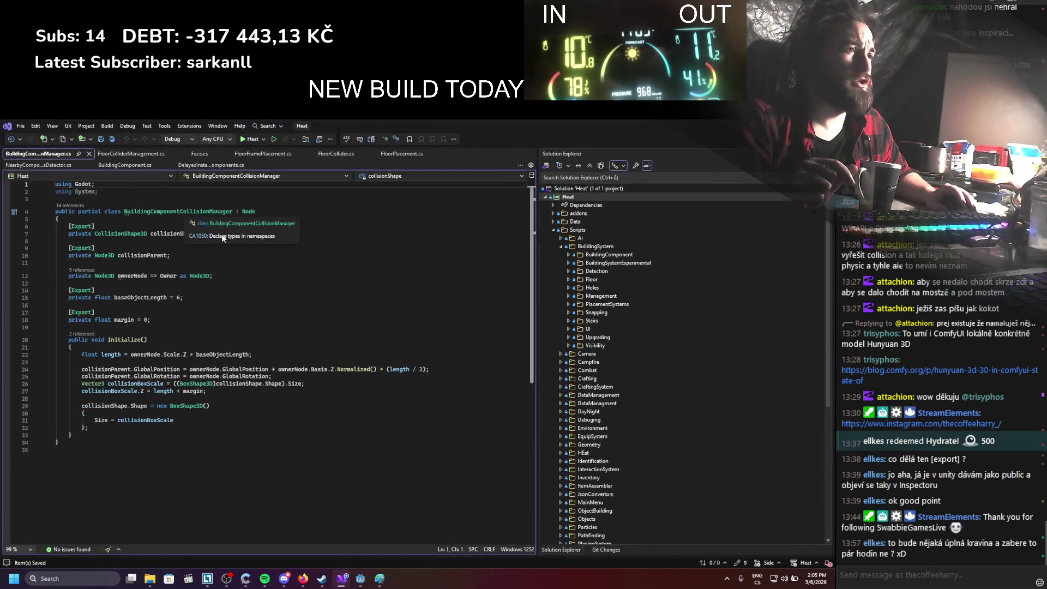
left_click_drag(191, 370, 431, 370)
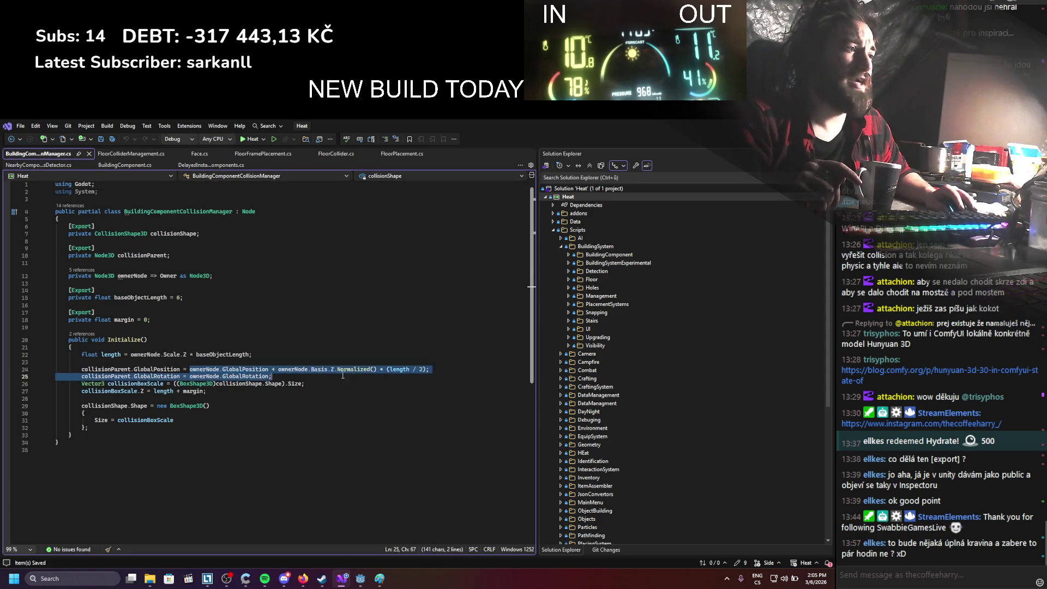
left_click_drag(81, 391, 209, 391)
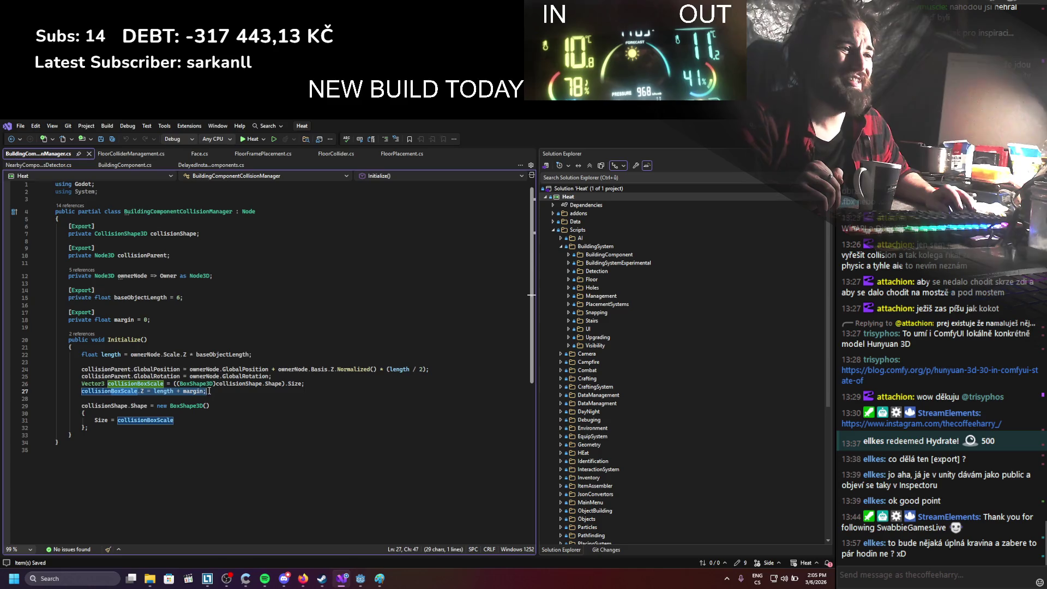
left_click(204, 443)
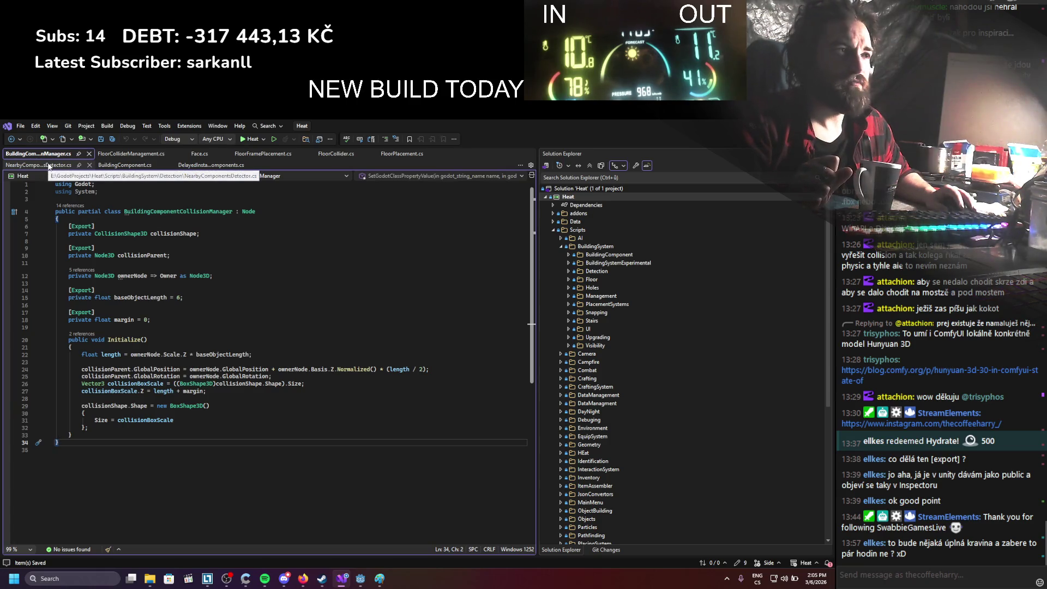
Glance over DelayedInstantiateBuildingComponents, then switch to the NearbyComponentsDetector script
left_click(211, 165)
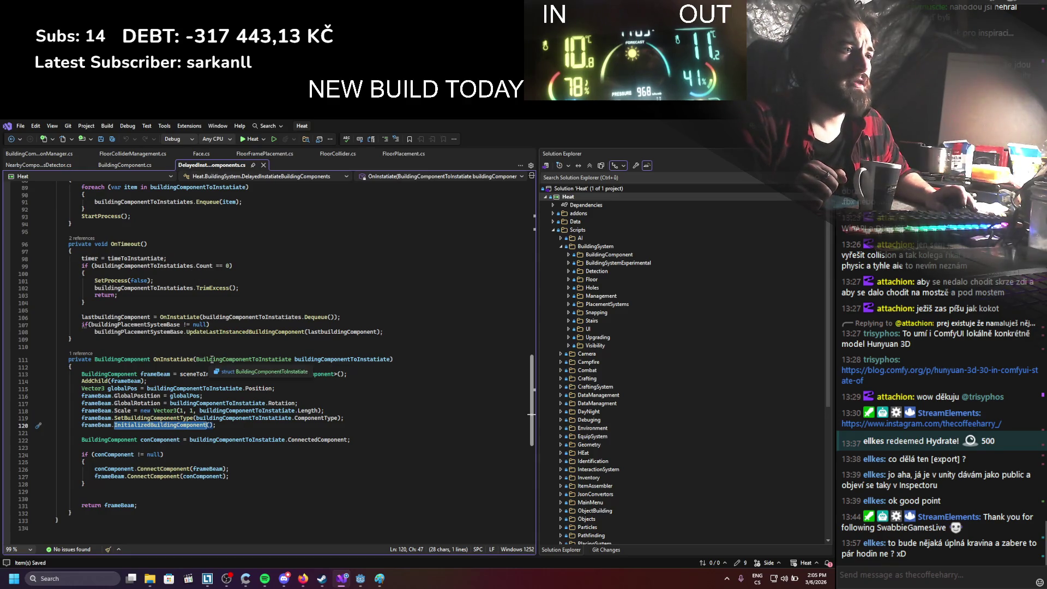
scroll(177, 368, "up", 1)
left_click(25, 165)
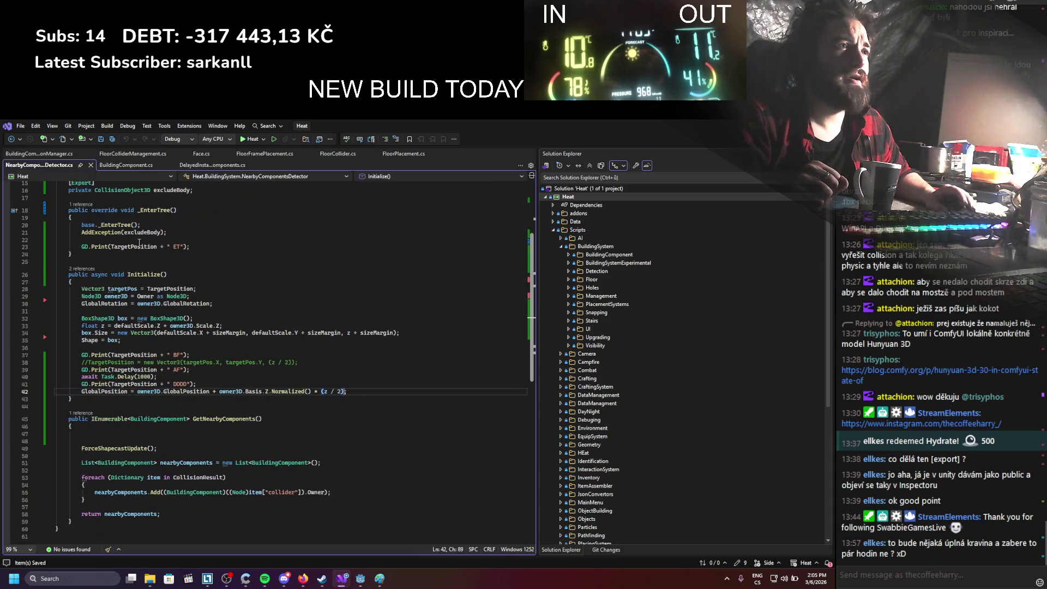
Rewrite the signature as Initialize(Vector3 globalPosition, float zScale)
scroll(188, 336, "up", 2)
left_click(166, 318)
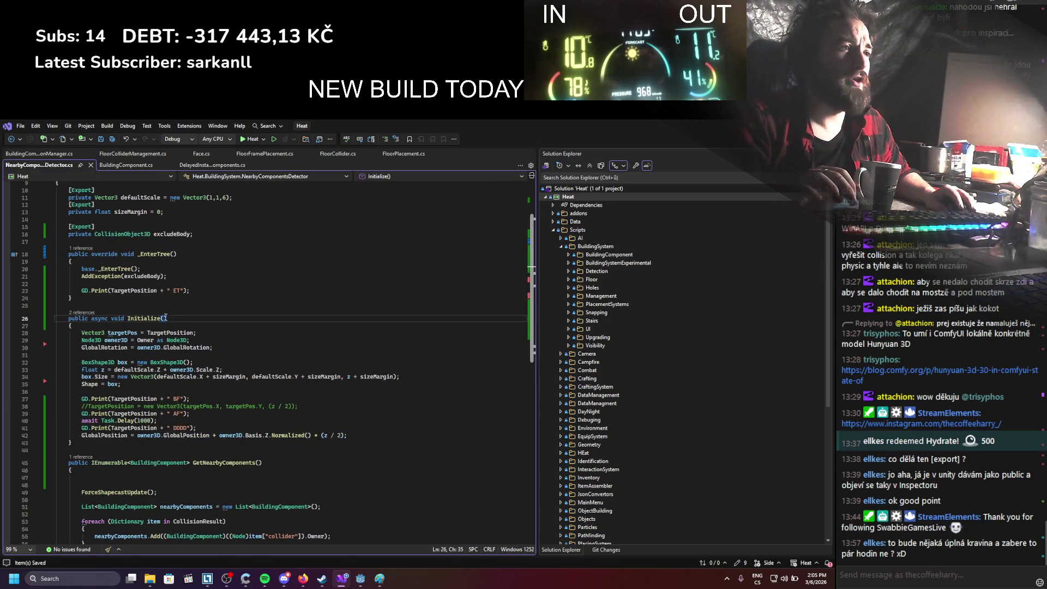
type("void Initialize(Vector")
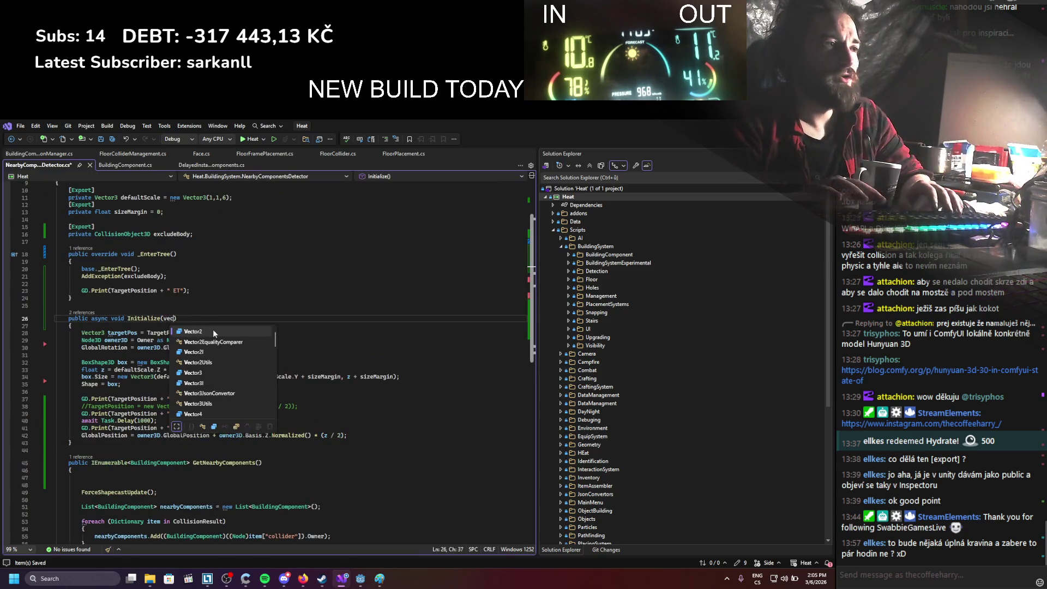
type("3 globalP")
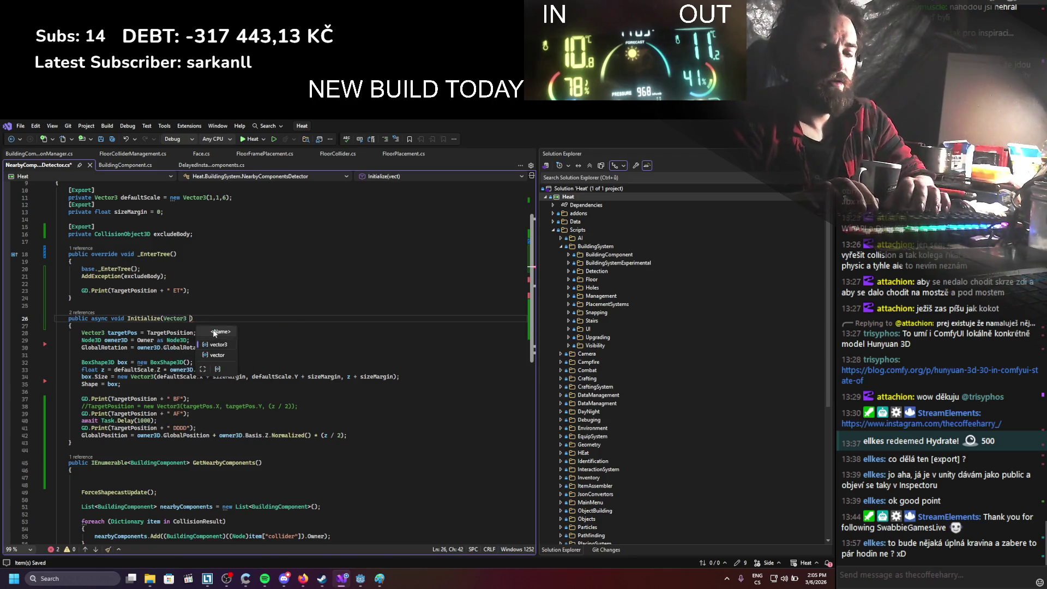
type("osition")
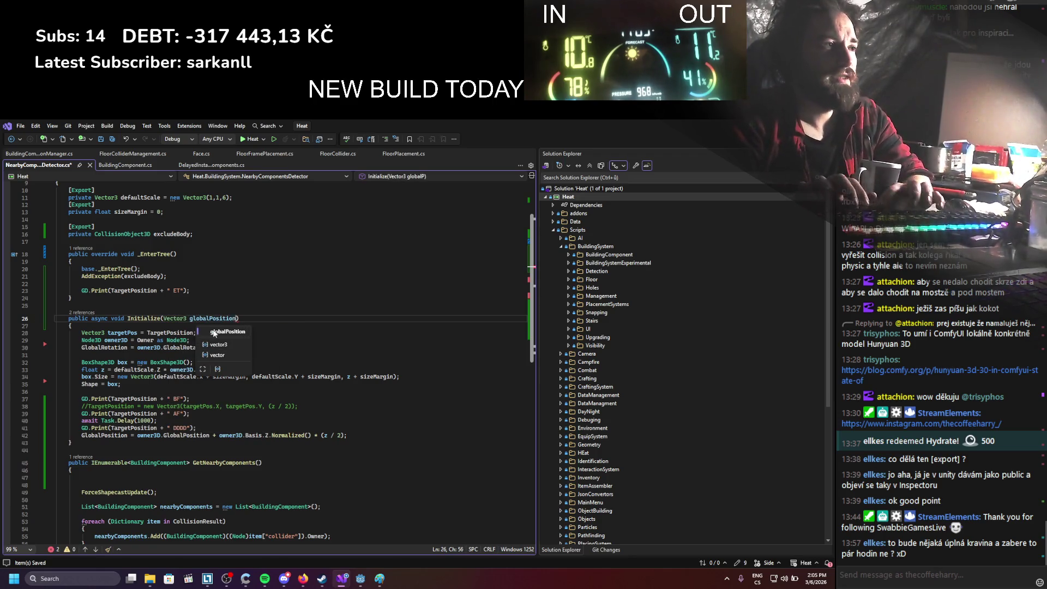
type(", float z")
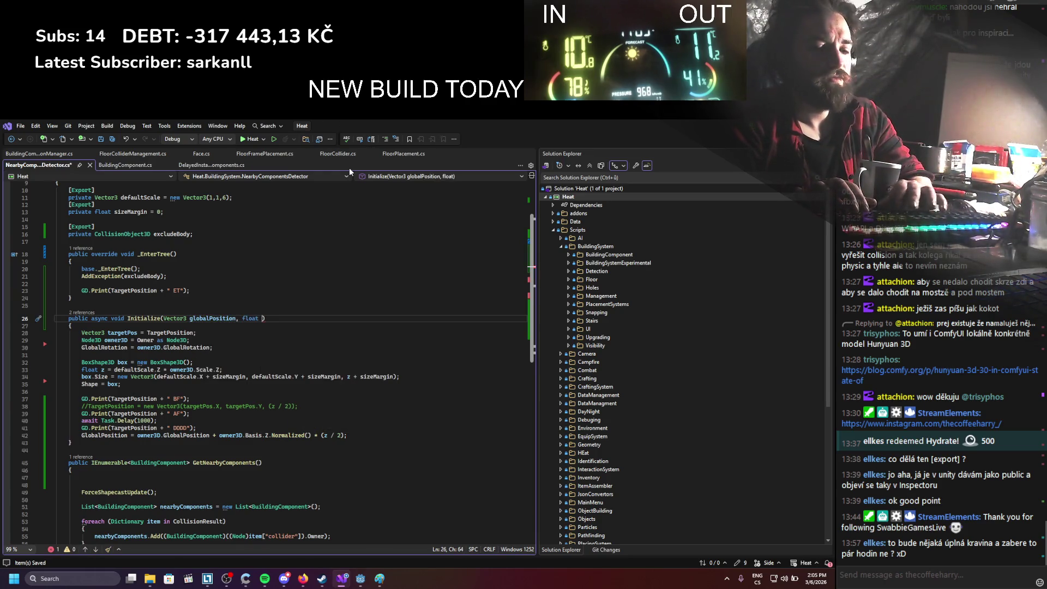
type("Sv")
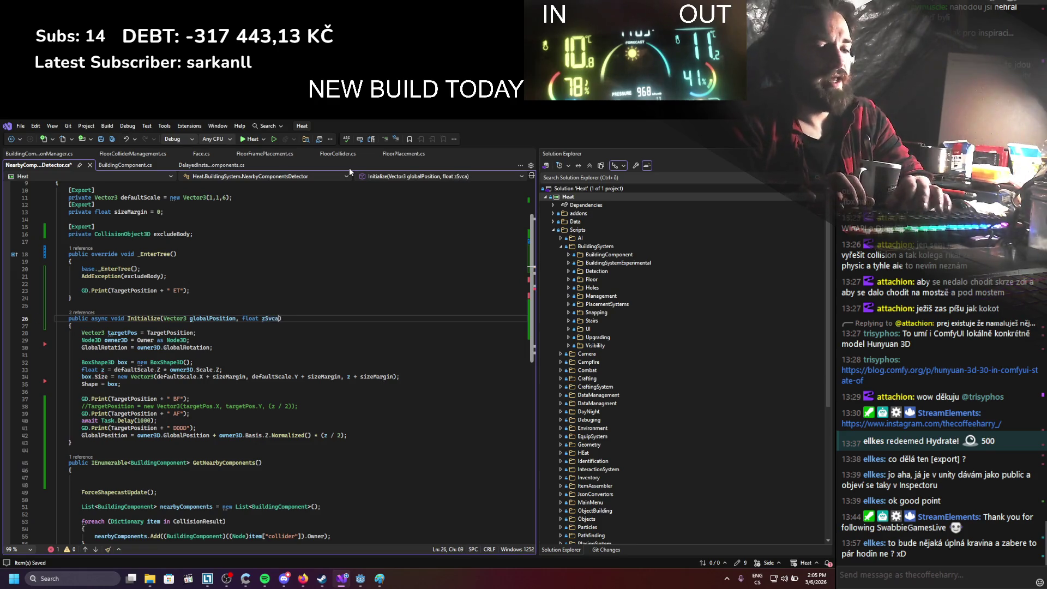
key("BackSpace")
type("cale")
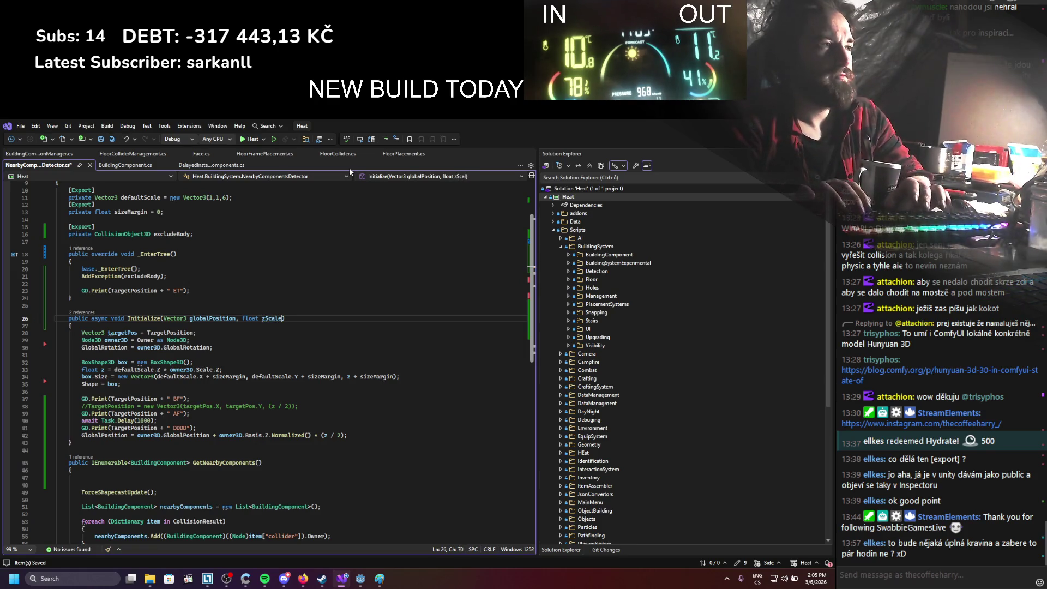
Change the second parameter to Vector3 scale, briefly reverting to float zScale before undoing
double_click(250, 319)
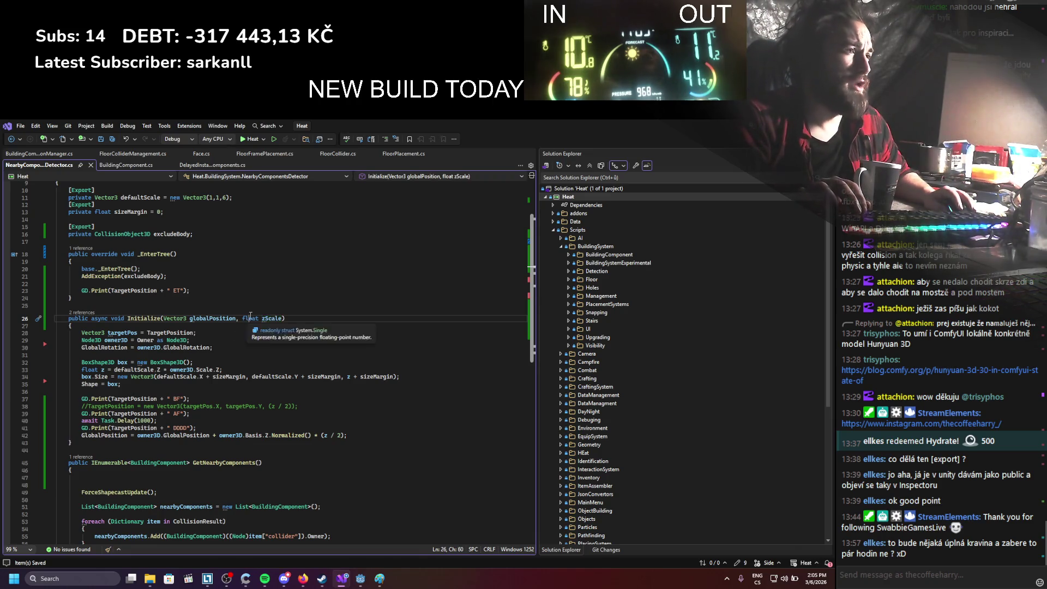
type("Vector3")
double_click(278, 320)
type("scale")
double_click(276, 320)
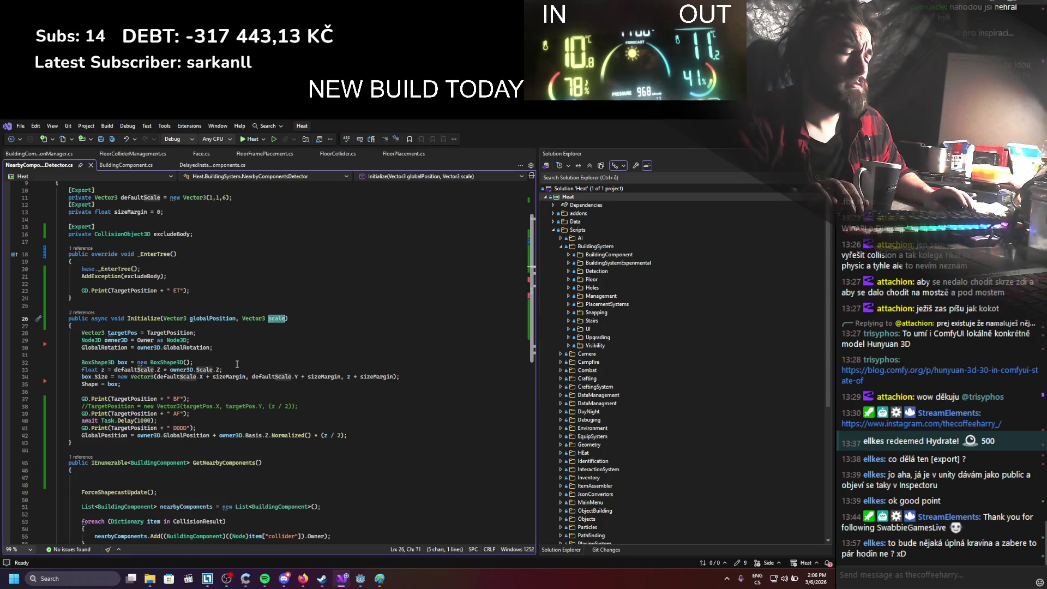
type("zScale")
double_click(254, 318)
type("float")
double_click(250, 318)
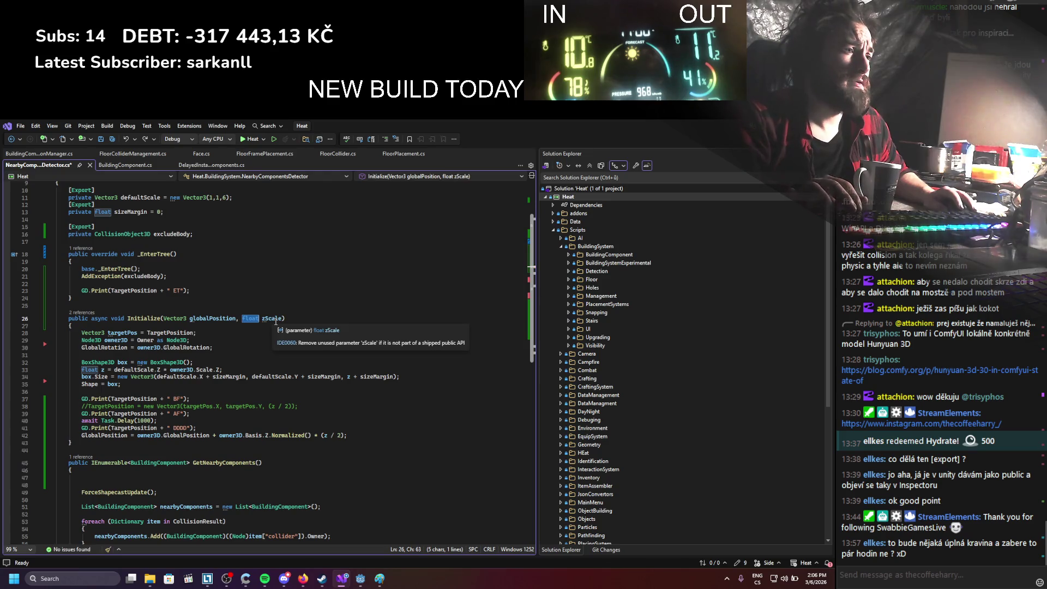
double_click(275, 319)
type("zS")
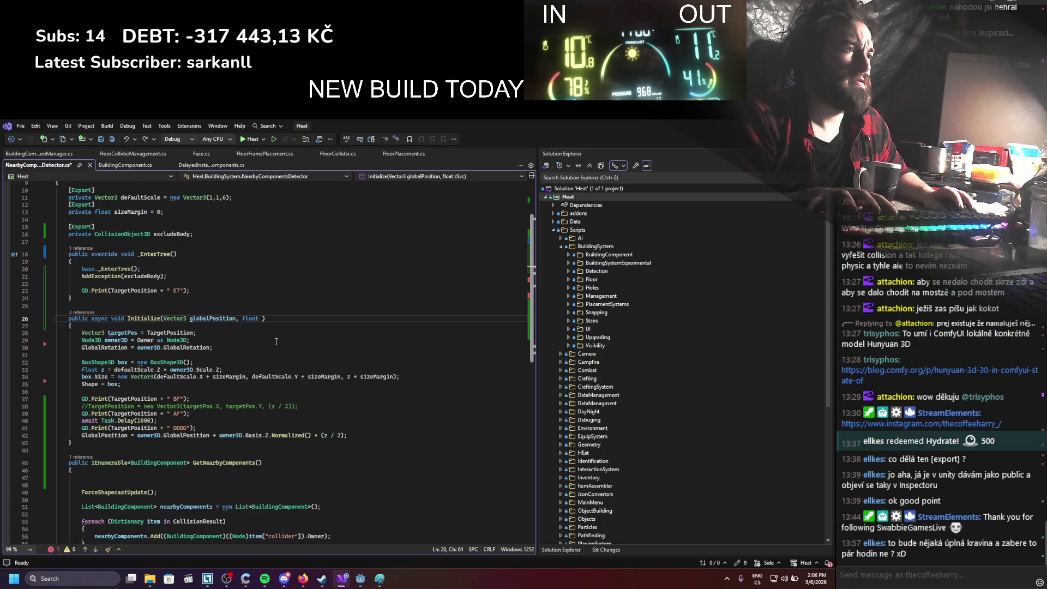
key("ctrl+z")
key("ctrl+z")
key("ctrl+z")
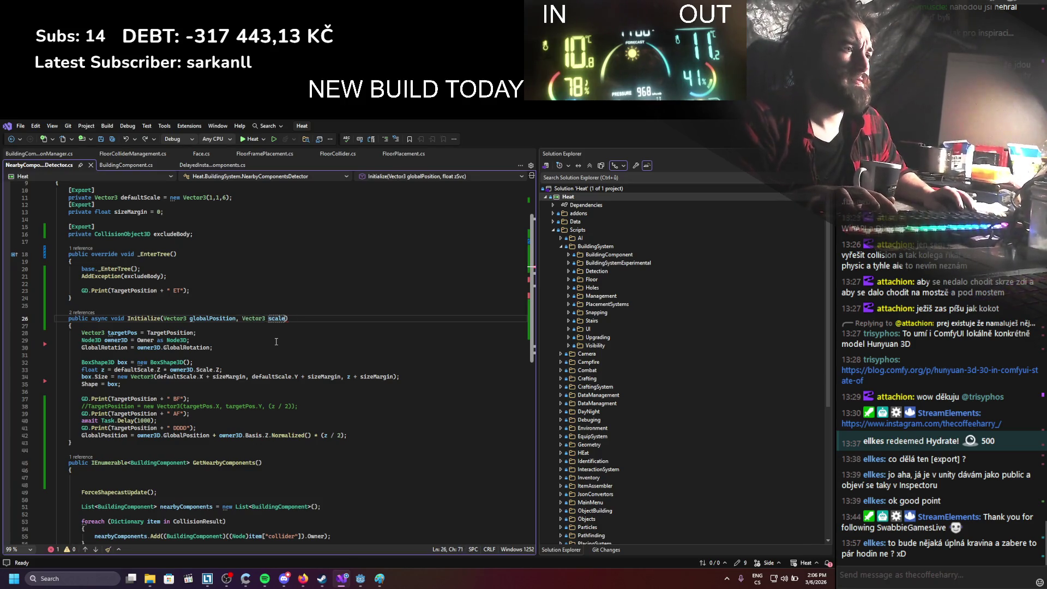
double_click(277, 319)
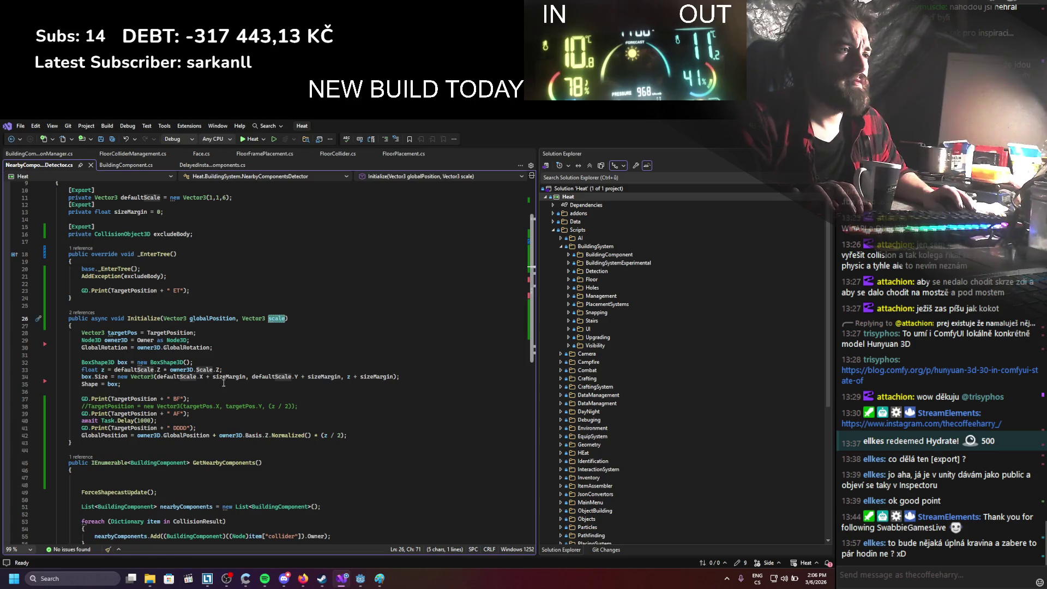
Delete the GD.Print and Task.Delay lines and remove async from Initialize
left_click_drag(216, 428, 52, 402)
key("BackSpace")
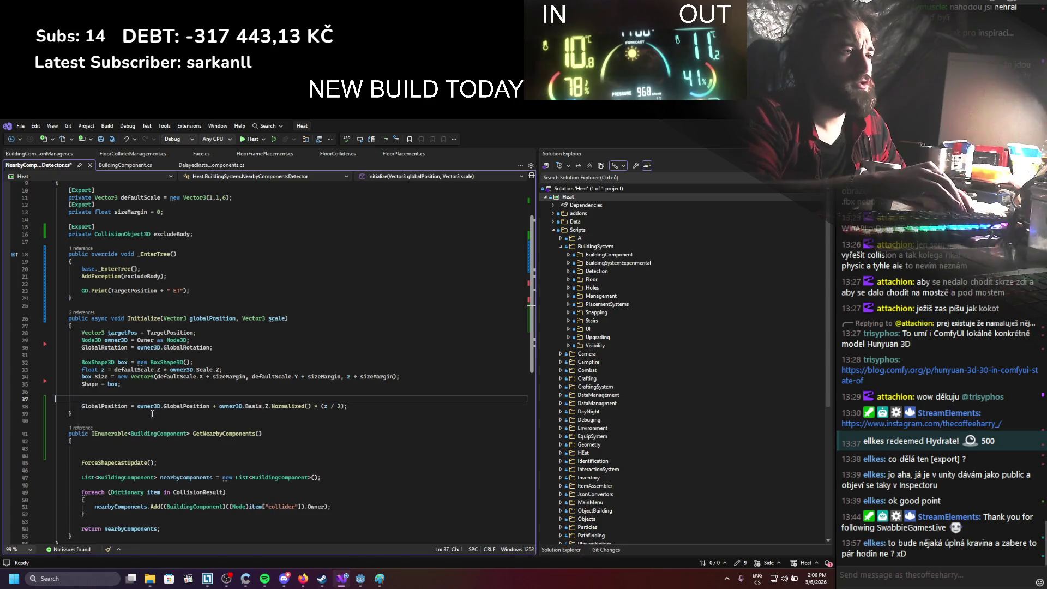
key("BackSpace")
double_click(103, 320)
key("BackSpace")
key("BackSpace")
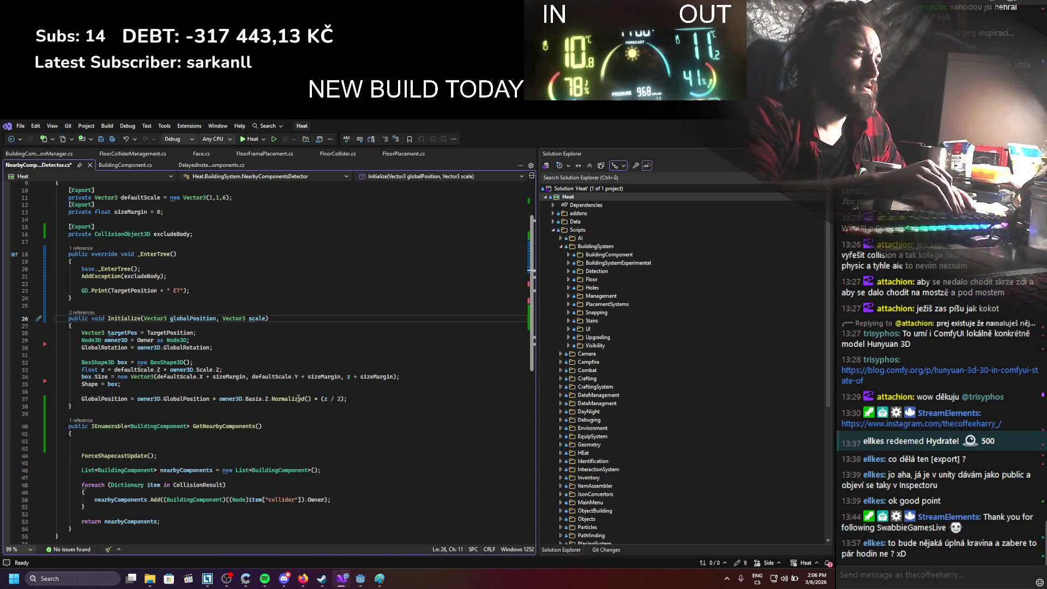
Assign GlobalPosition directly from globalPosition on line 37 and save the file
double_click(254, 318)
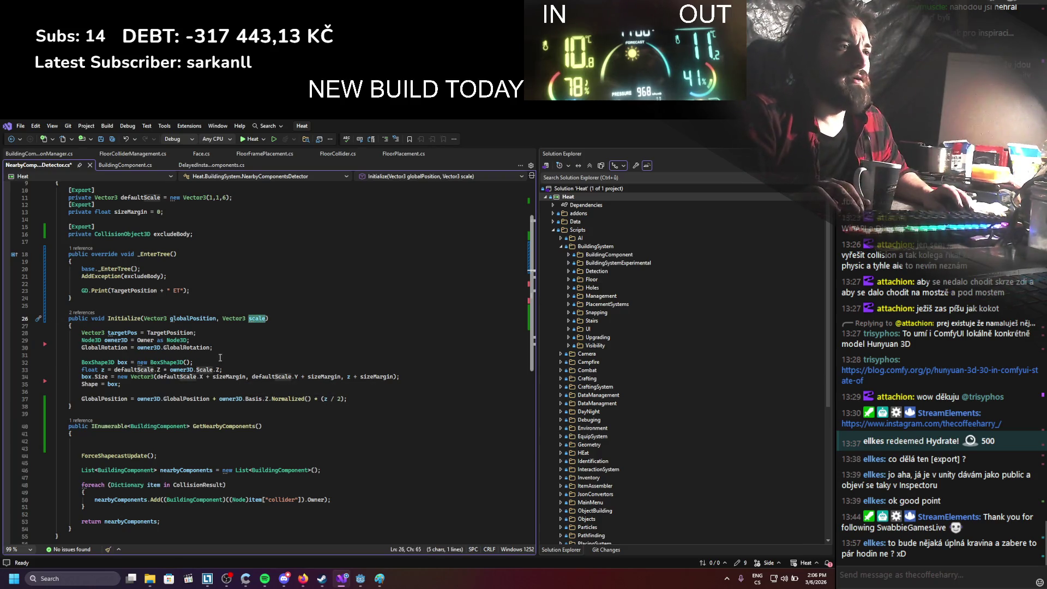
double_click(194, 318)
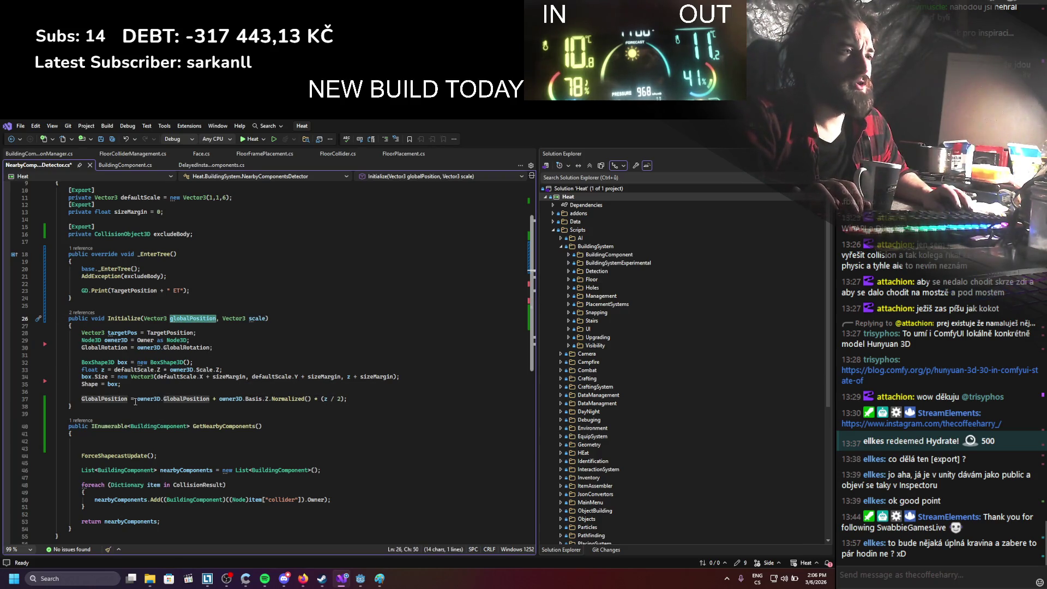
key("ctrl+c")
left_click(137, 399)
left_click(345, 398, "shift")
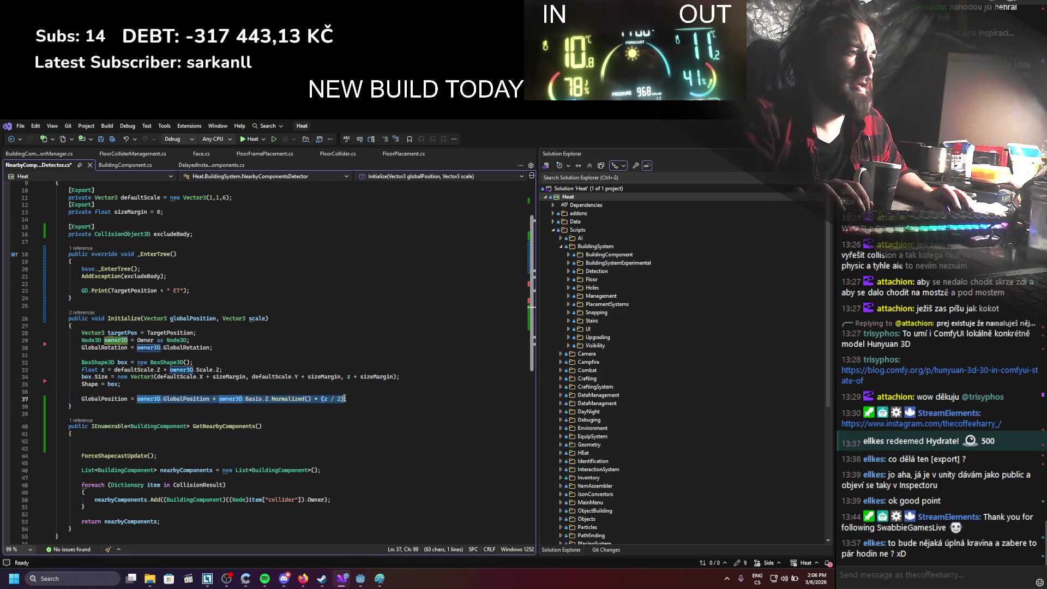
key("ctrl+v")
key("ctrl+s")
Replace both defaultScale references and a sizeMargin in line 34's box.Size with scale
double_click(257, 318)
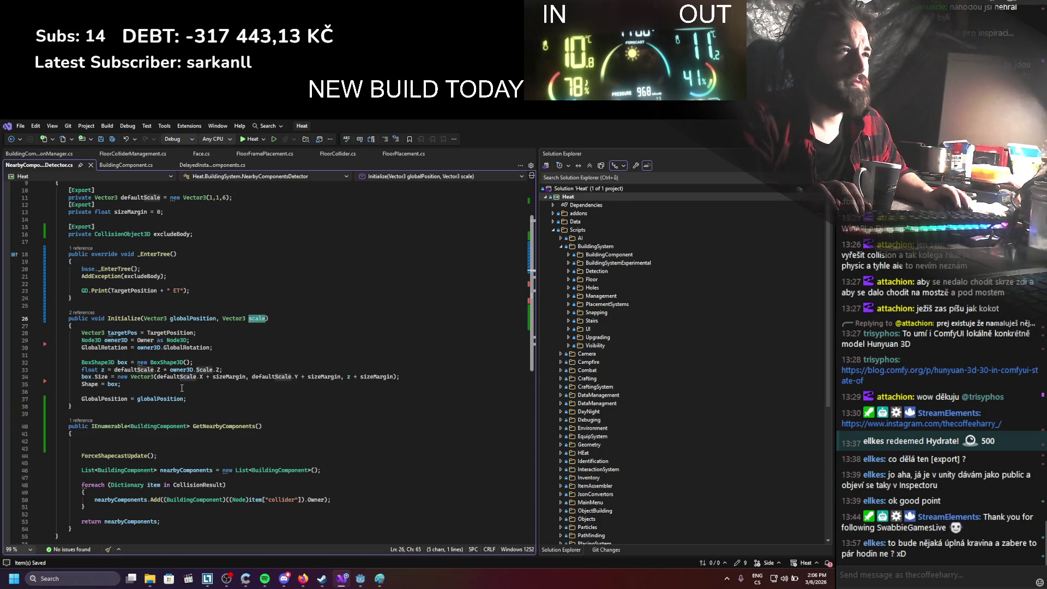
key("ctrl+c")
double_click(176, 377)
key("ctrl+v")
double_click(248, 376)
key("ctrl+v")
double_click(272, 376)
key("ctrl+v")
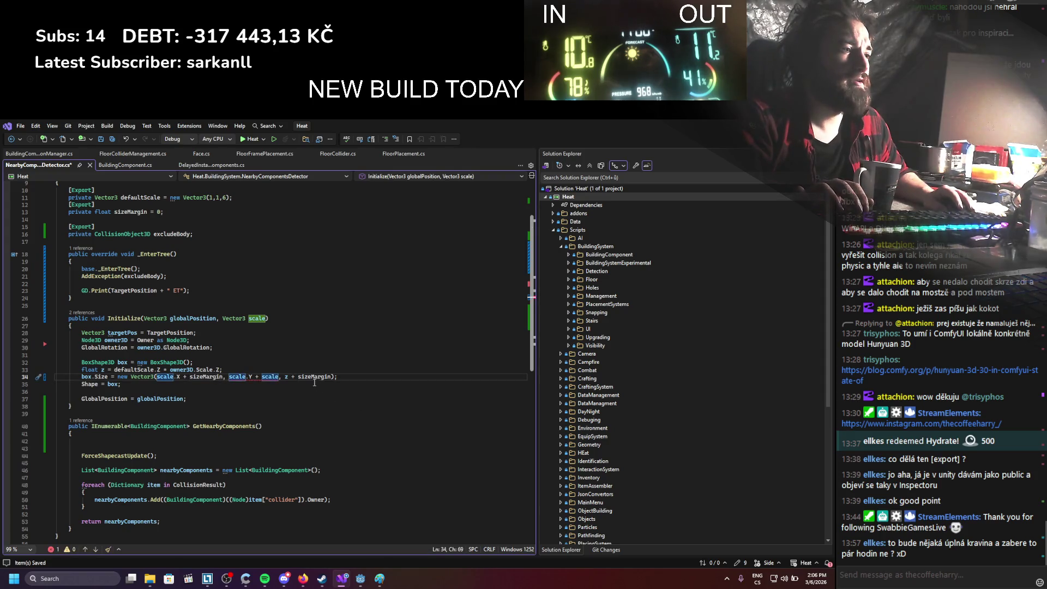